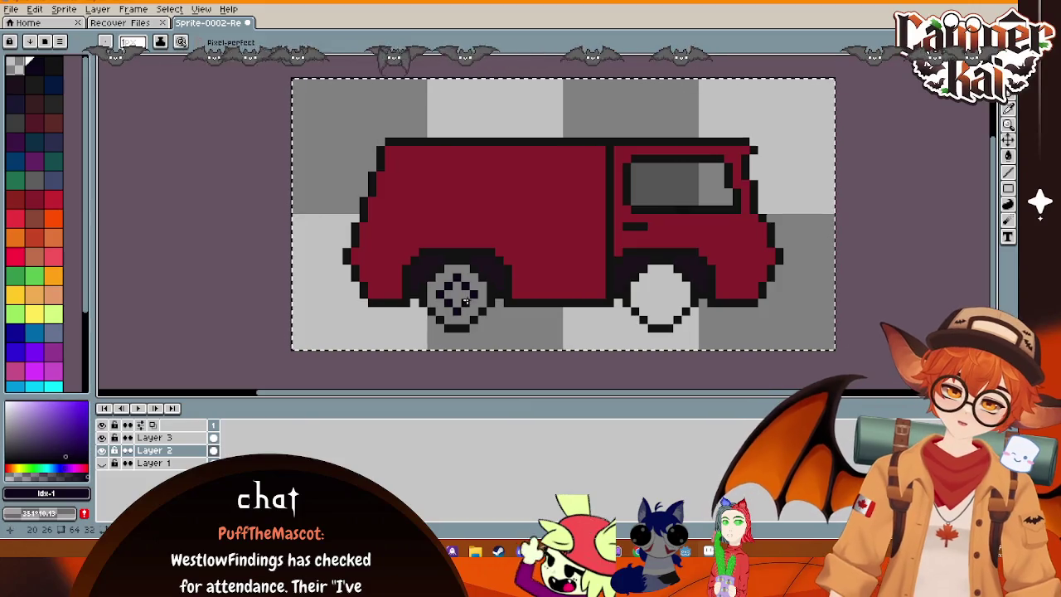
Paint the left wheel with the two darkest palette colours around a white hub, then pick the arch colour.
click(660, 276)
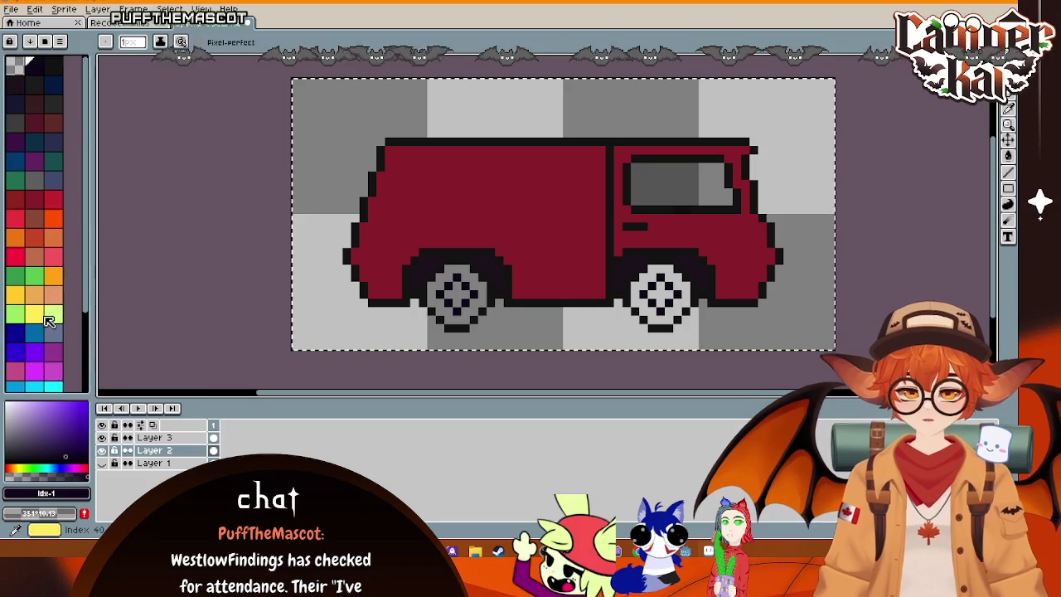
scroll(53, 320, down, 3)
click(35, 343)
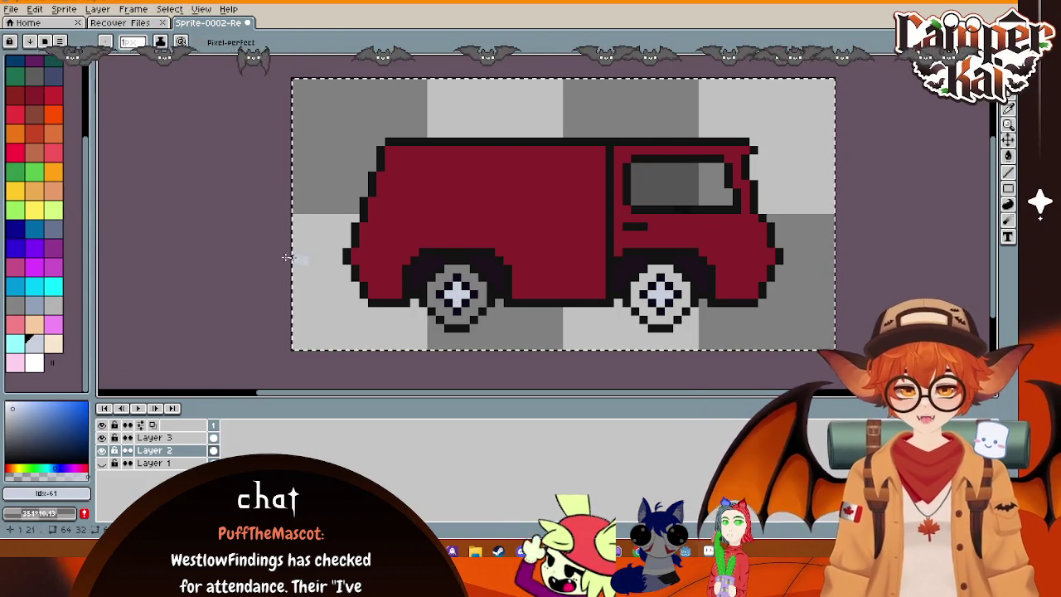
scroll(38, 207, up, 5)
click(39, 68)
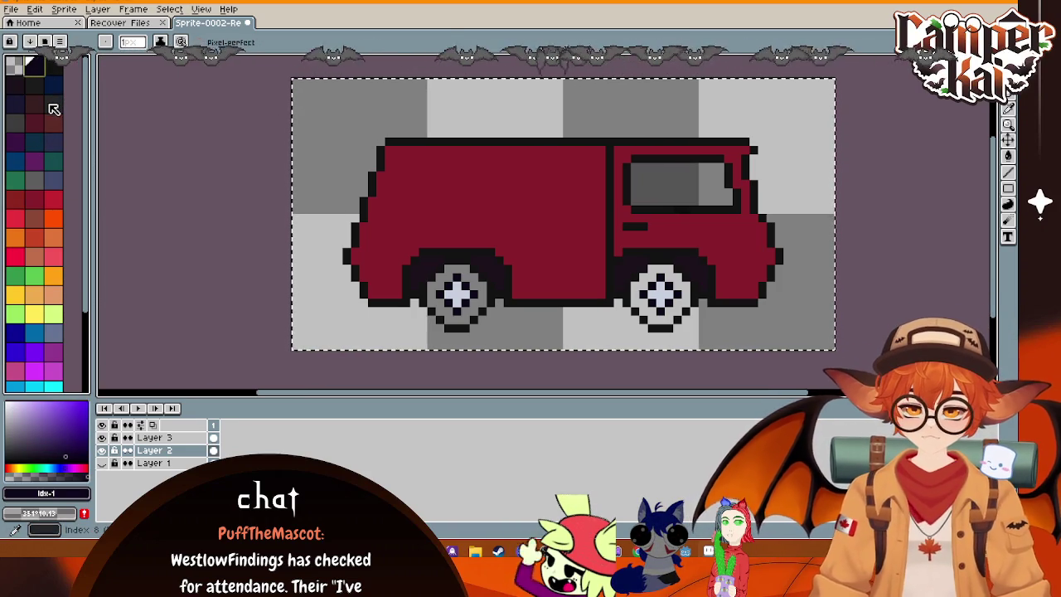
click(54, 67)
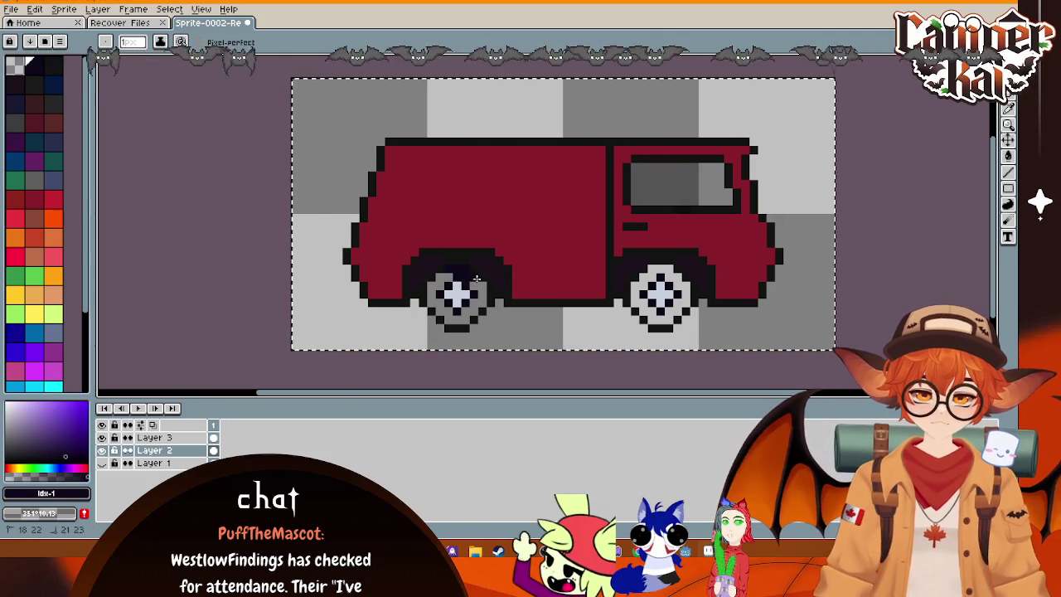
drag(480, 303, 453, 317)
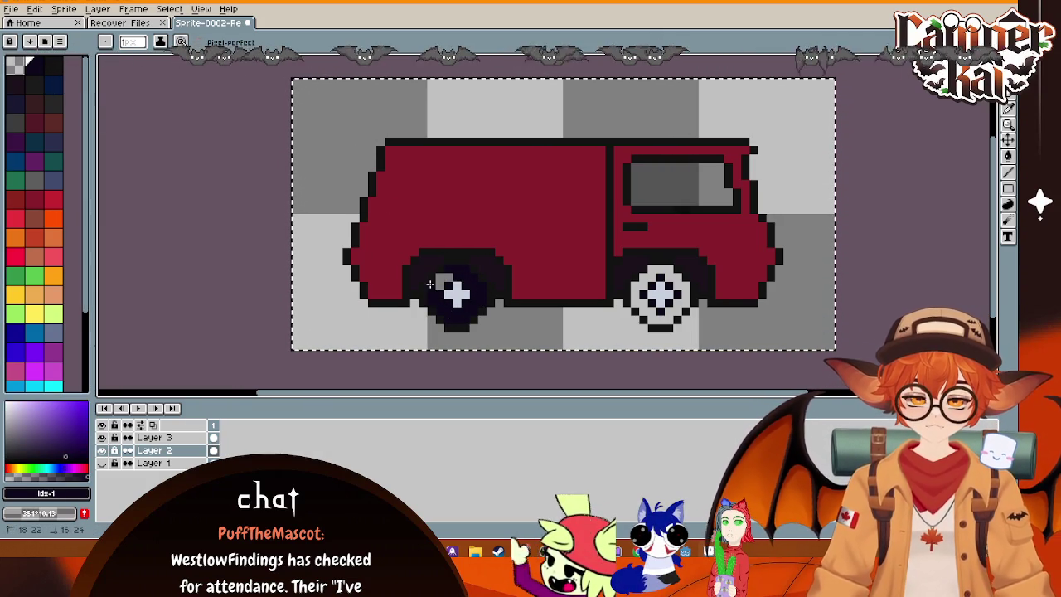
click(430, 285)
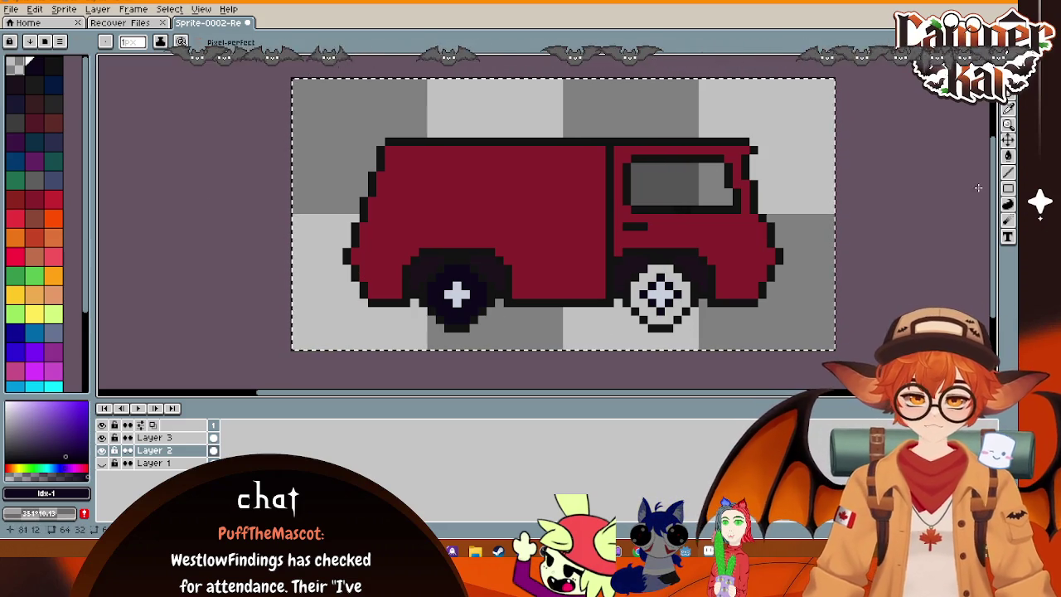
click(14, 120)
key(g)
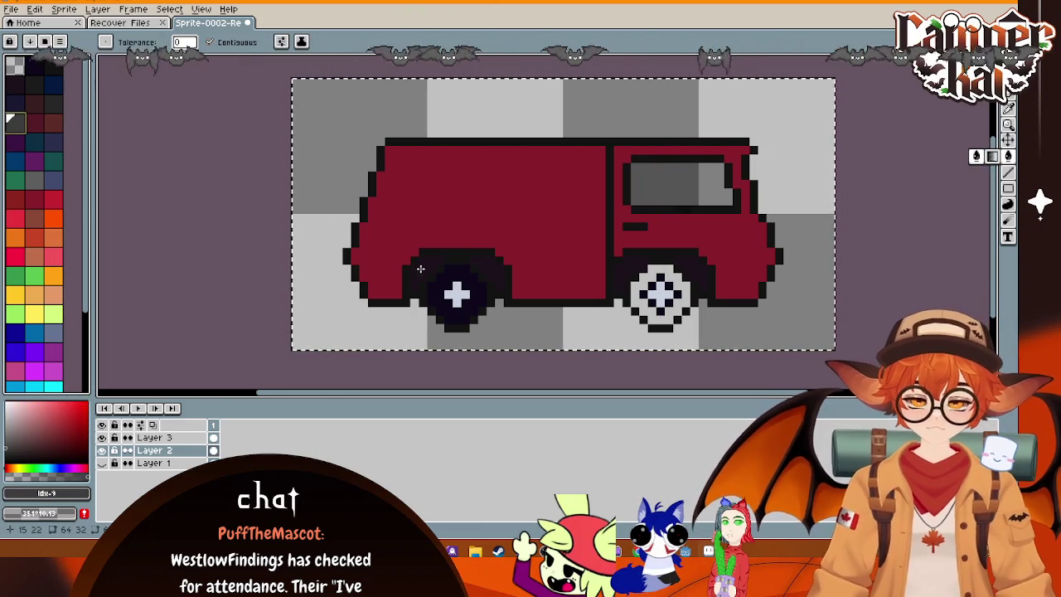
On Layer 3, bucket-fill the left wheel arch with grey.
click(170, 438)
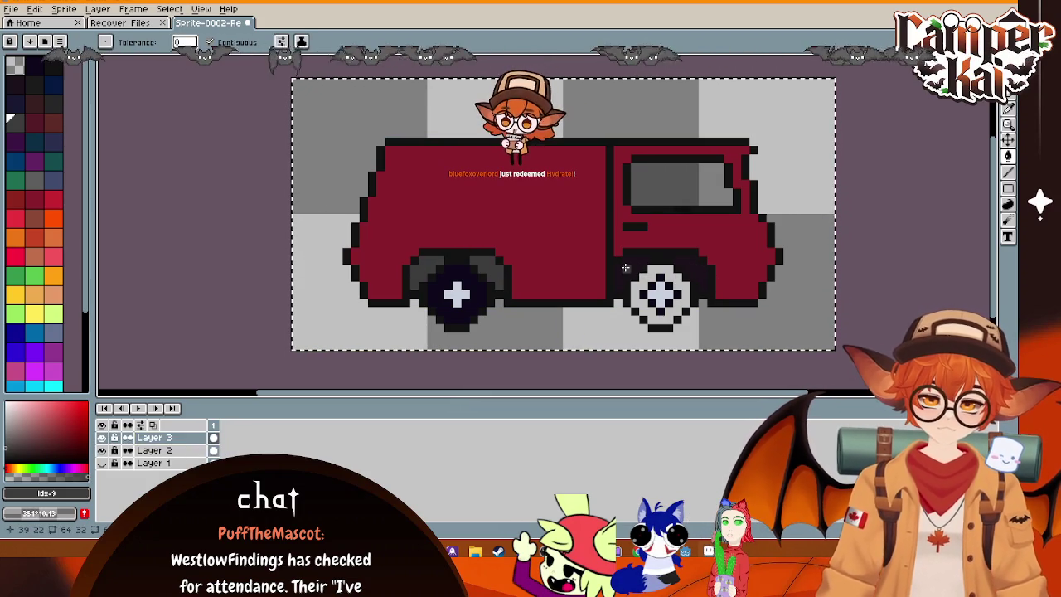
click(700, 267)
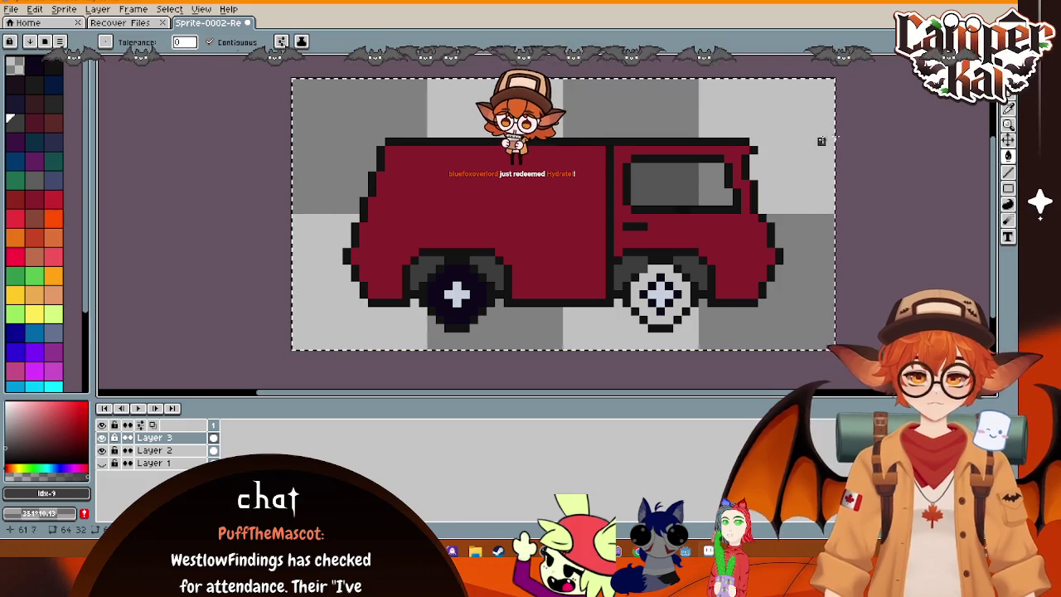
key(b)
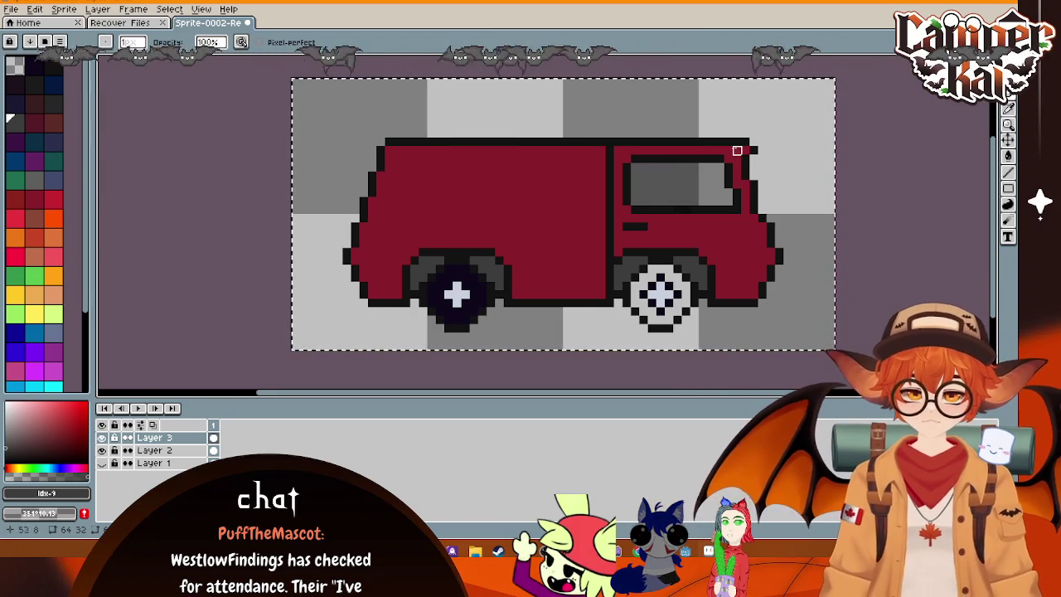
Eyedrop black and paint the purple pixels left of the hub, undoing stray strokes.
key(i)
click(34, 66)
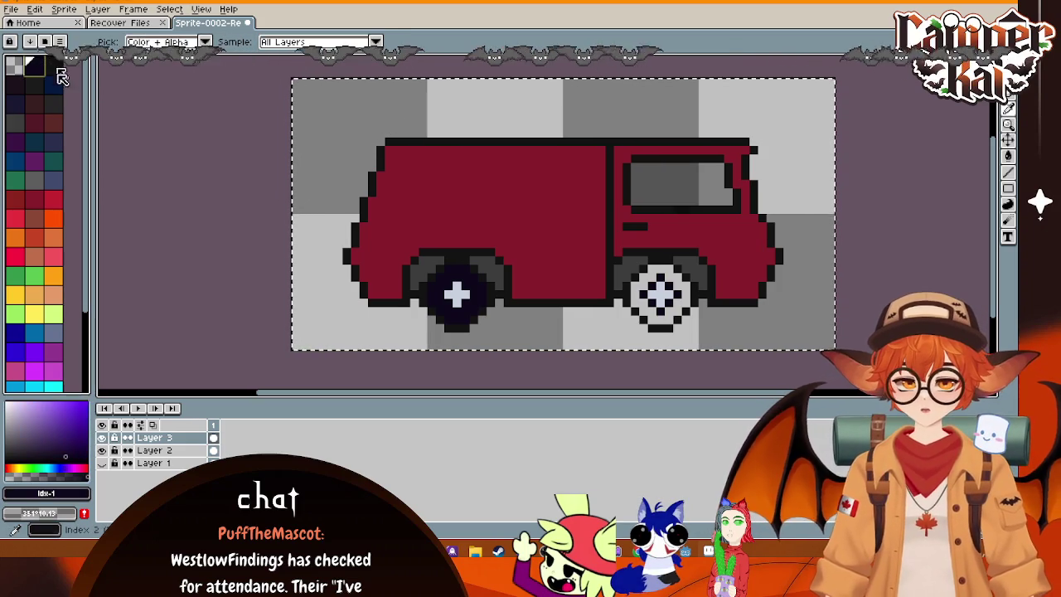
key(b)
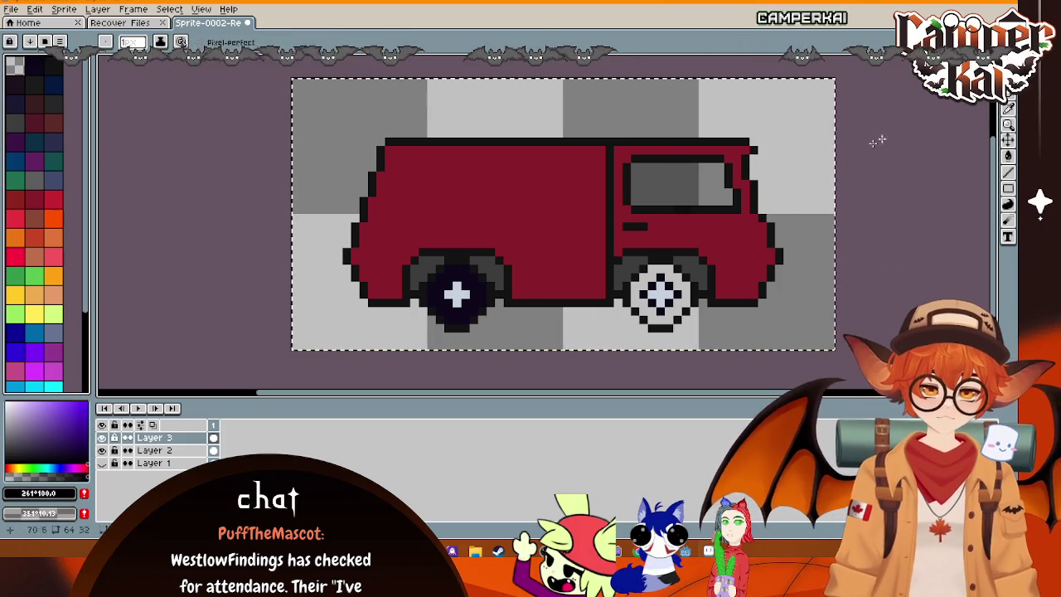
scroll(460, 275, up, 2)
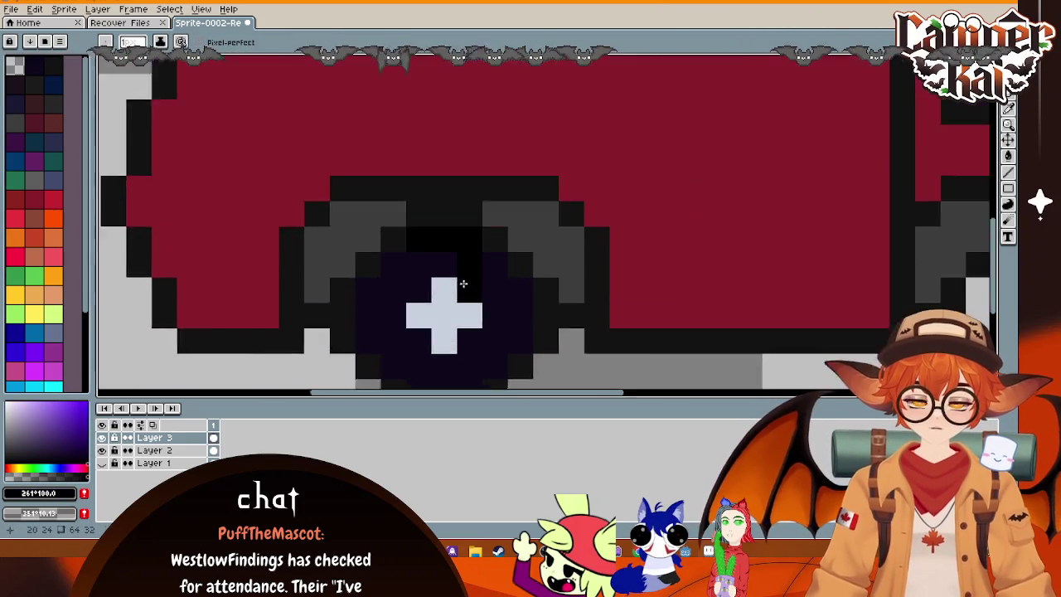
scroll(464, 281, up, 1)
scroll(495, 277, down, 1)
scroll(518, 261, up, 1)
mouse_move(415, 252)
mouse_down()
mouse_move(336, 268)
mouse_move(270, 346)
mouse_up()
scroll(319, 334, down, 1)
key(ctrl+z)
key(ctrl+z)
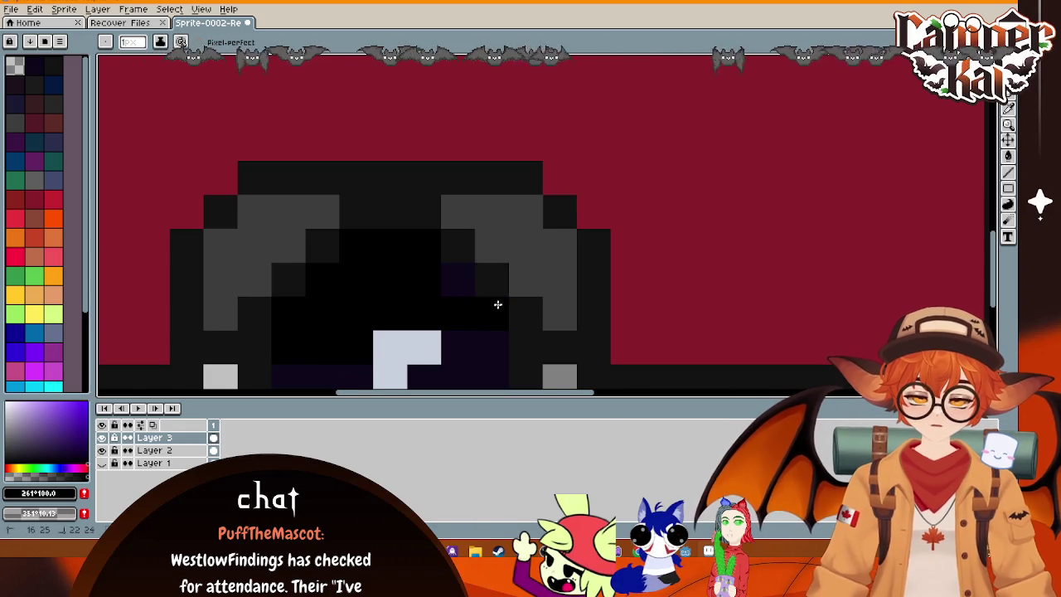
key(ctrl+z)
key(ctrl+y)
key(ctrl+y)
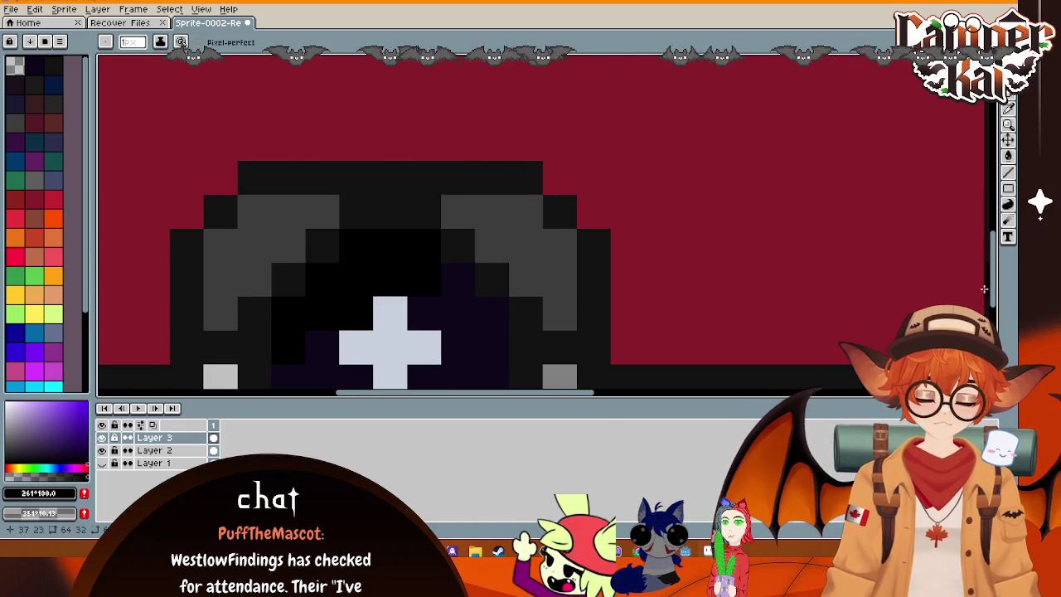
Blacken the remaining purple pixels below the hub, along the tyre bottom and right of the hub.
drag(998, 277, 996, 315)
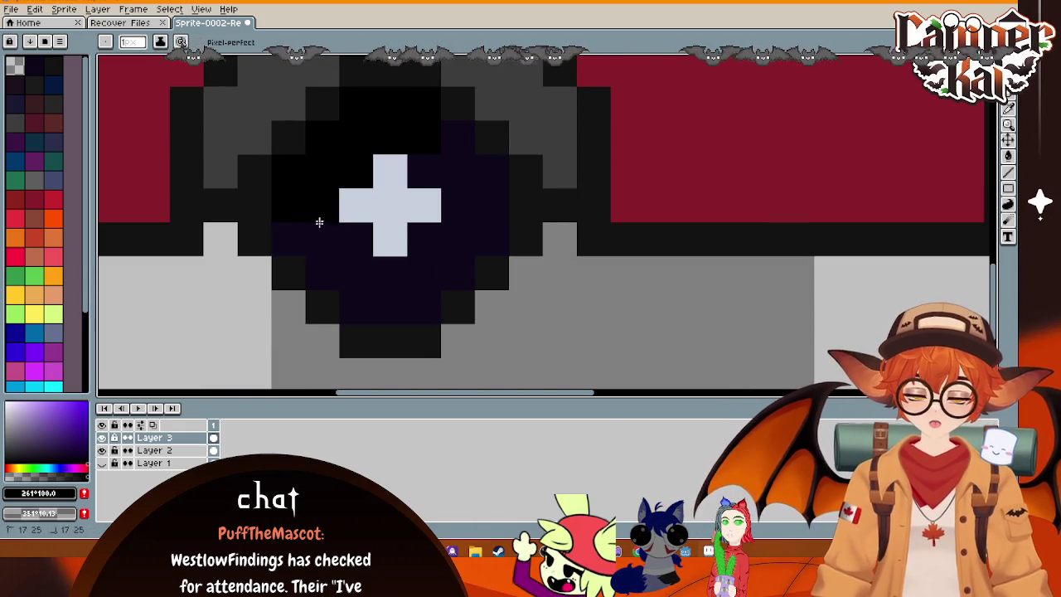
drag(296, 236, 350, 269)
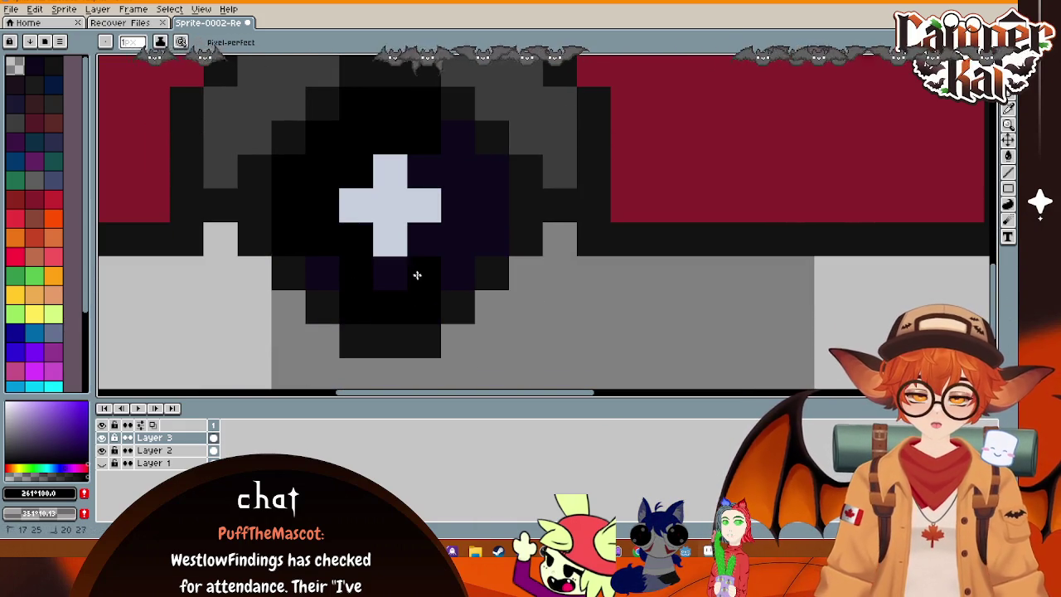
drag(417, 274, 334, 266)
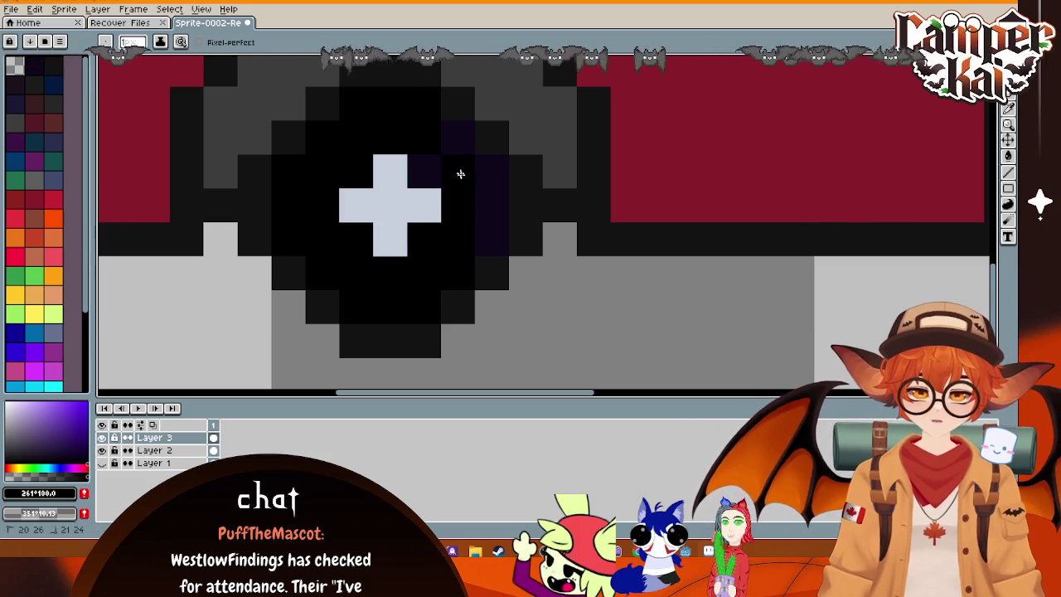
drag(492, 170, 492, 240)
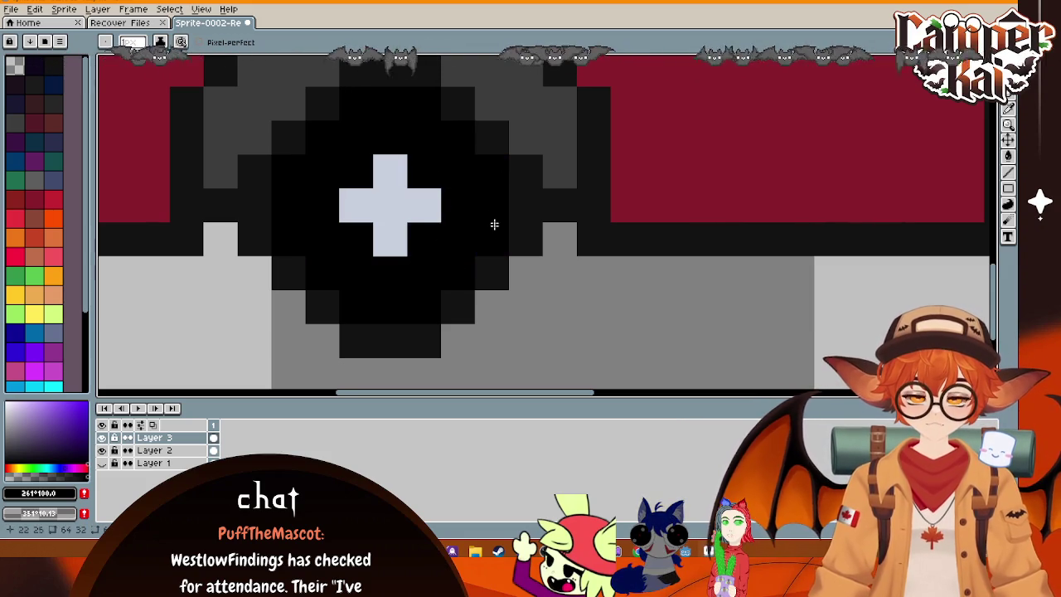
scroll(492, 224, down, 3)
scroll(771, 199, up, 3)
mouse_move(439, 145)
mouse_down()
mouse_move(348, 218)
mouse_move(353, 284)
mouse_move(382, 230)
mouse_move(437, 196)
mouse_move(558, 190)
mouse_move(595, 237)
mouse_move(484, 337)
mouse_move(433, 300)
mouse_move(419, 339)
mouse_move(441, 378)
mouse_move(521, 382)
mouse_move(580, 351)
mouse_move(639, 294)
mouse_move(637, 177)
mouse_move(521, 159)
mouse_move(544, 102)
mouse_move(445, 98)
mouse_up()
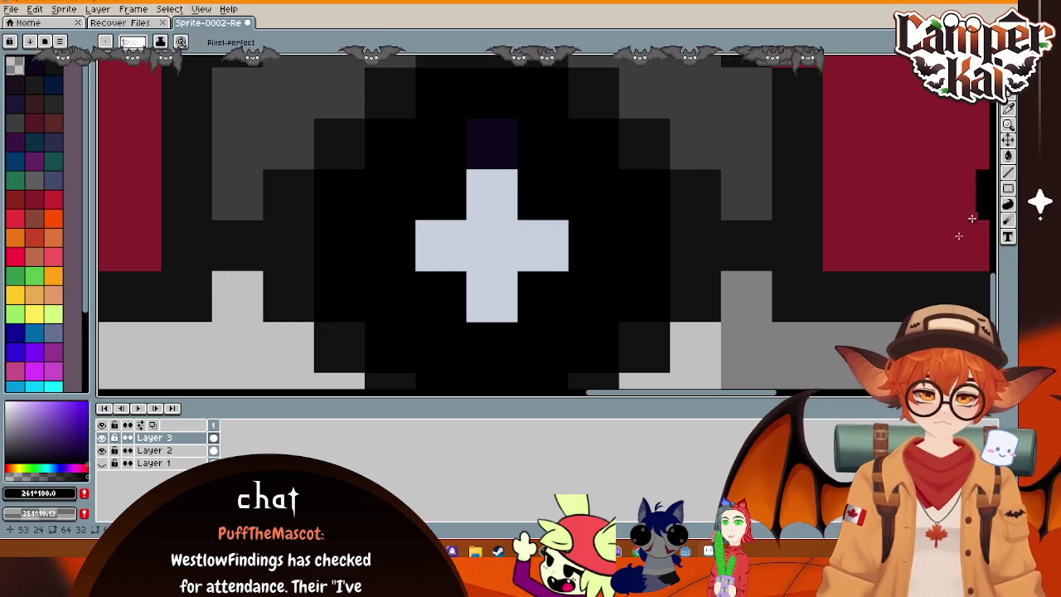
click(1008, 124)
Zoom out from the wheel close-up to see the whole van.
right_click(561, 239)
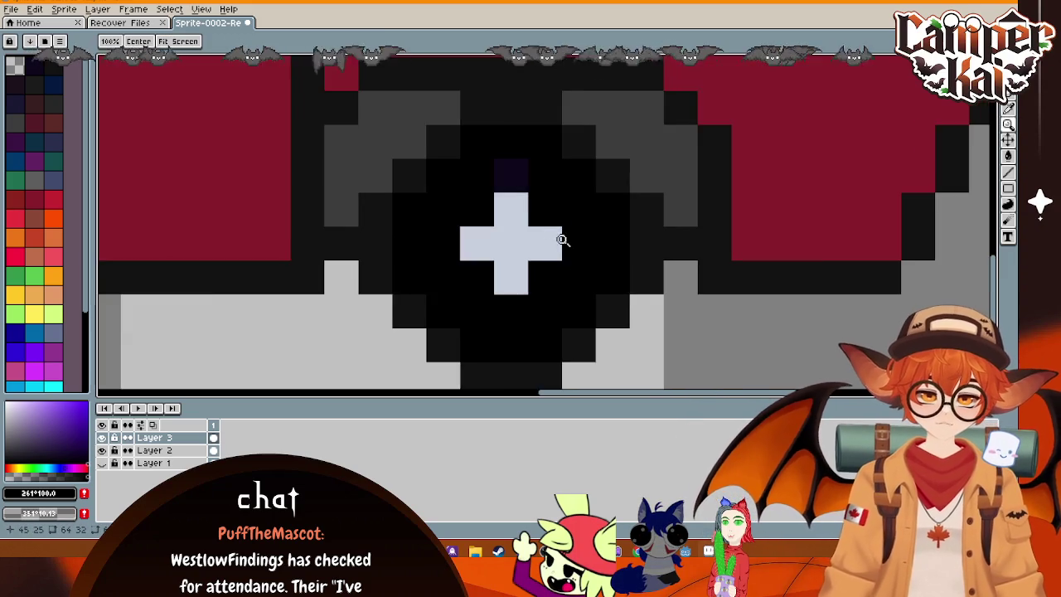
scroll(562, 240, down, 3)
scroll(514, 241, down, 2)
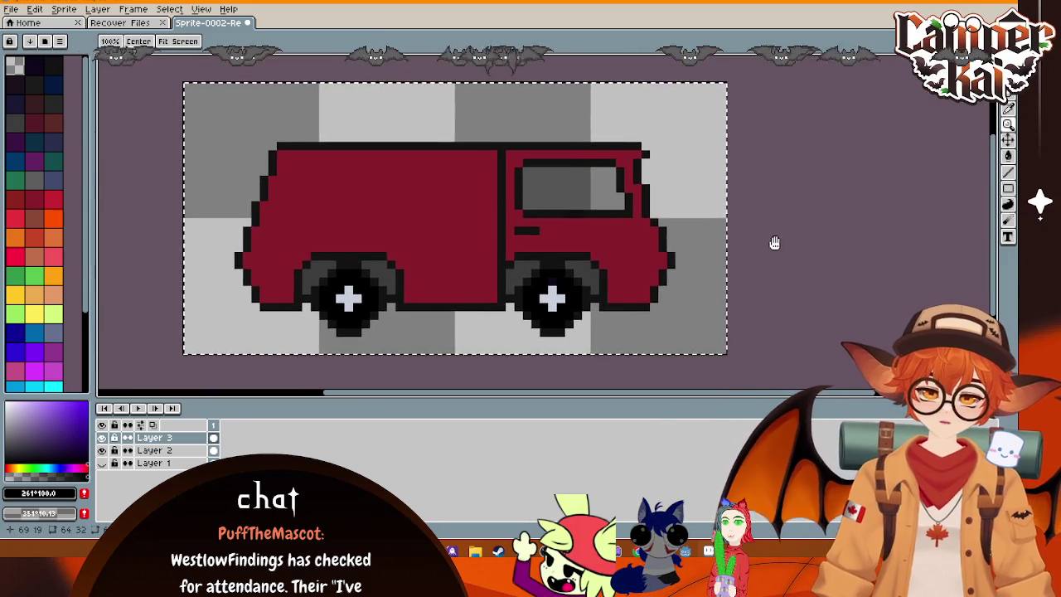
scroll(414, 221, up, 1)
scroll(478, 218, up, 2)
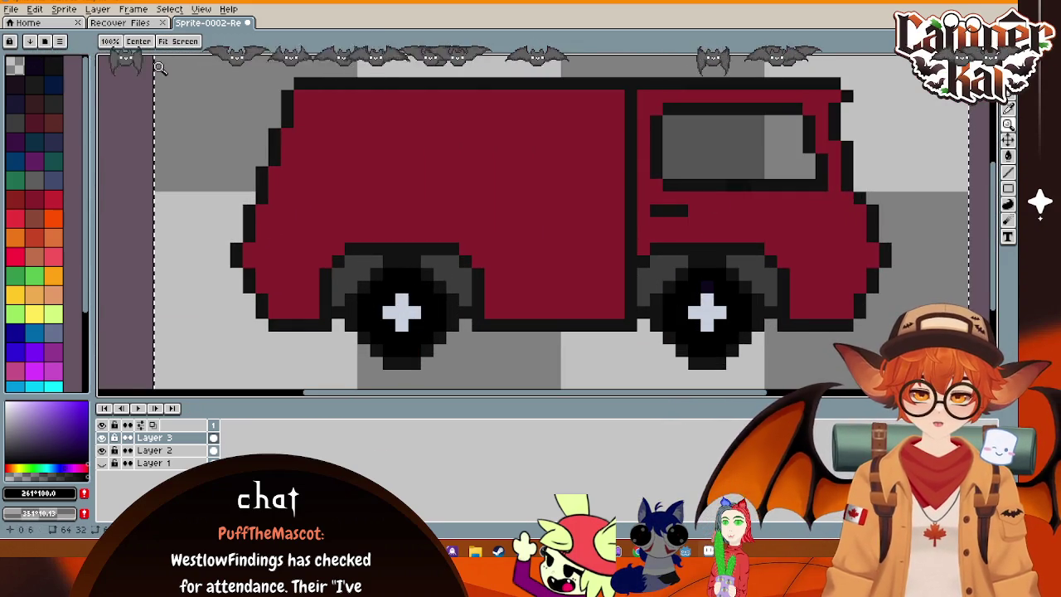
key(v)
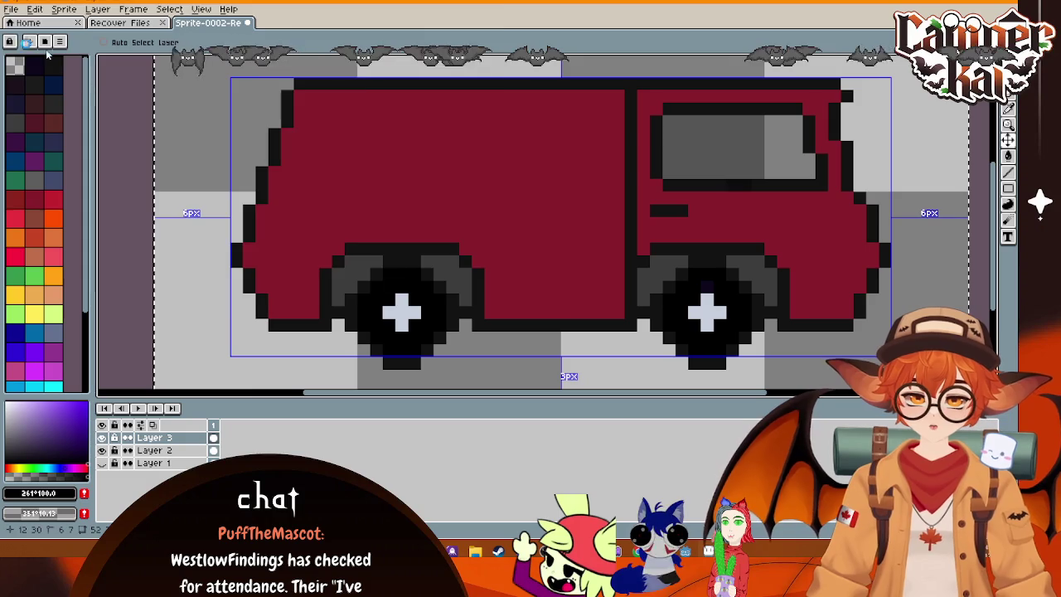
Export the van sprite as Van.png.
key(ctrl+s)
click(470, 270)
click(11, 9)
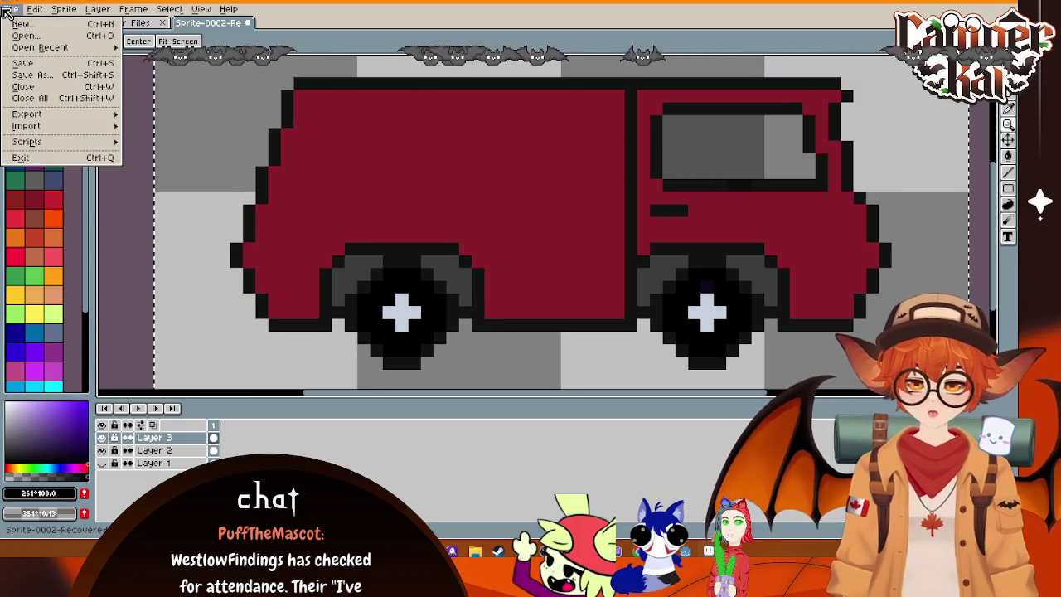
click(156, 114)
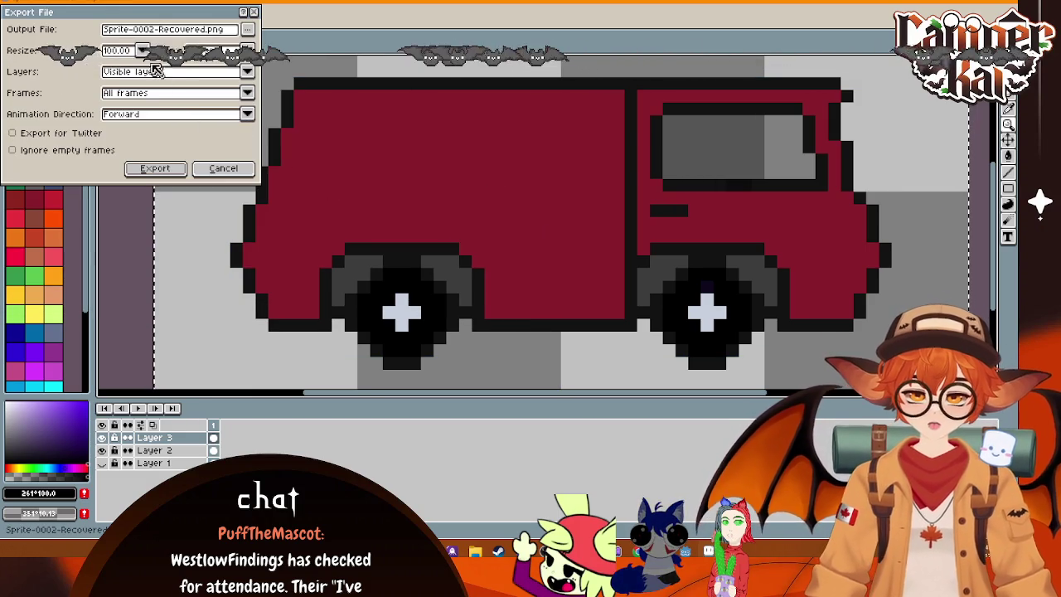
text(Van)
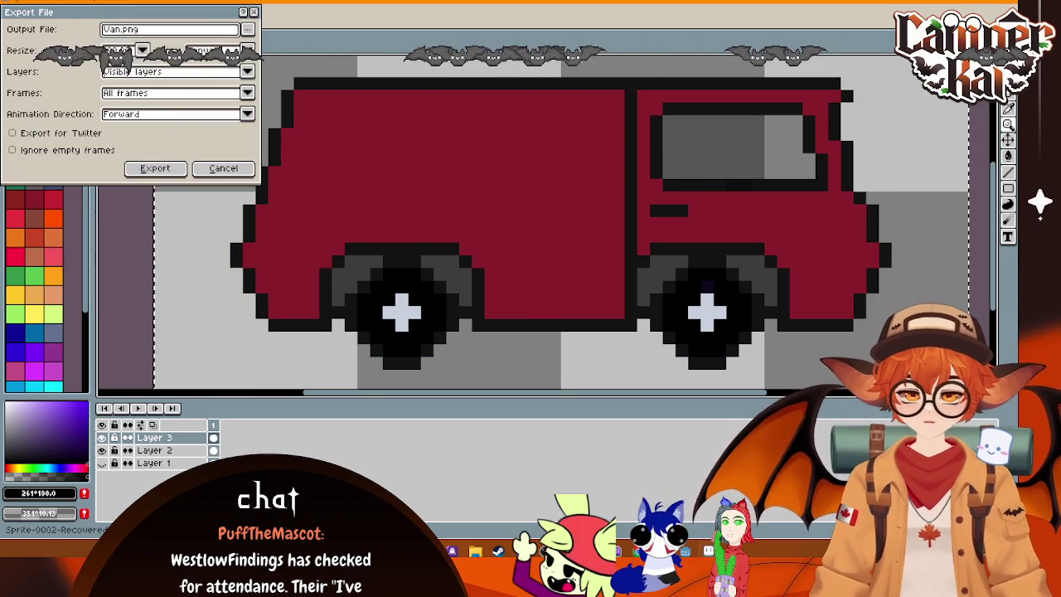
click(141, 51)
click(158, 168)
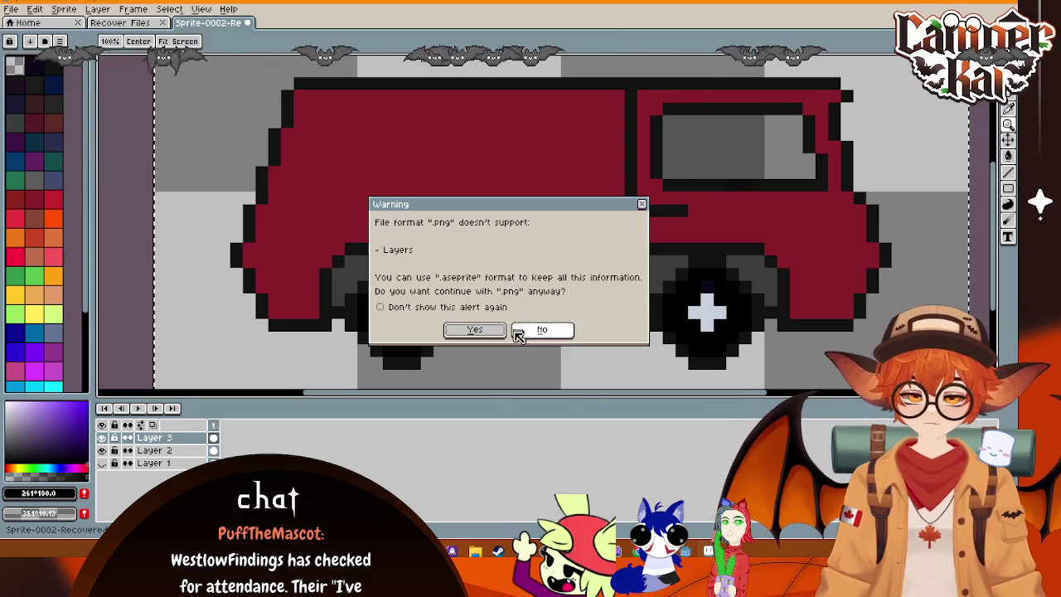
click(491, 329)
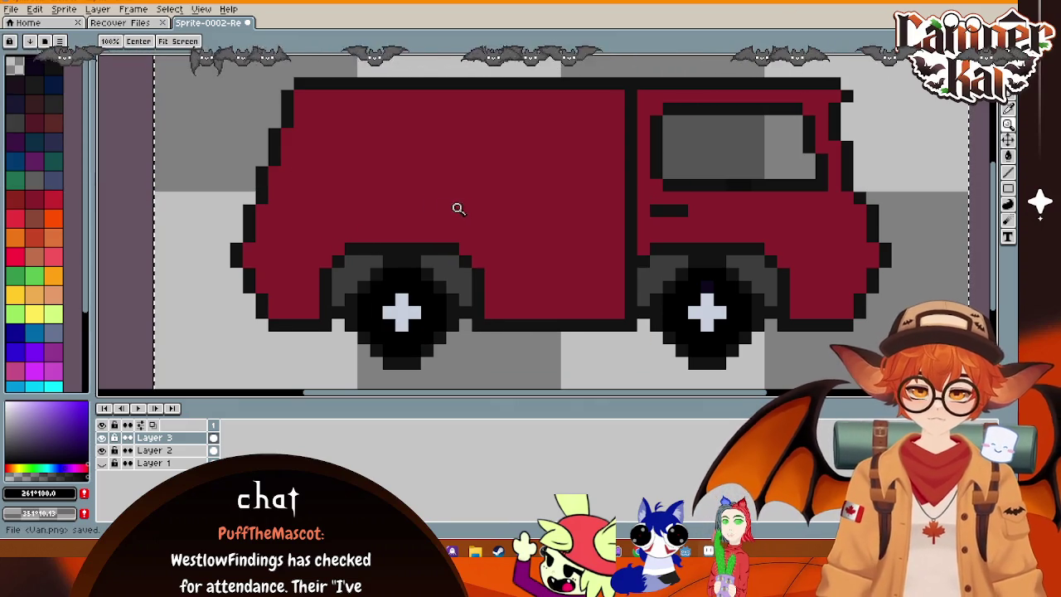
Save the sprite as Van.aseprite.
click(12, 10)
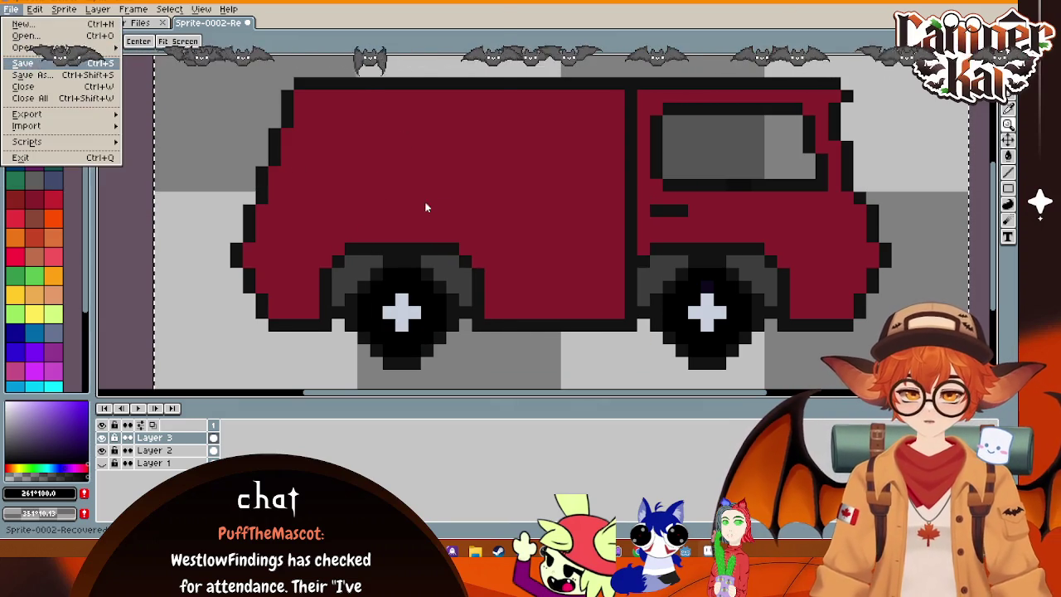
key(Return)
text(Van)
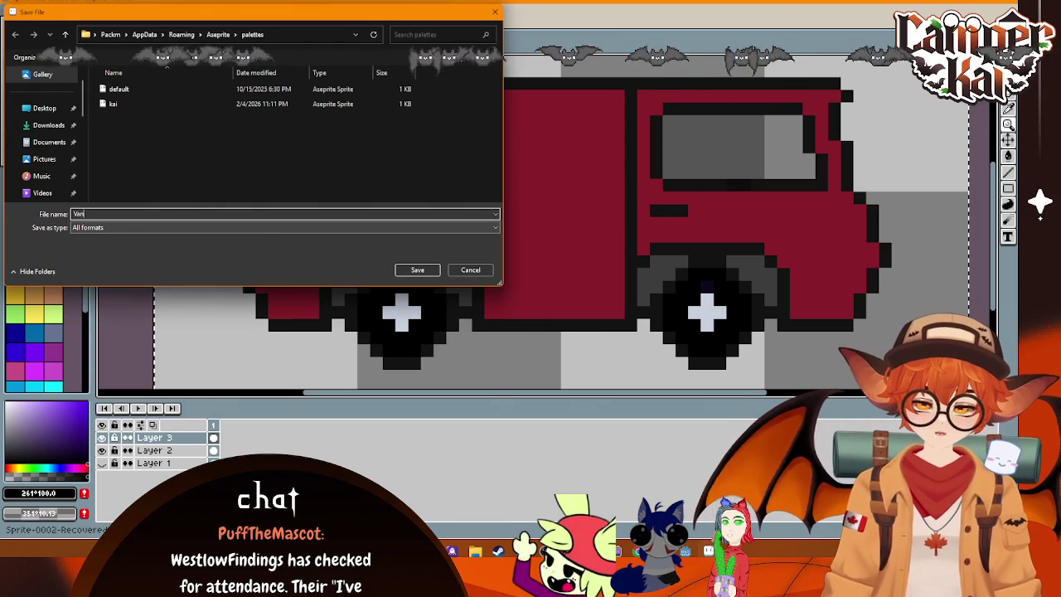
click(423, 270)
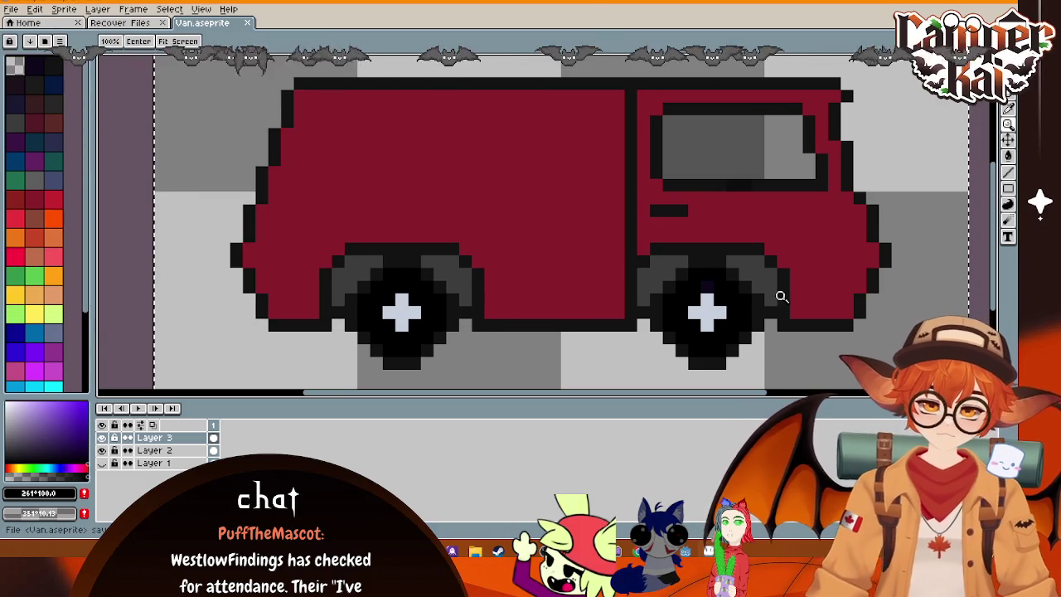
scroll(772, 288, down, 1)
scroll(773, 288, up, 1)
In Godot, save the BaseLevel scene from the Scene menu and close the editor window.
key(alt+Tab)
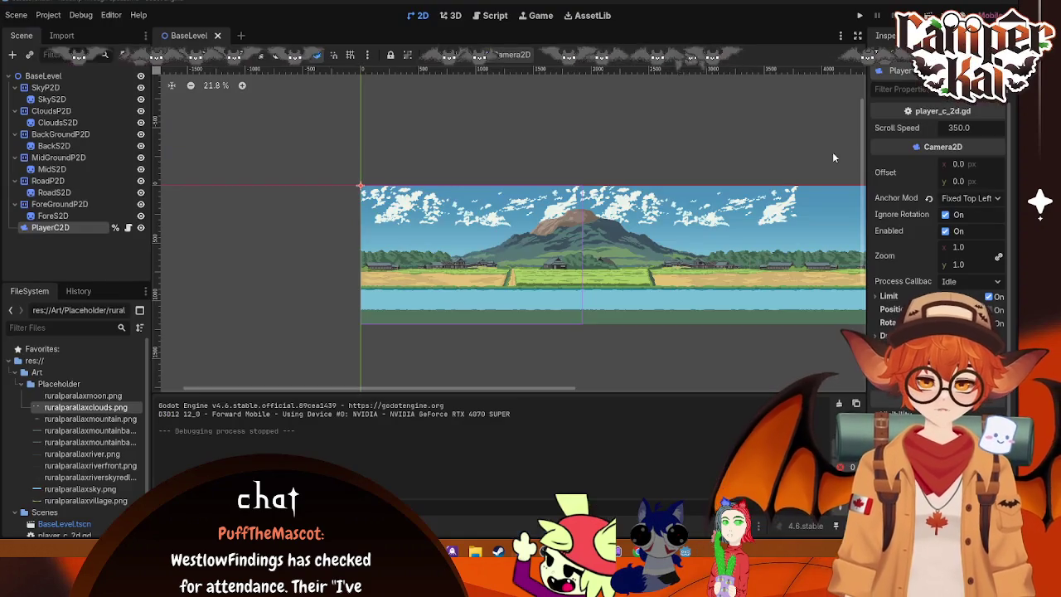
click(16, 15)
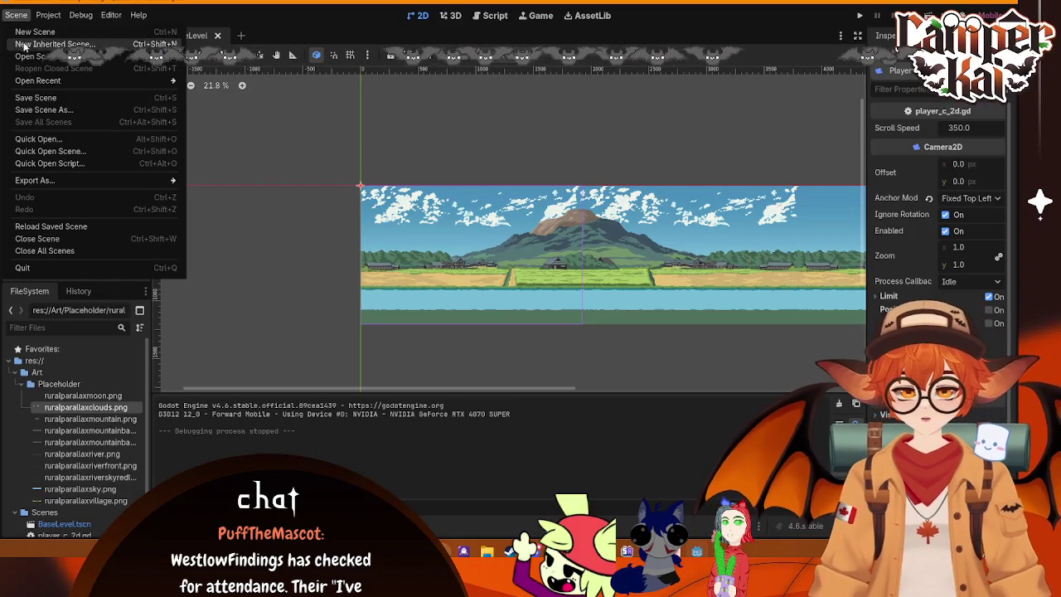
click(33, 97)
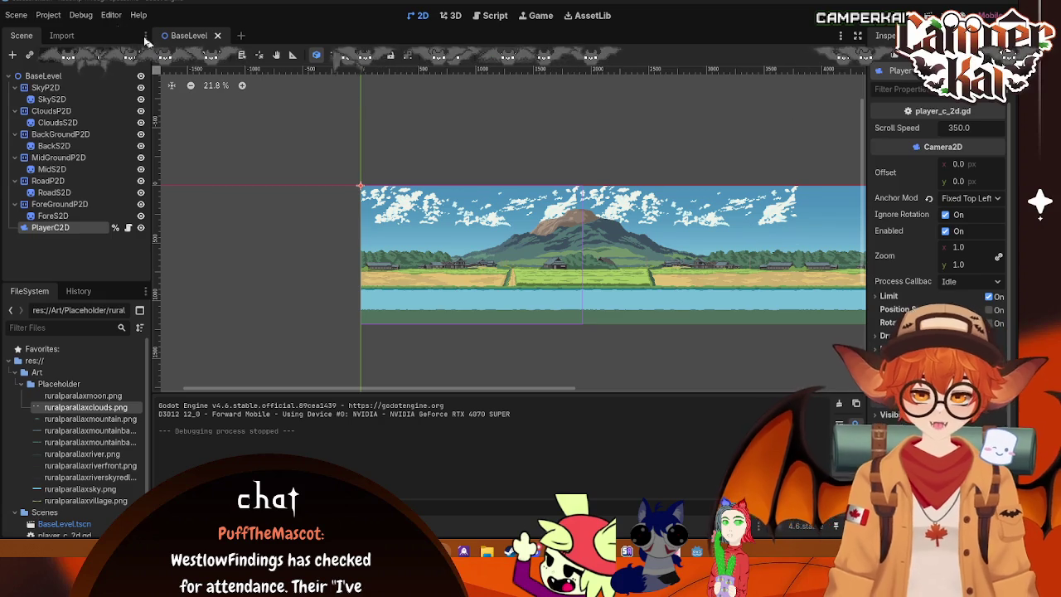
click(16, 12)
click(49, 102)
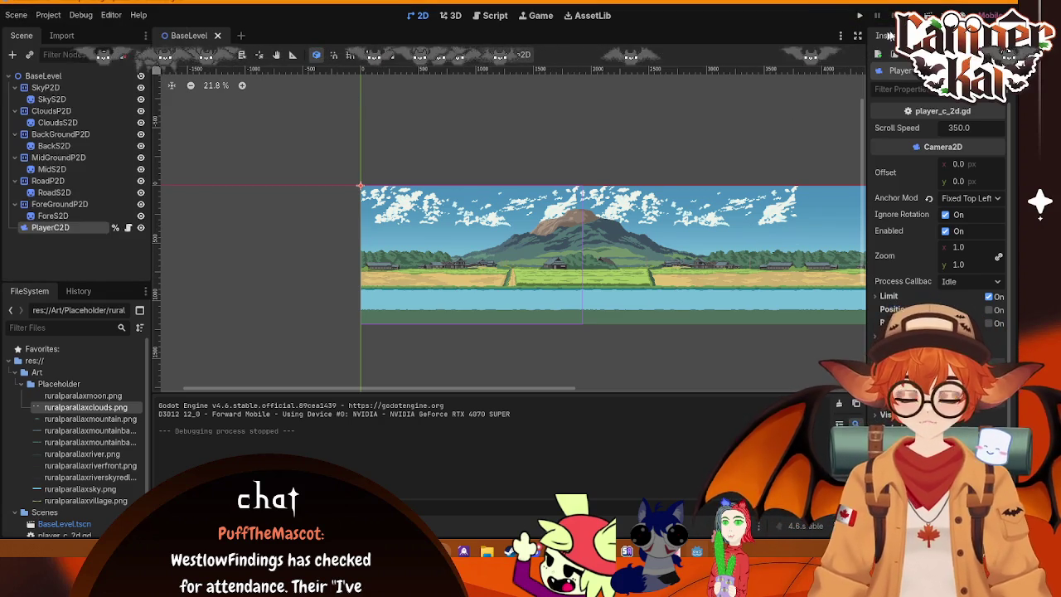
click(999, 4)
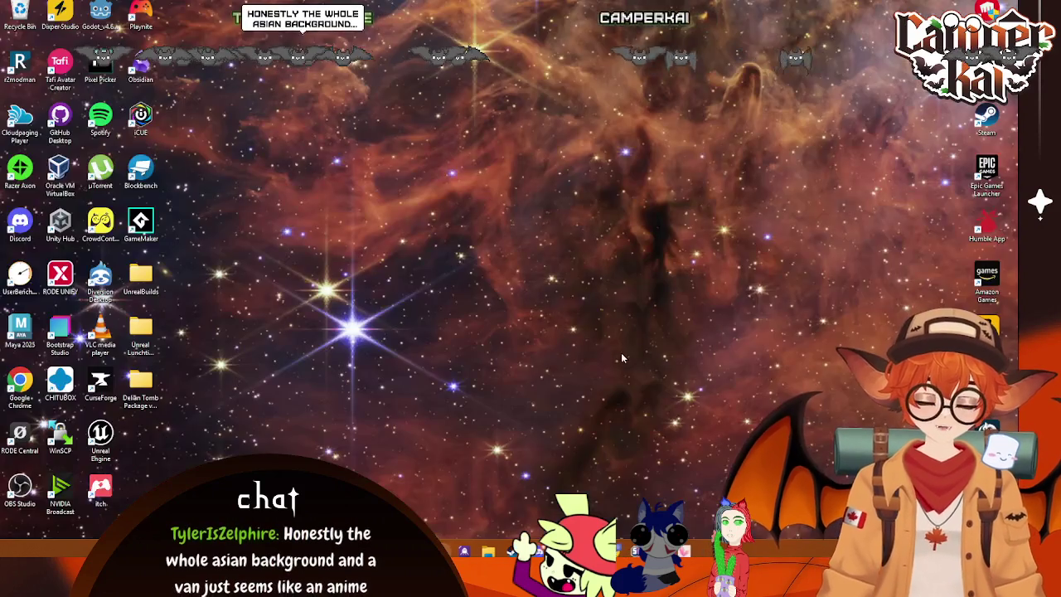
Search 'blen' in the Start menu and launch Blender 5.0.1.
key(super)
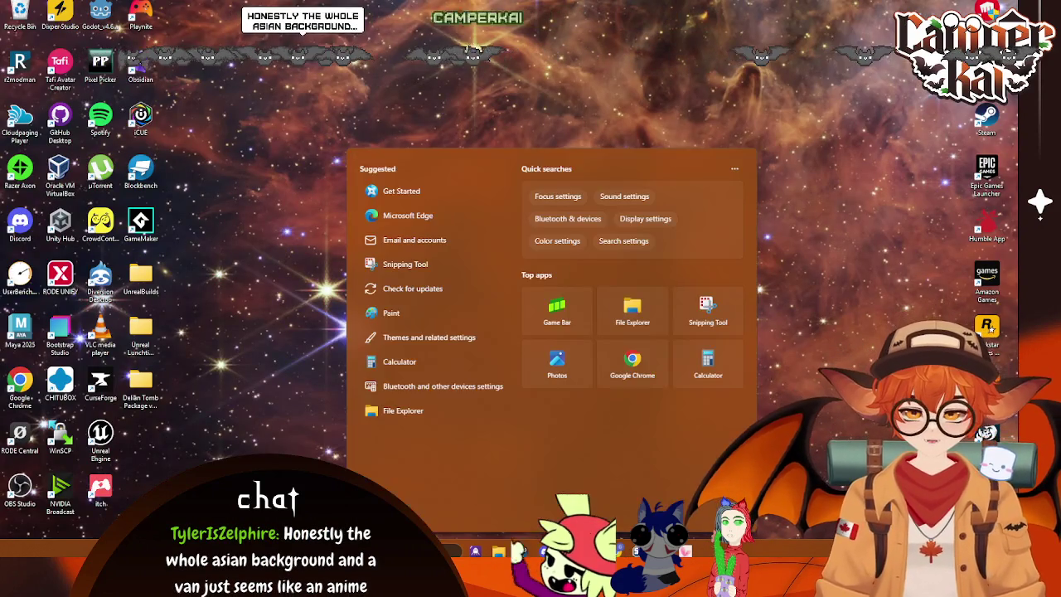
text(gam)
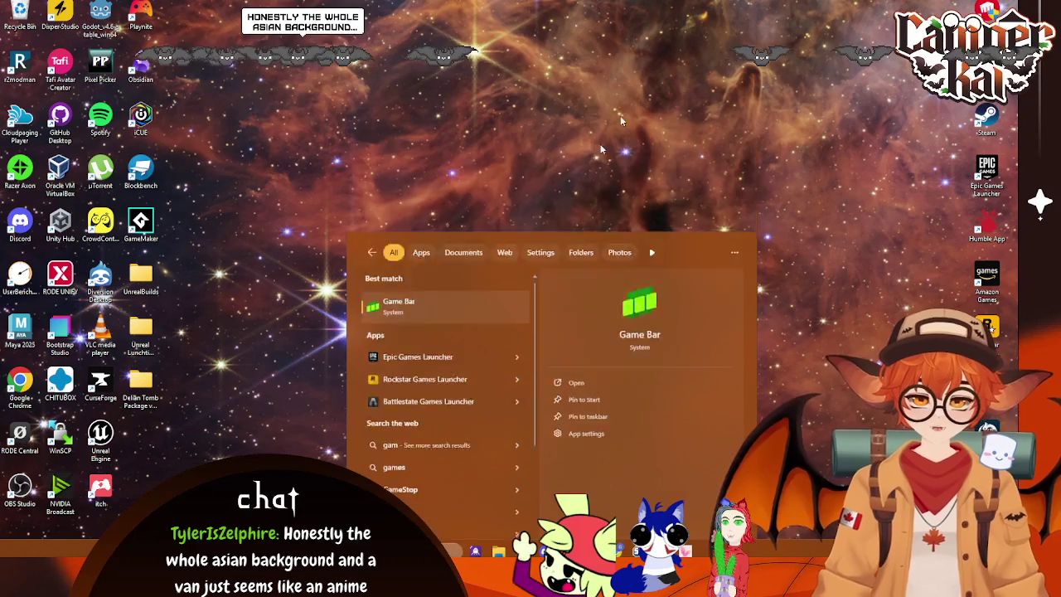
key(Escape)
key(super)
text(bl)
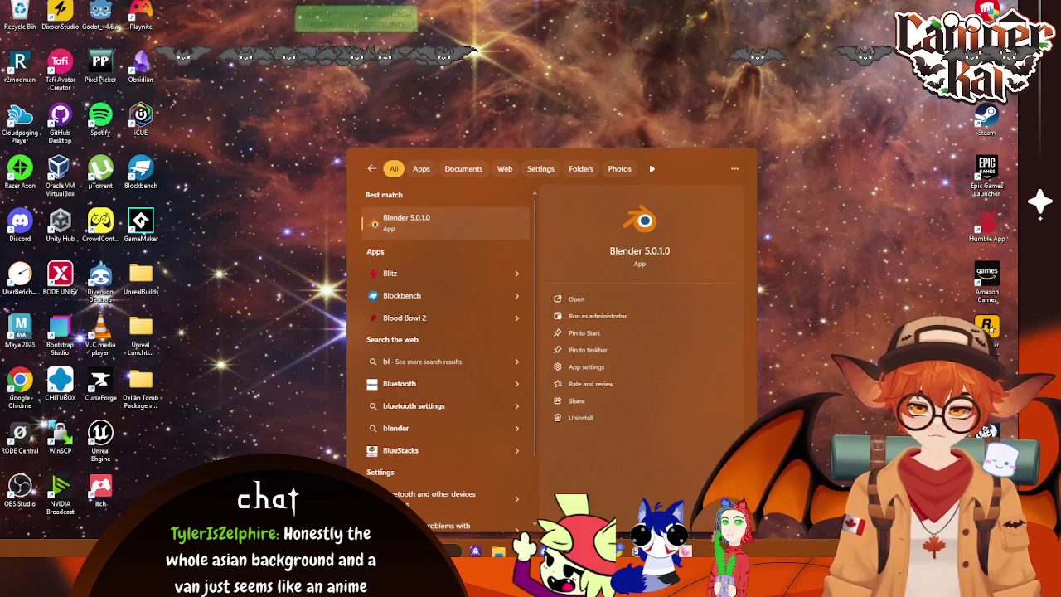
text(ender)
key(Return)
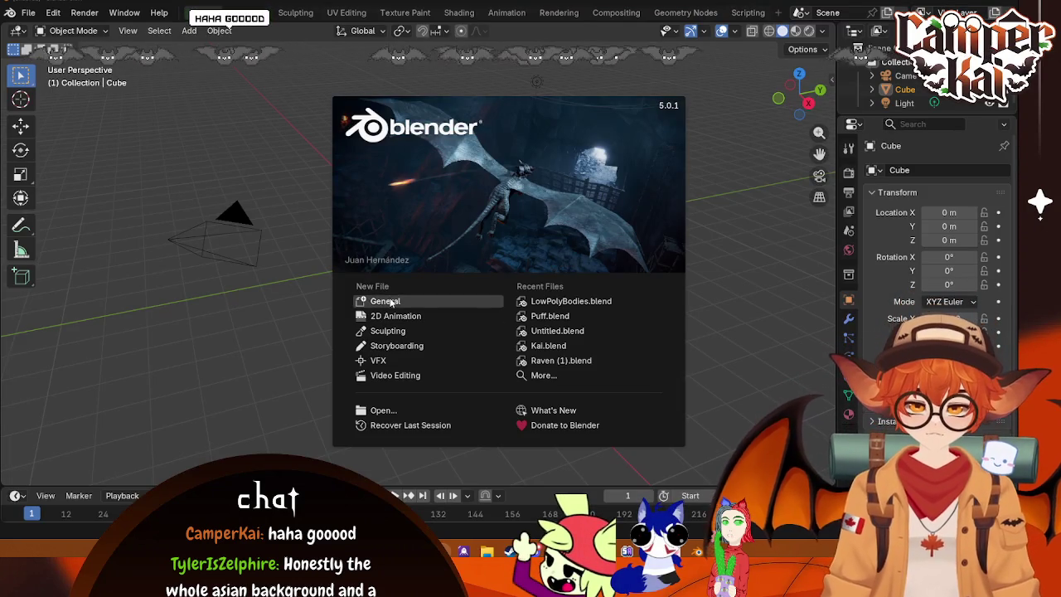
Dismiss the splash screen, switch to Right view, and delete the accidentally pasted Cube.013.
click(542, 285)
click(809, 104)
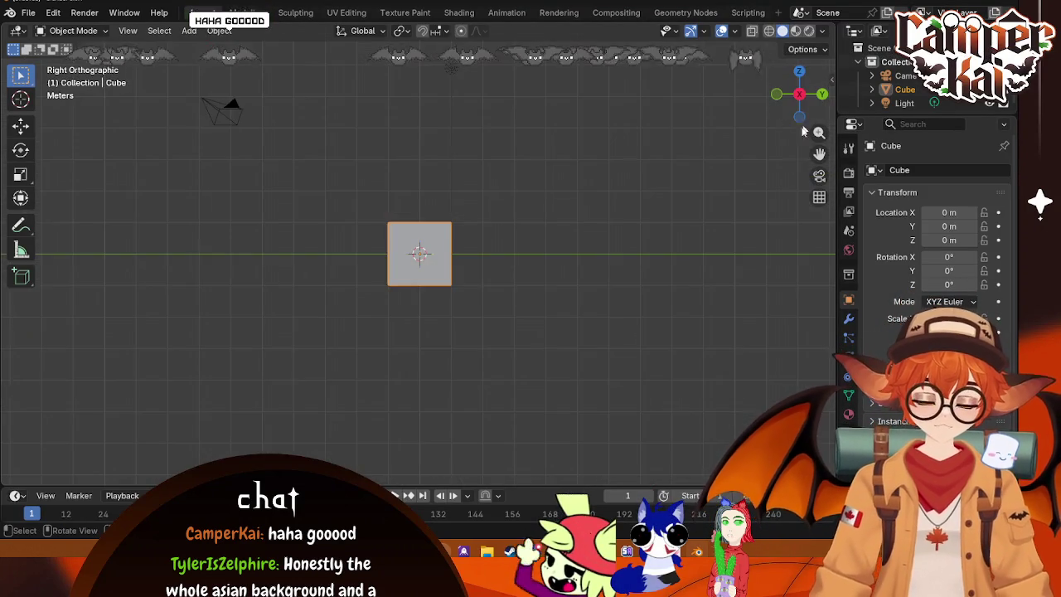
scroll(406, 257, up, 3)
scroll(404, 264, down, 3)
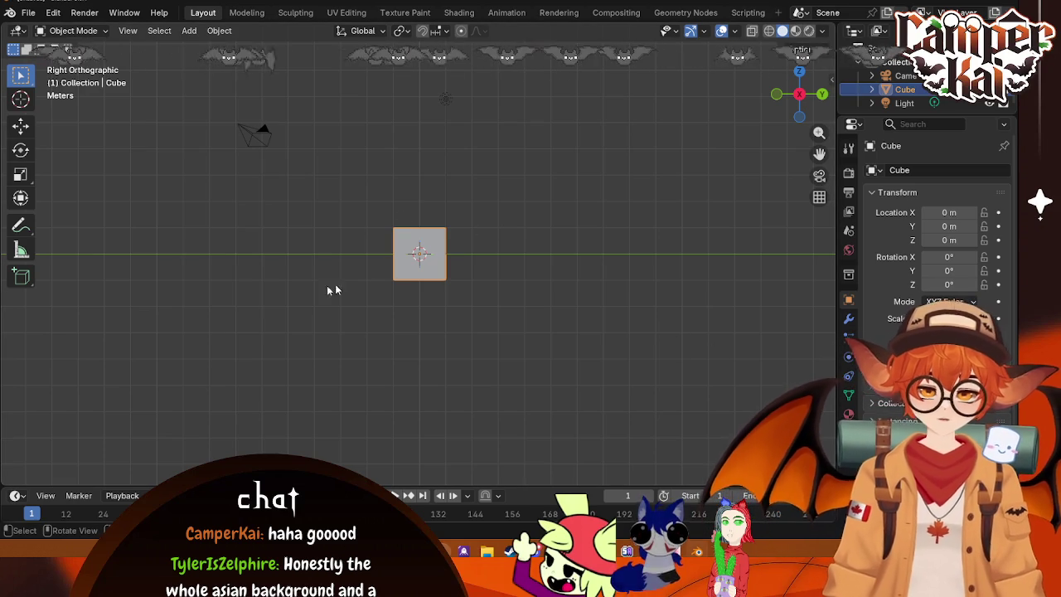
key(ctrl+v)
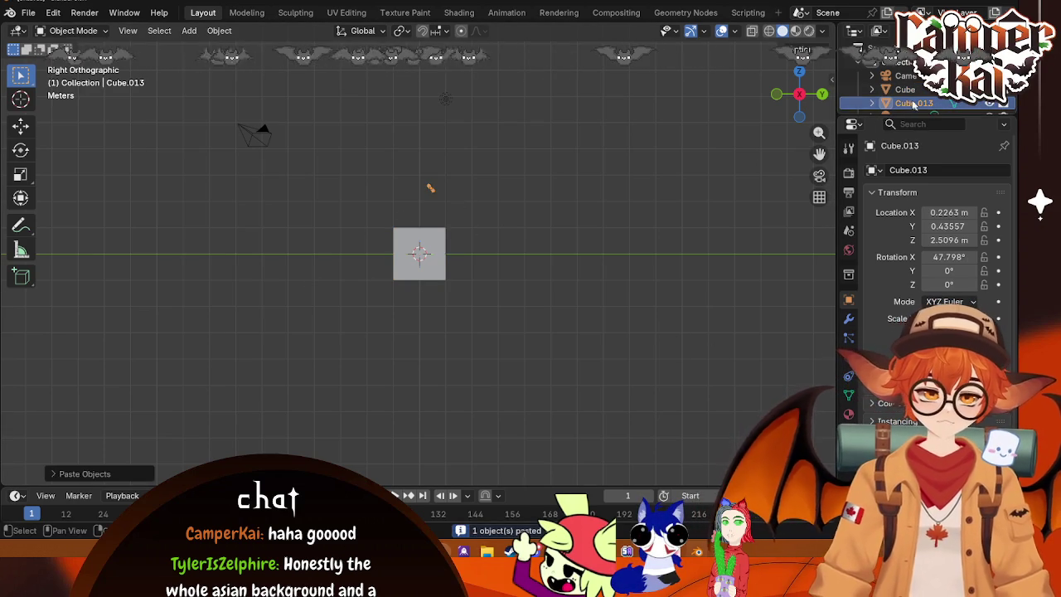
scroll(925, 101, down, 1)
key(Delete)
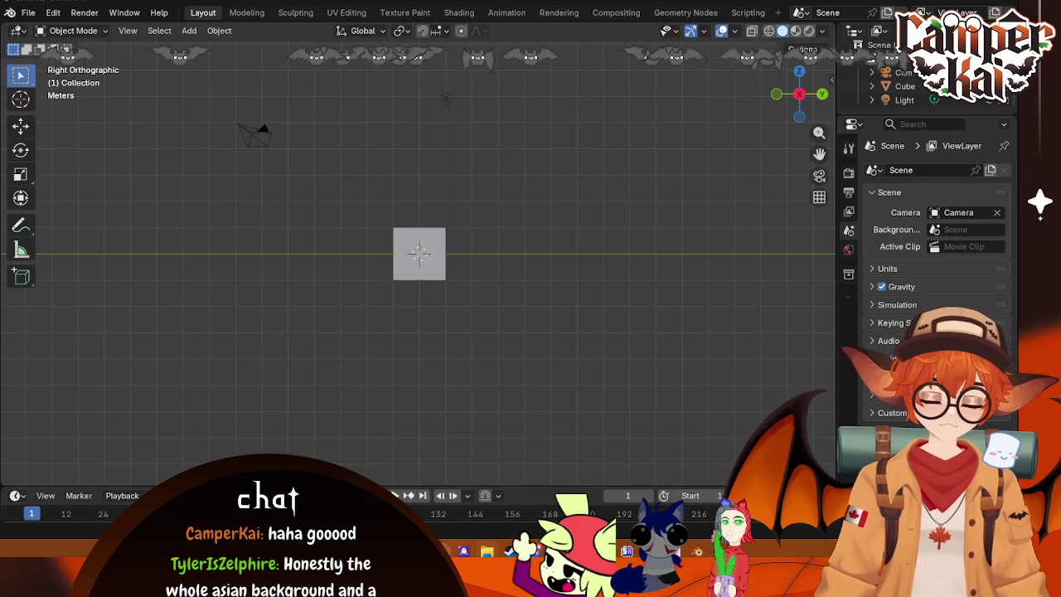
Drop the clown reference picture beside the cube and deselect it.
drag(749, 203, 492, 240)
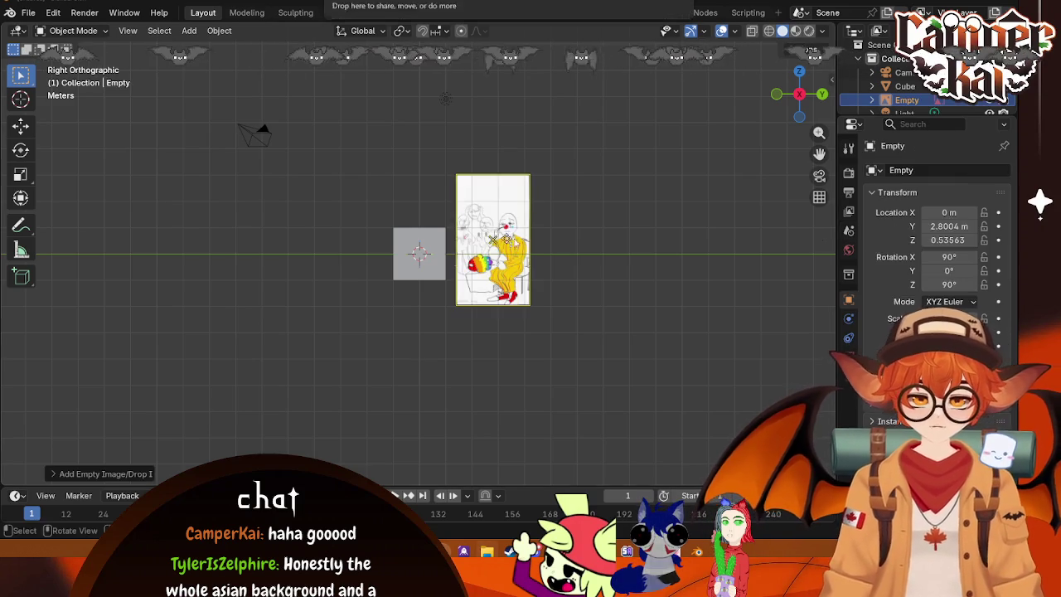
scroll(644, 217, up, 1)
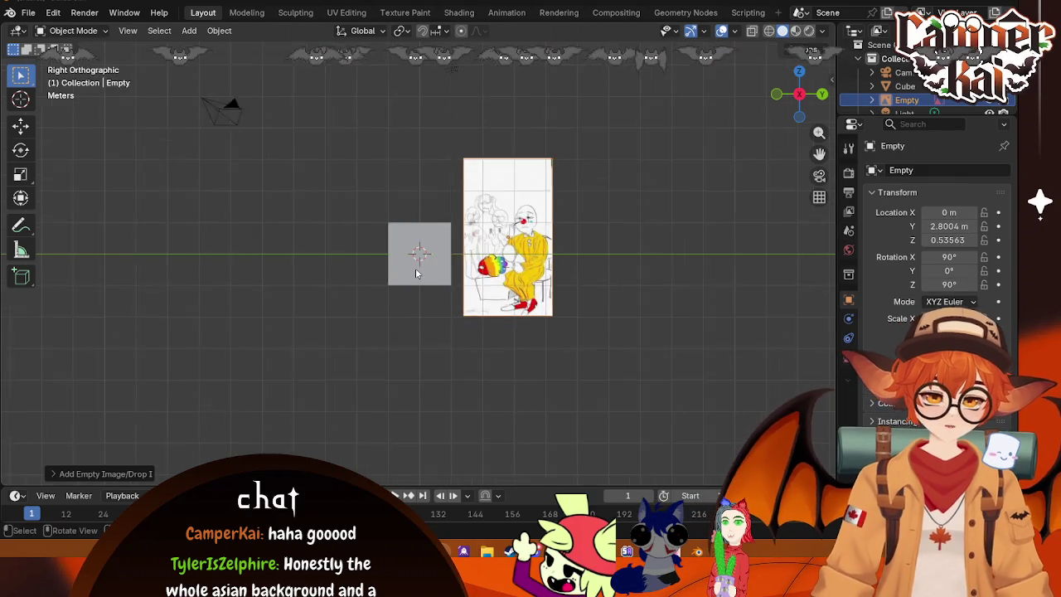
scroll(645, 217, up, 4)
click(628, 228)
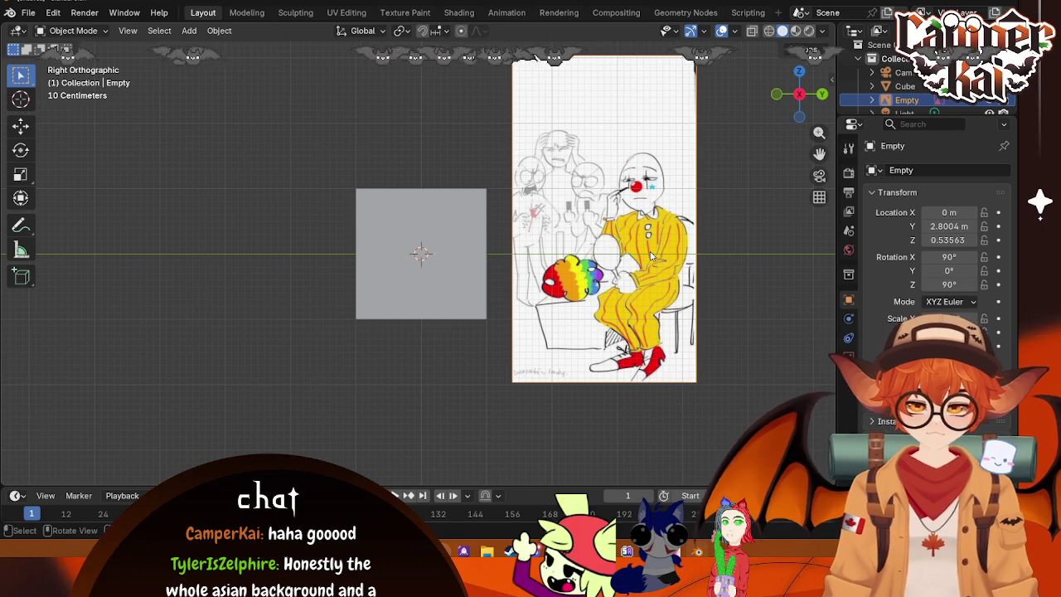
click(671, 242)
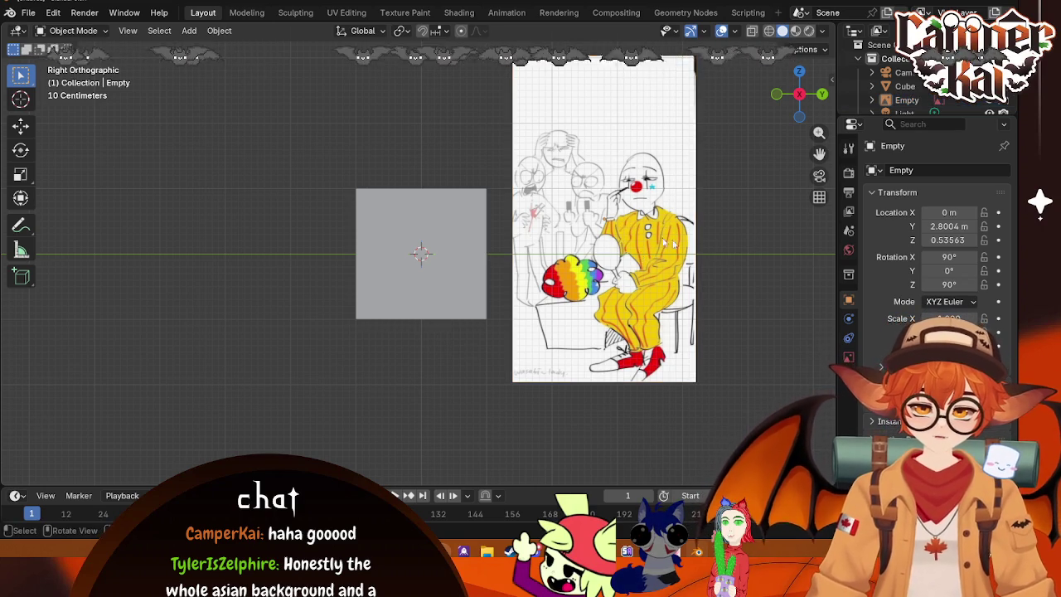
Close Blender with Don't Save and launch Aseprite from Steam.
click(1002, 4)
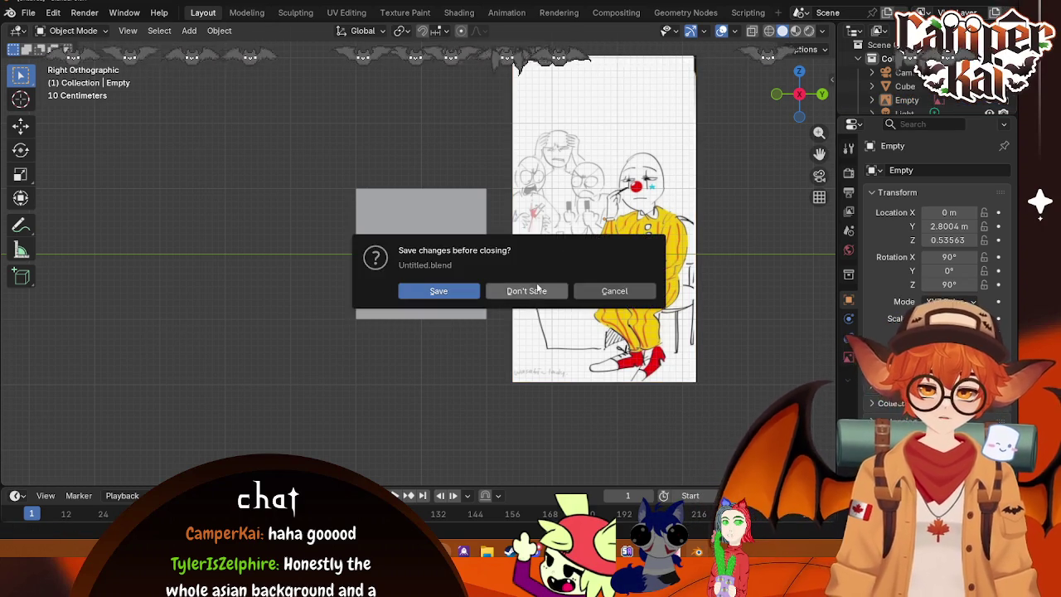
click(530, 290)
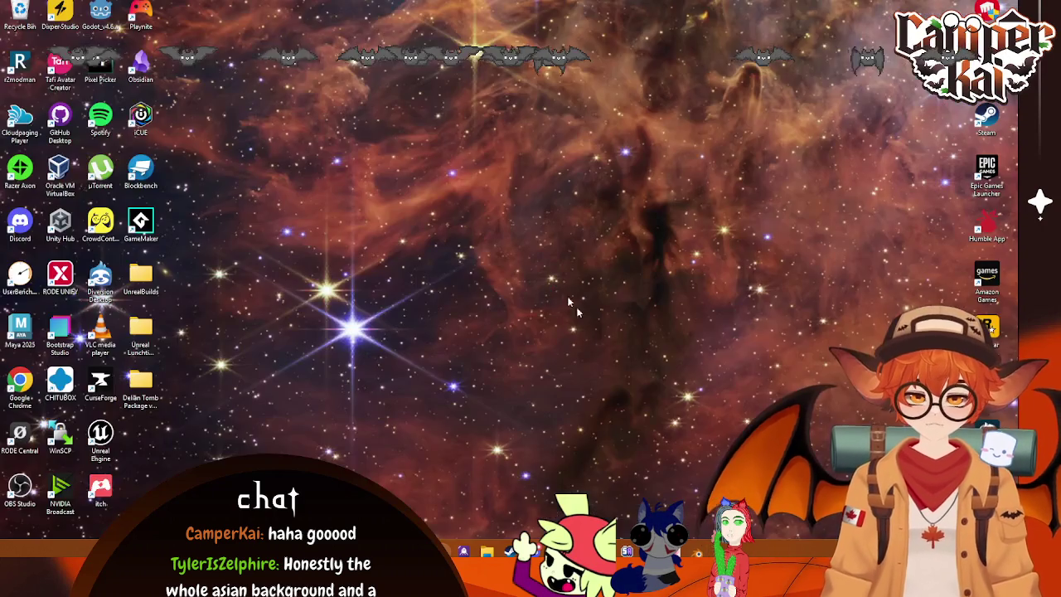
click(522, 551)
click(278, 221)
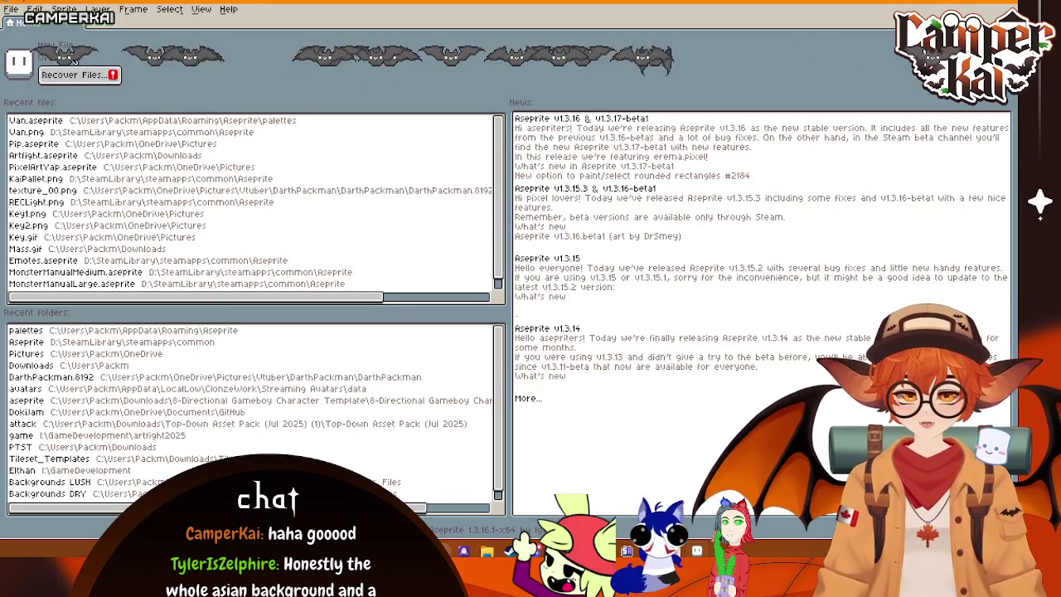
Create a new sprite with width 64 and height 64 via Ctrl+N.
key(ctrl+n)
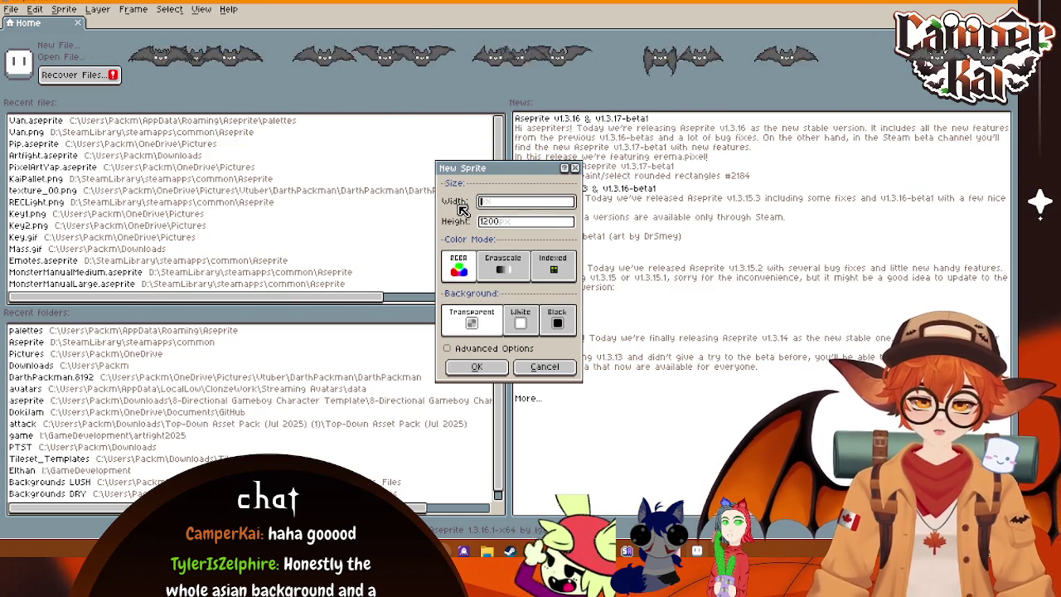
key(BackSpace)
key(BackSpace)
text(64)
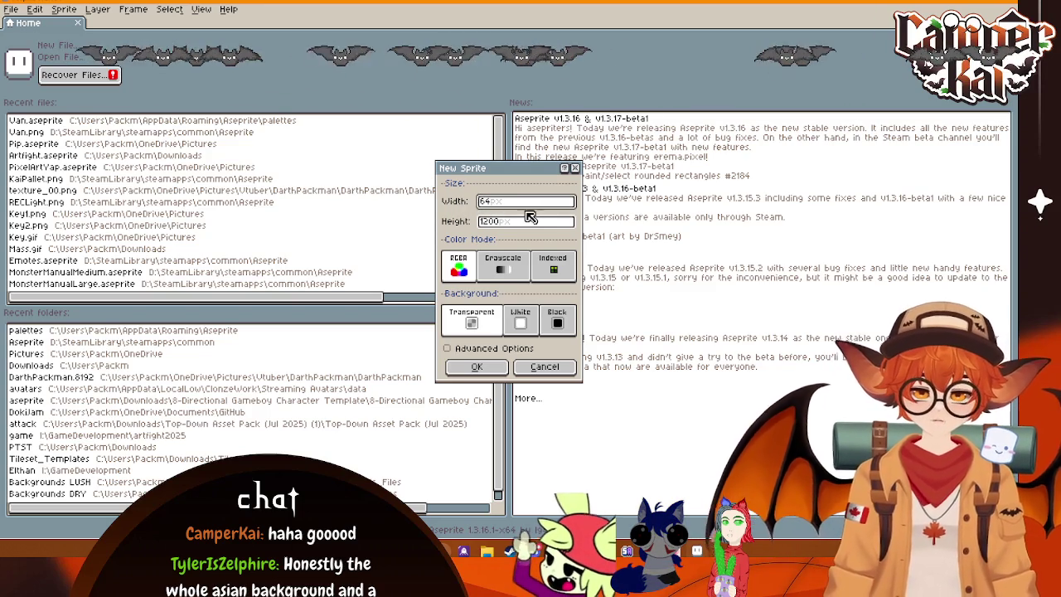
key(Tab)
text(64)
click(477, 367)
Paste the clown reference image and try scaling it down and stretching it taller.
scroll(522, 299, up, 3)
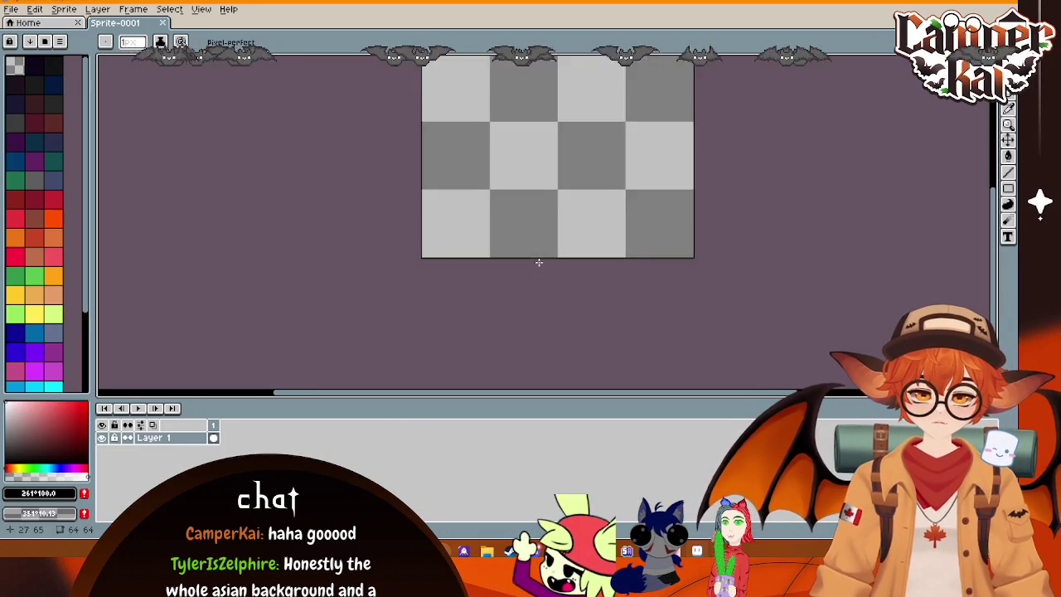
scroll(713, 207, up, 1)
scroll(701, 259, down, 1)
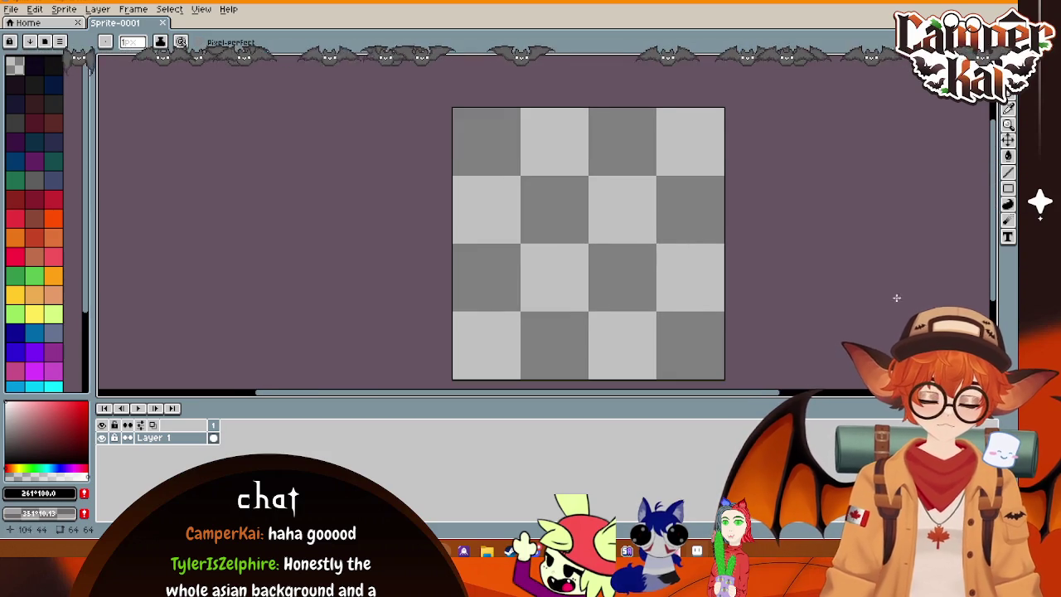
scroll(713, 249, up, 1)
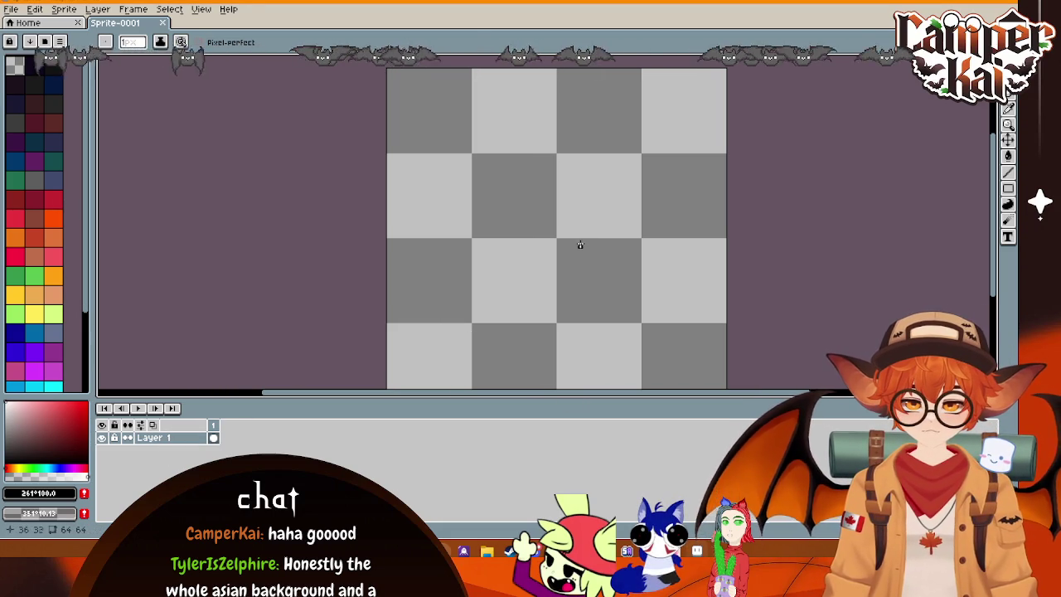
key(ctrl+v)
scroll(751, 297, down, 5)
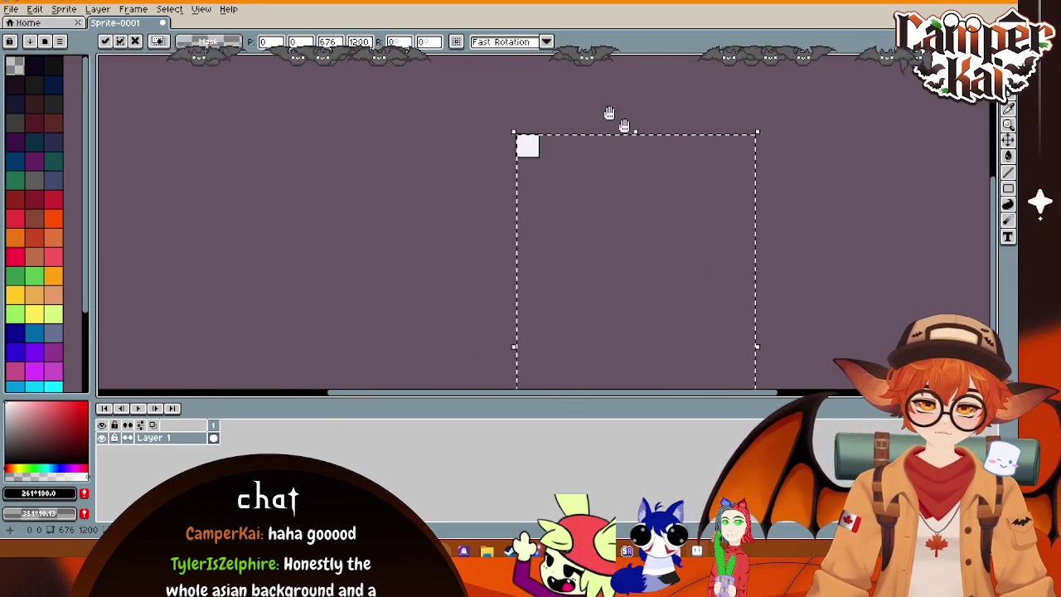
scroll(630, 351, down, 1)
drag(630, 351, 502, 128)
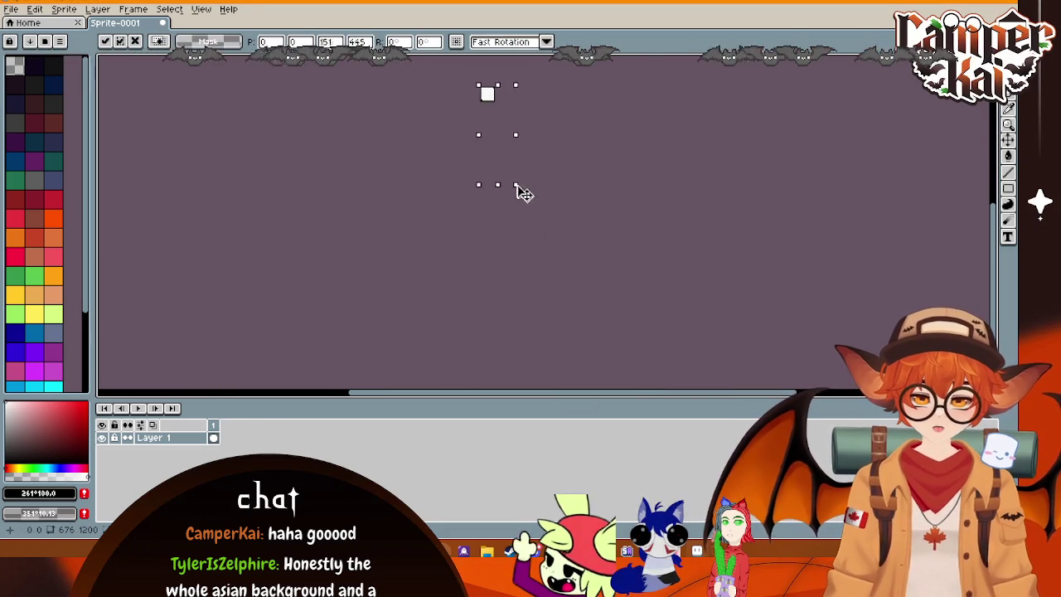
scroll(489, 98, up, 5)
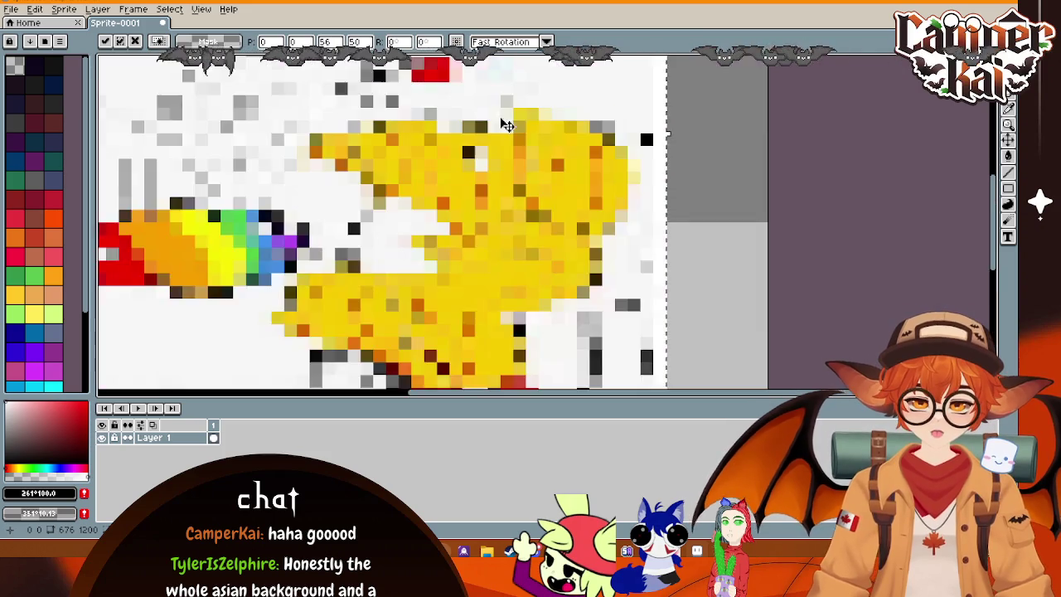
scroll(489, 98, down, 2)
mouse_move(450, 248)
mouse_down()
mouse_move(450, 318)
mouse_move(495, 131)
mouse_up()
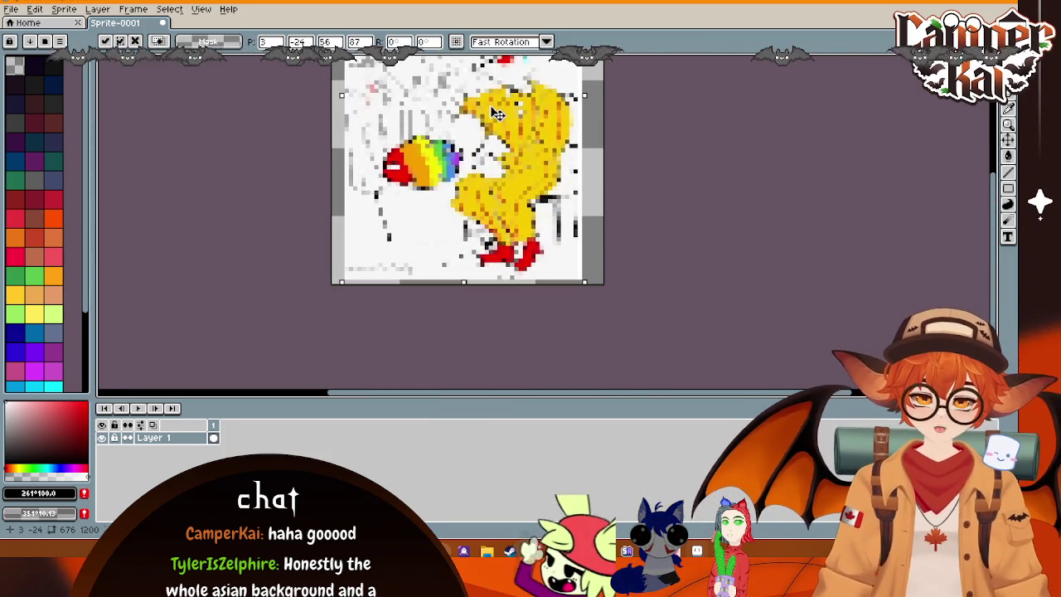
scroll(495, 136, down, 1)
scroll(496, 148, down, 1)
Discard that paste, add then undo a new layer, and paste the reference image again.
key(Escape)
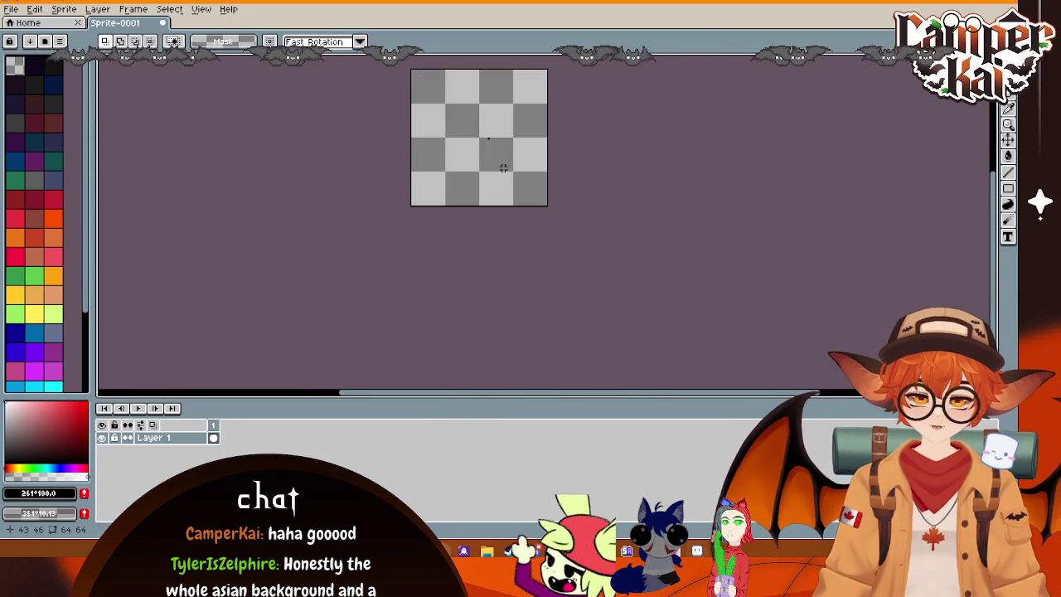
right_click(189, 439)
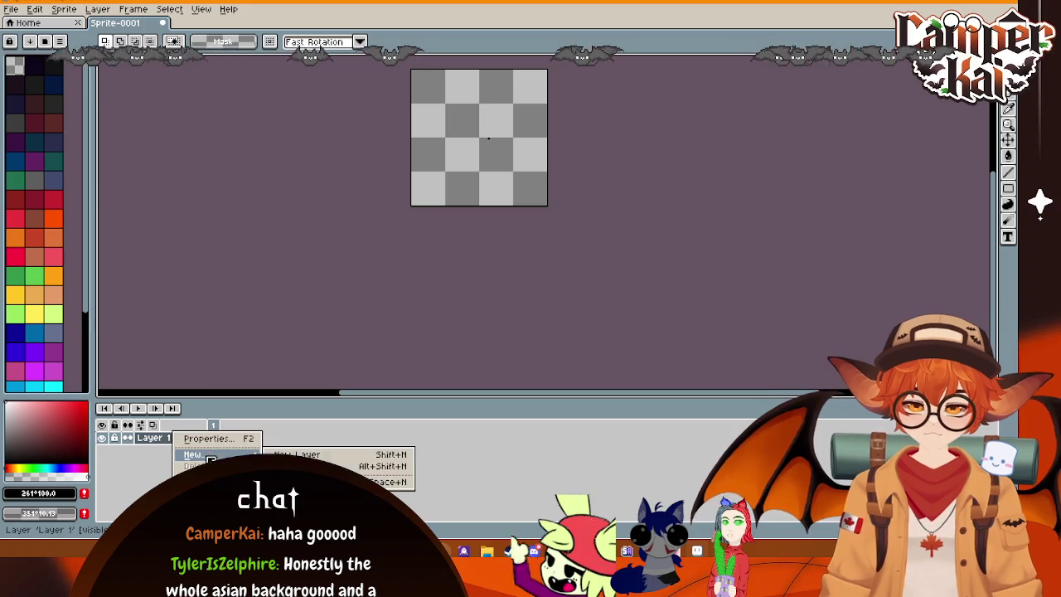
click(342, 454)
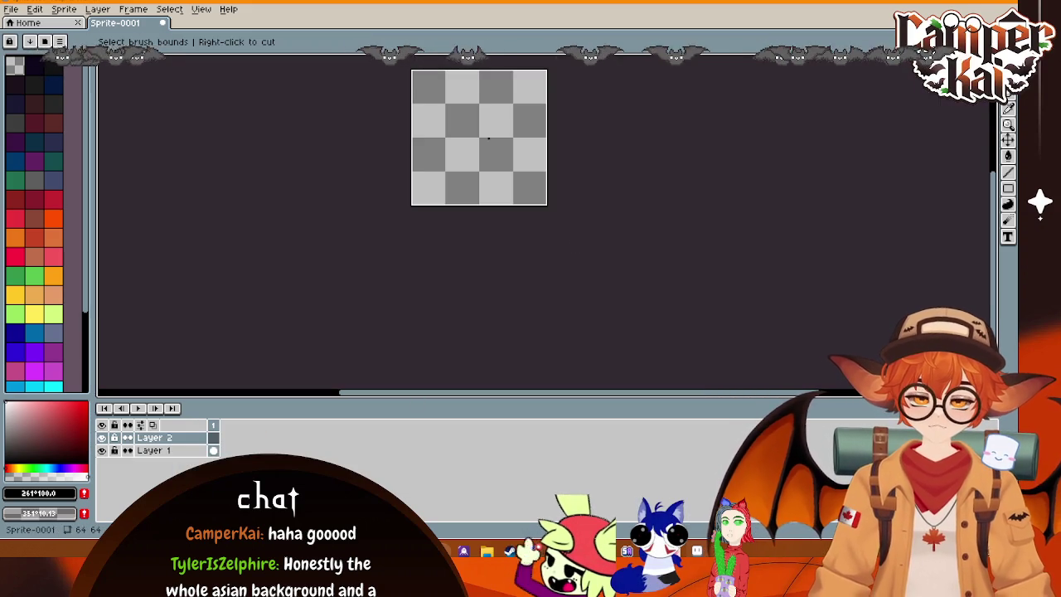
key(ctrl+z)
key(Escape)
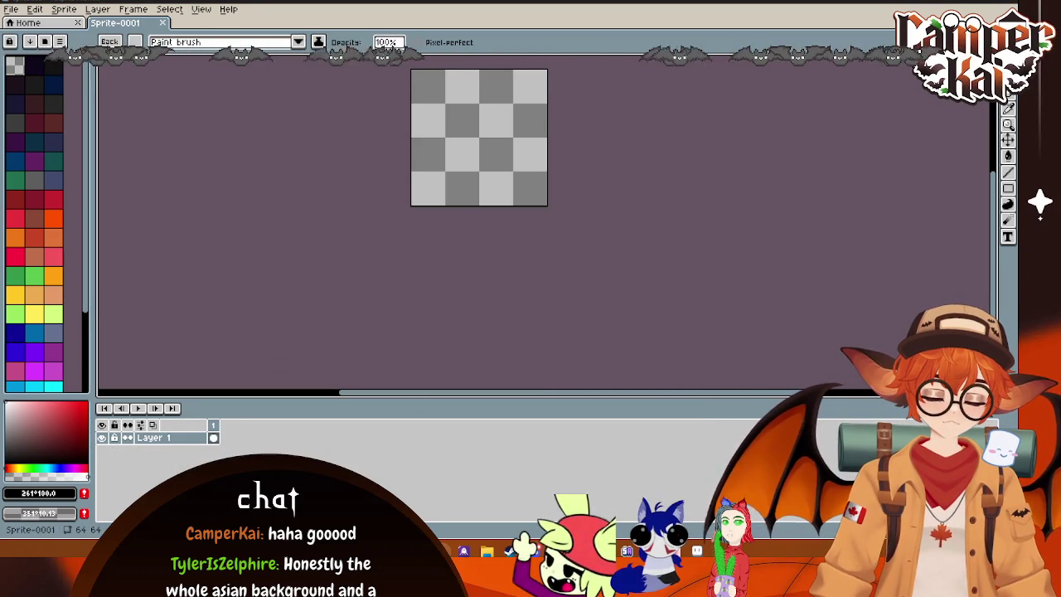
key(ctrl+v)
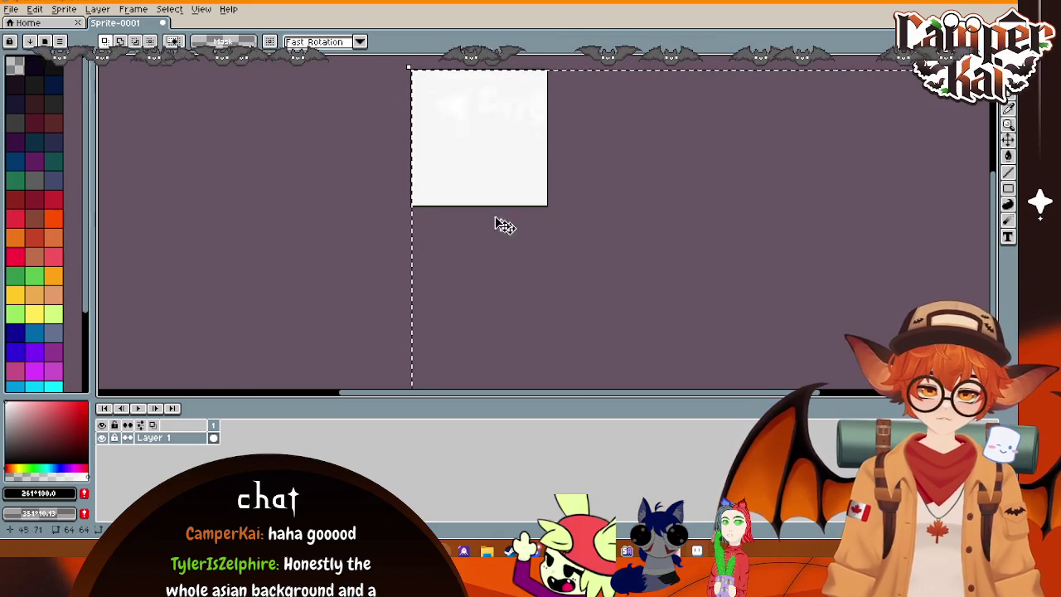
Undo the paste and paste the clown reference image in again.
key(ctrl+z)
key(ctrl+v)
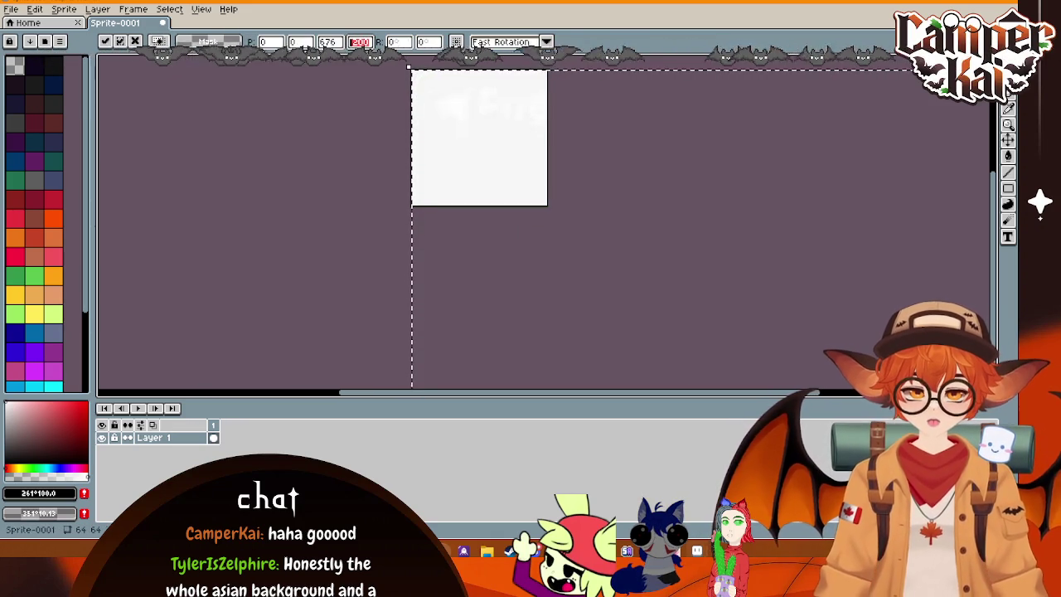
text(641)
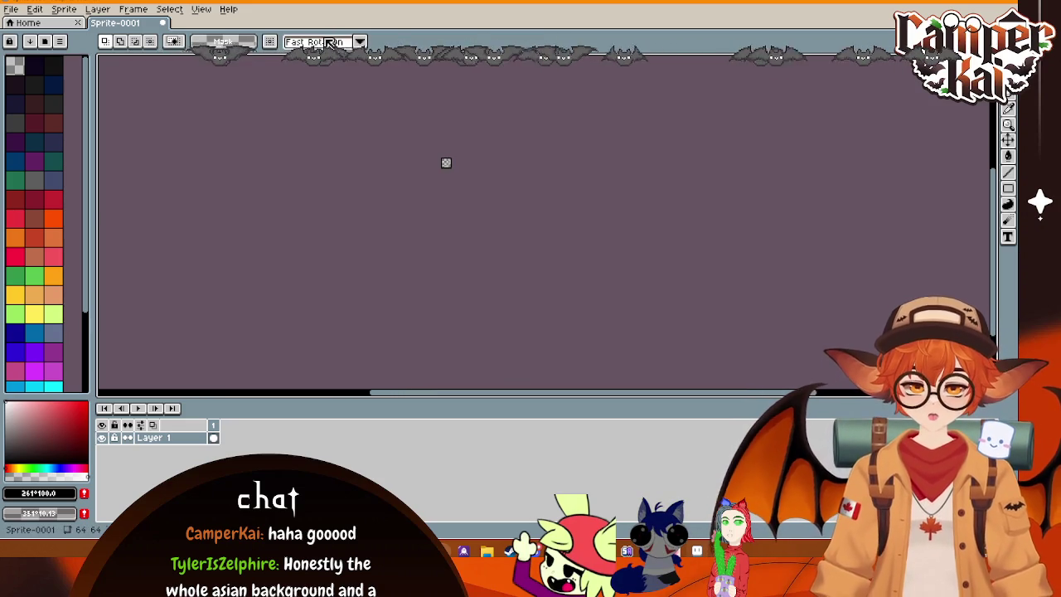
key(ctrl+v)
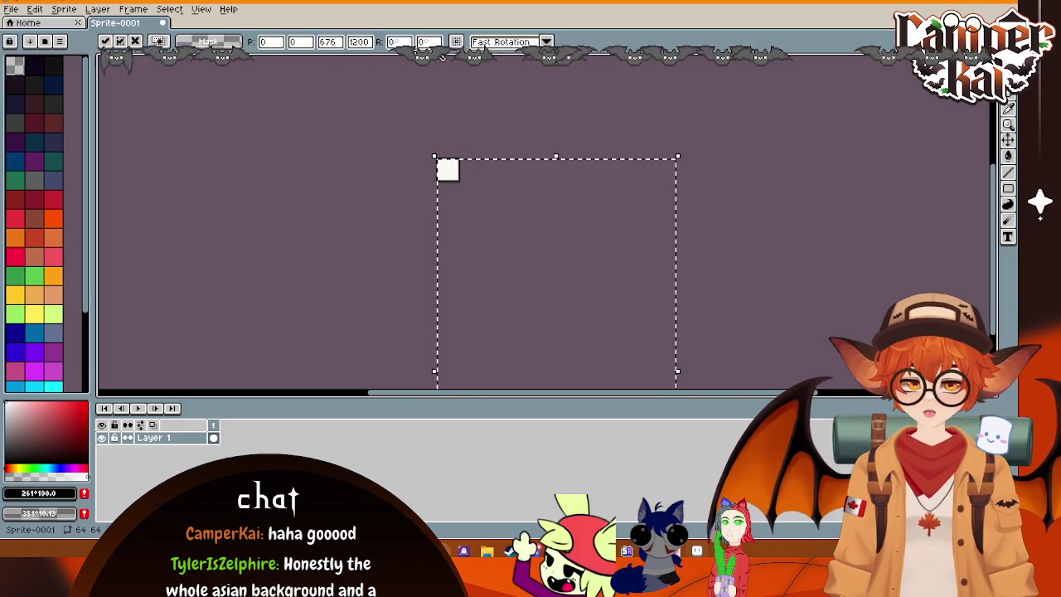
click(545, 42)
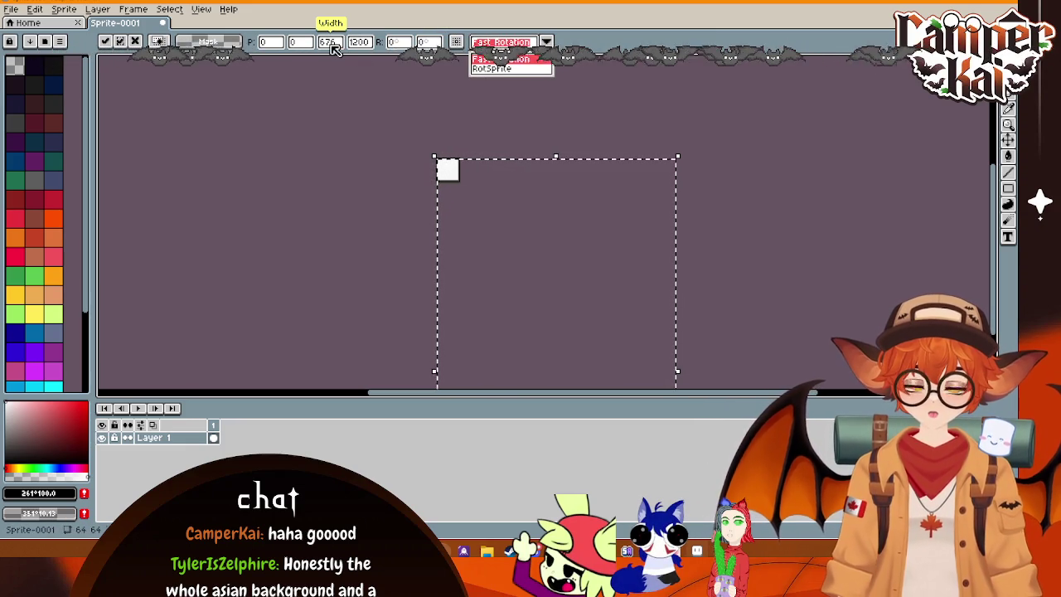
click(340, 51)
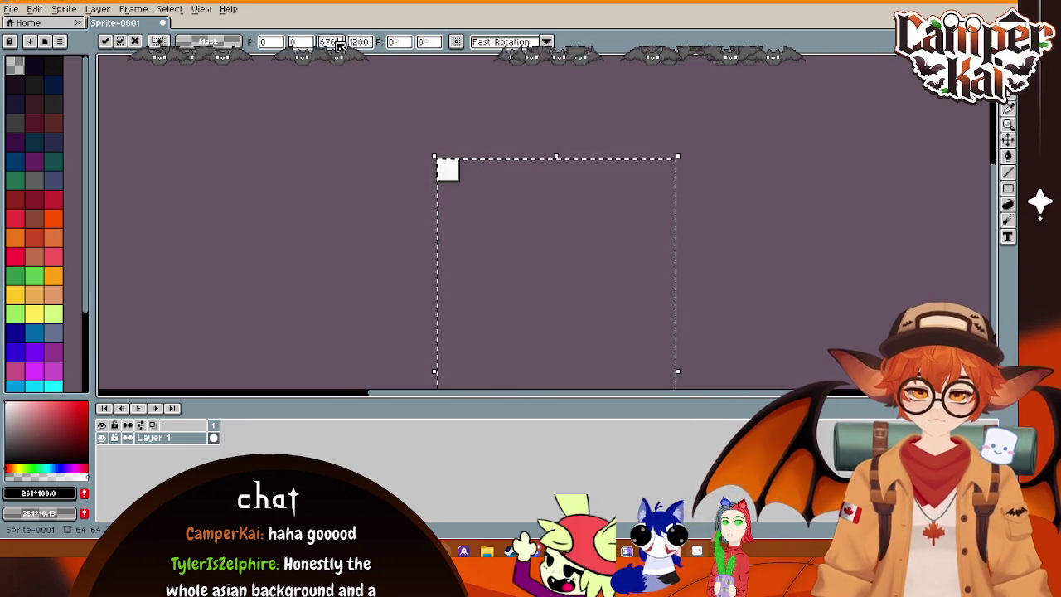
Enter width 32 in the transform toolbar so the pasted image becomes 32 by 64 pixels.
text(32)
key(Tab)
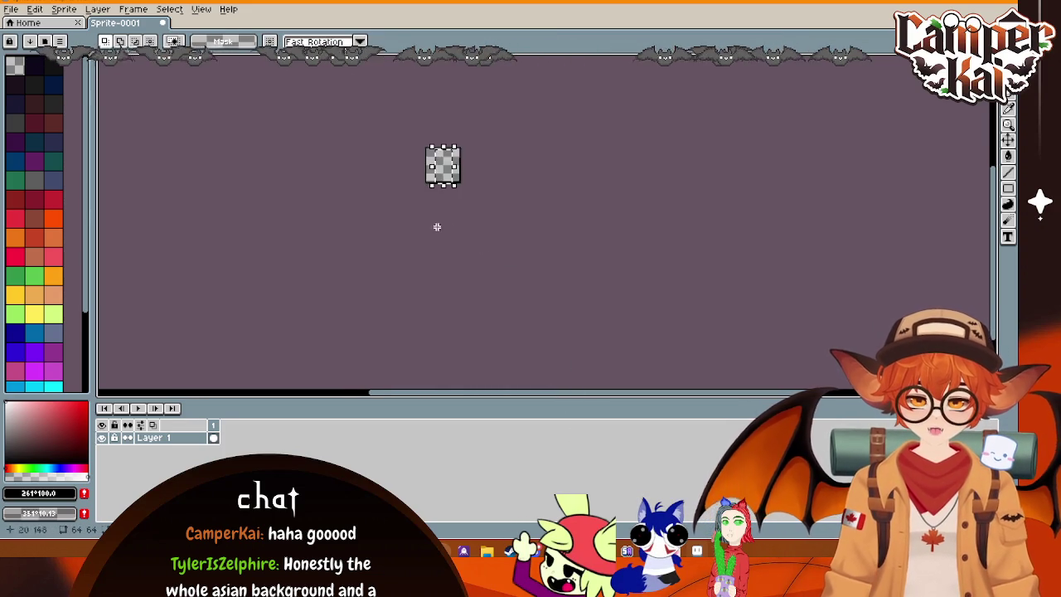
scroll(436, 227, up, 4)
scroll(538, 175, down, 1)
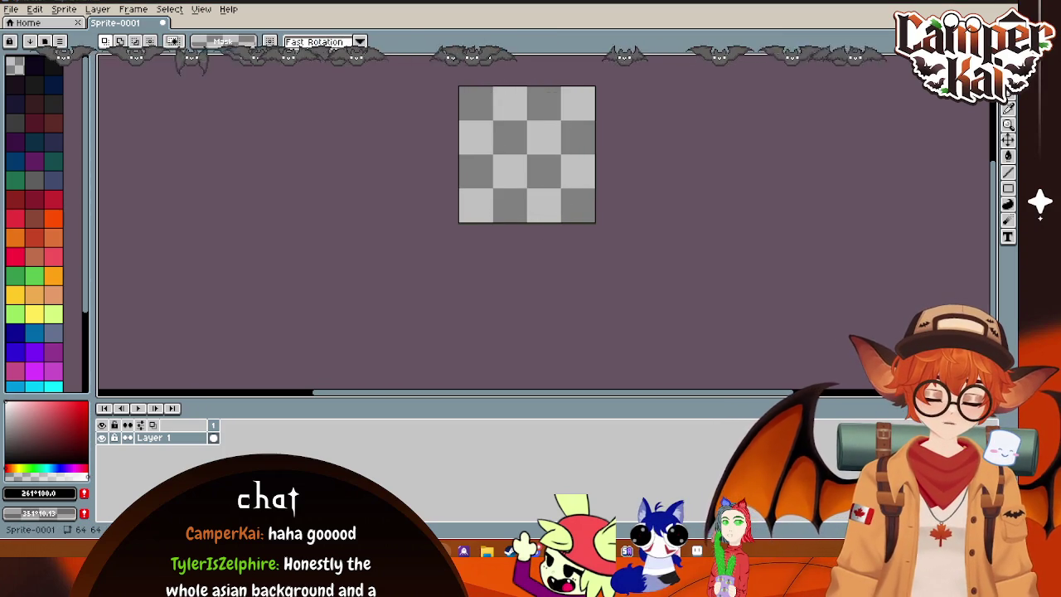
key(ctrl+v)
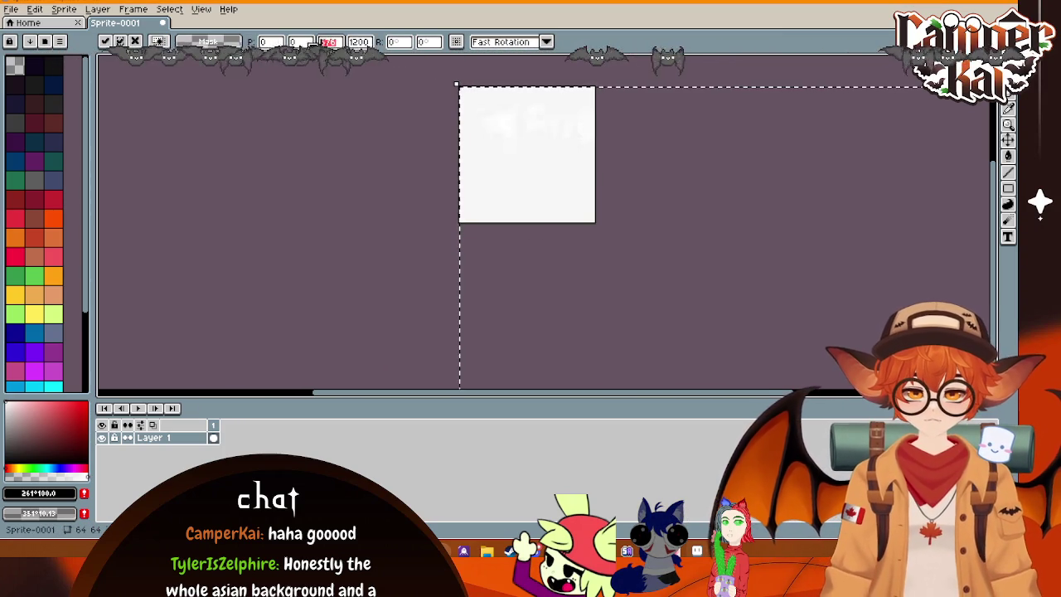
key(BackSpace)
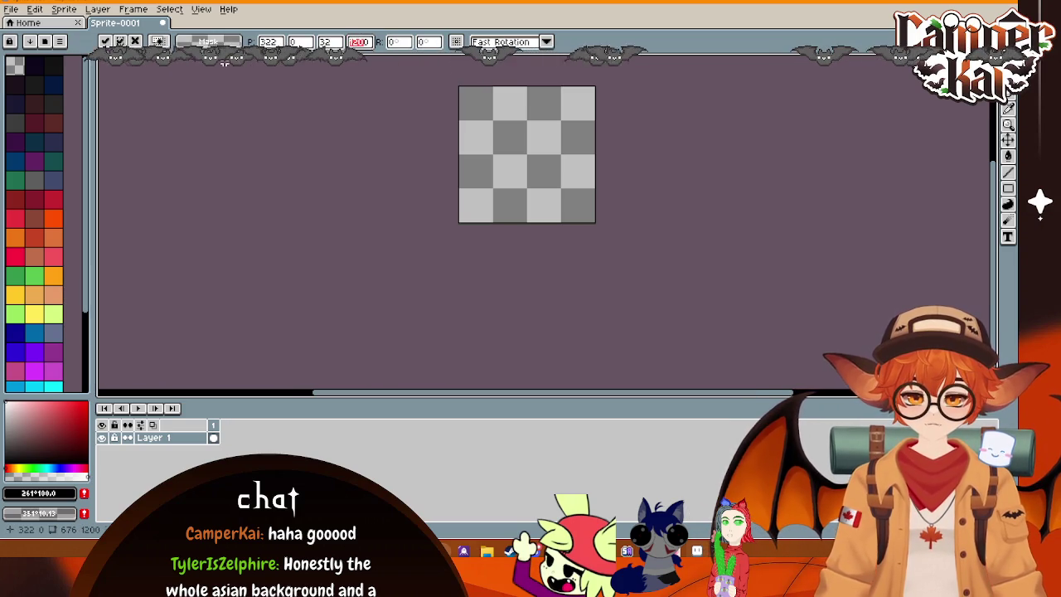
text(200)
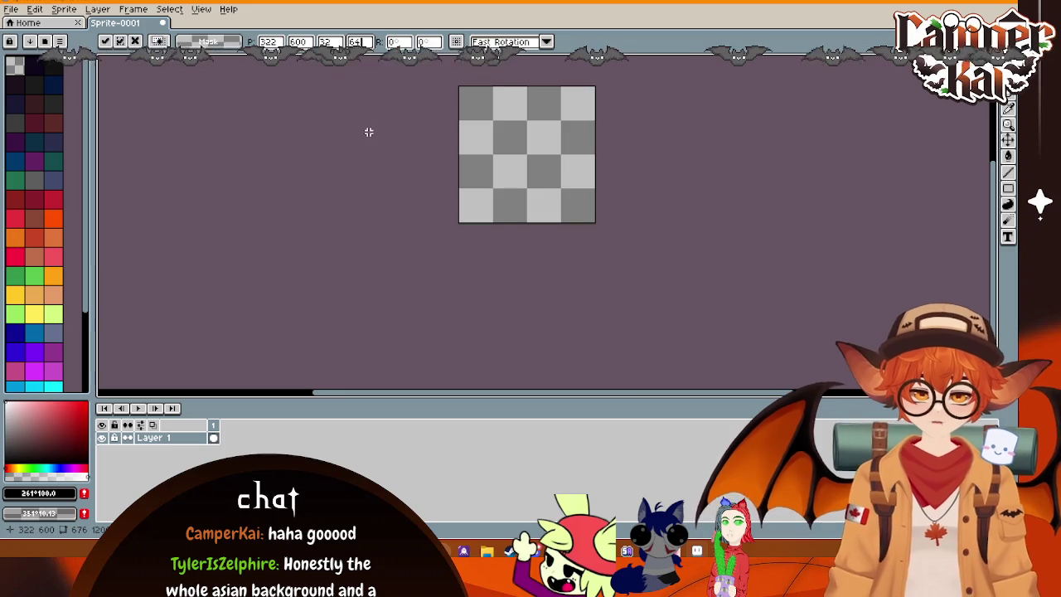
scroll(627, 258, down, 4)
Move the pasted clown image up onto the small sprite and line it up.
scroll(627, 258, up, 3)
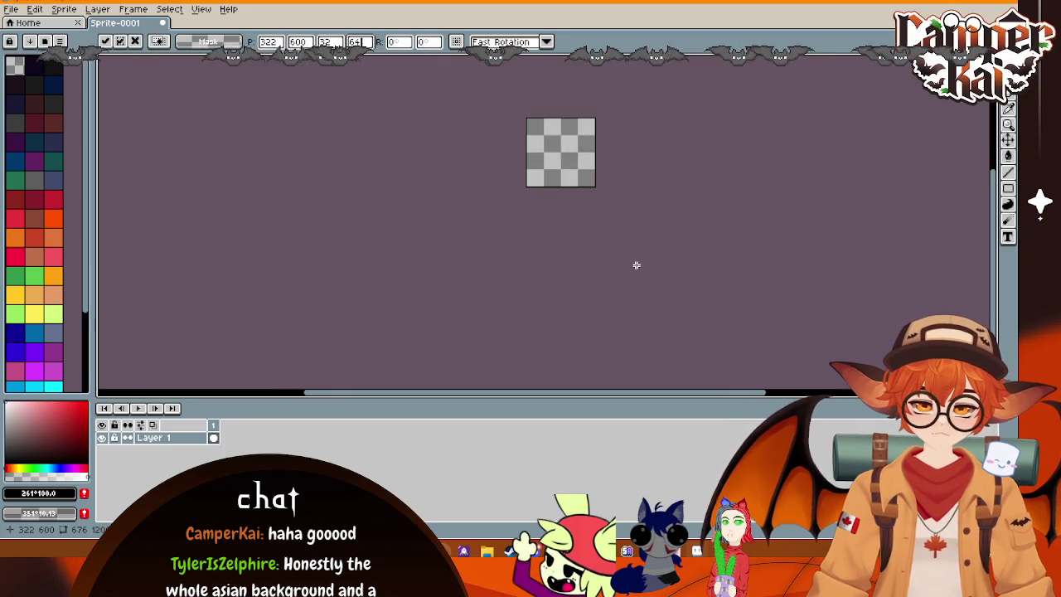
scroll(635, 265, down, 1)
drag(727, 285, 644, 153)
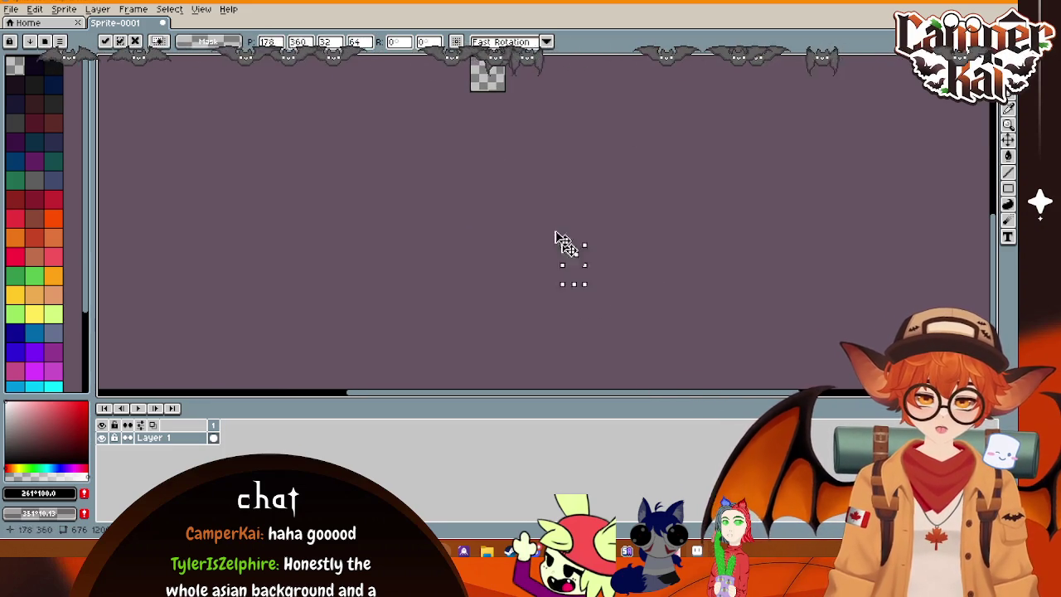
drag(489, 83, 501, 178)
scroll(498, 195, up, 5)
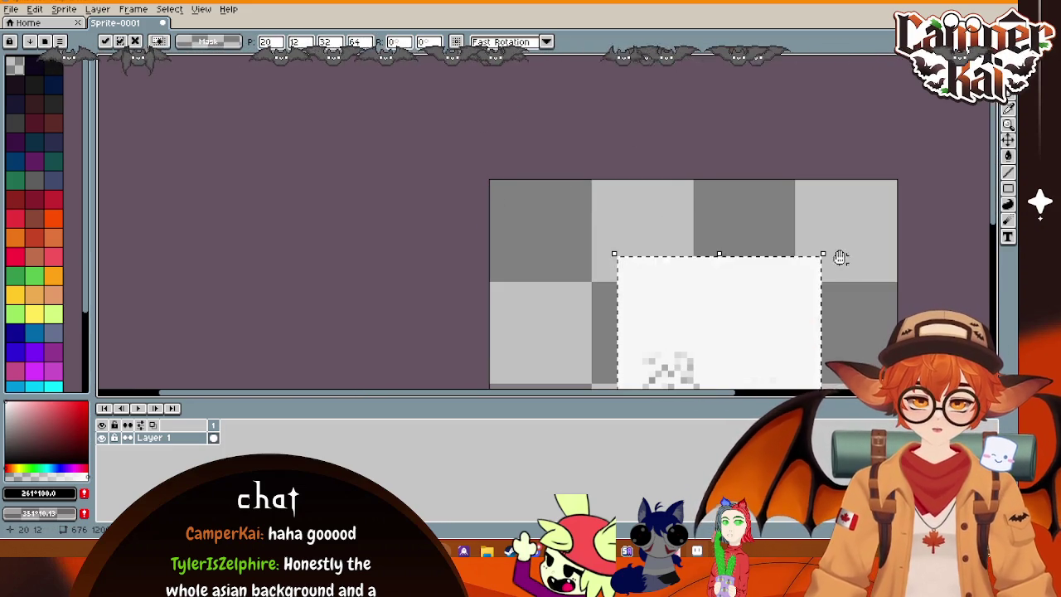
drag(841, 257, 762, 75)
scroll(865, 237, down, 1)
mouse_move(706, 317)
mouse_down()
mouse_move(705, 246)
mouse_move(688, 251)
mouse_up()
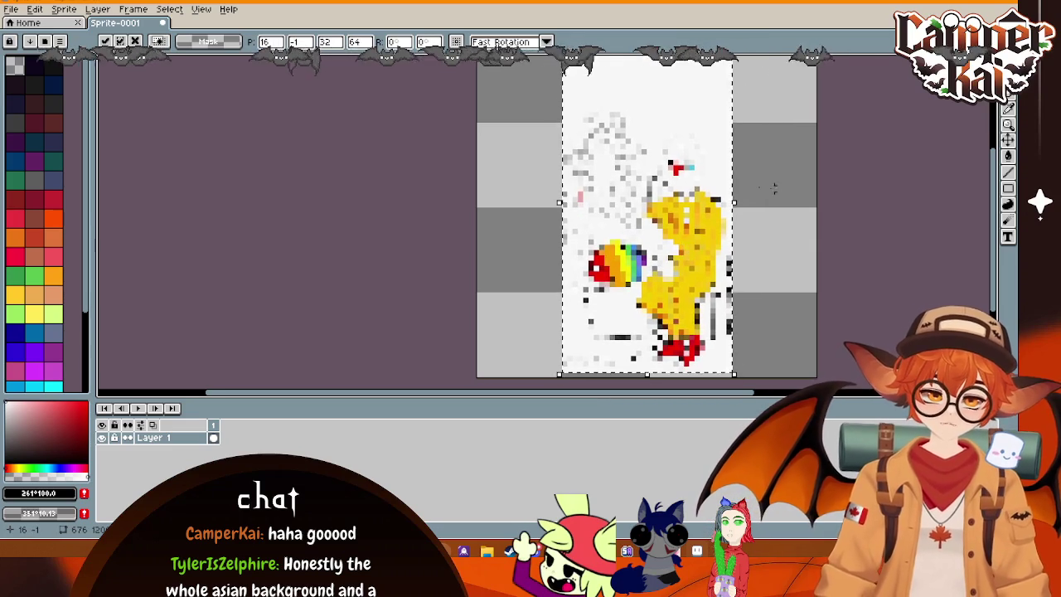
drag(775, 189, 619, 179)
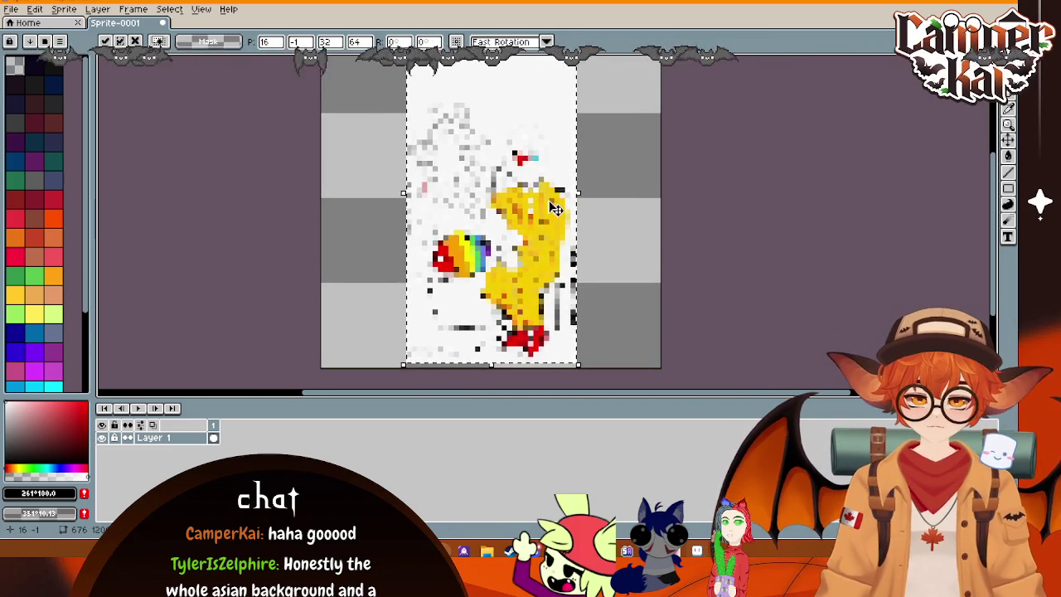
Enlarge the pasted clown to fill the sprite, nudge it up one pixel, and commit it.
scroll(555, 208, down, 1)
scroll(454, 135, up, 1)
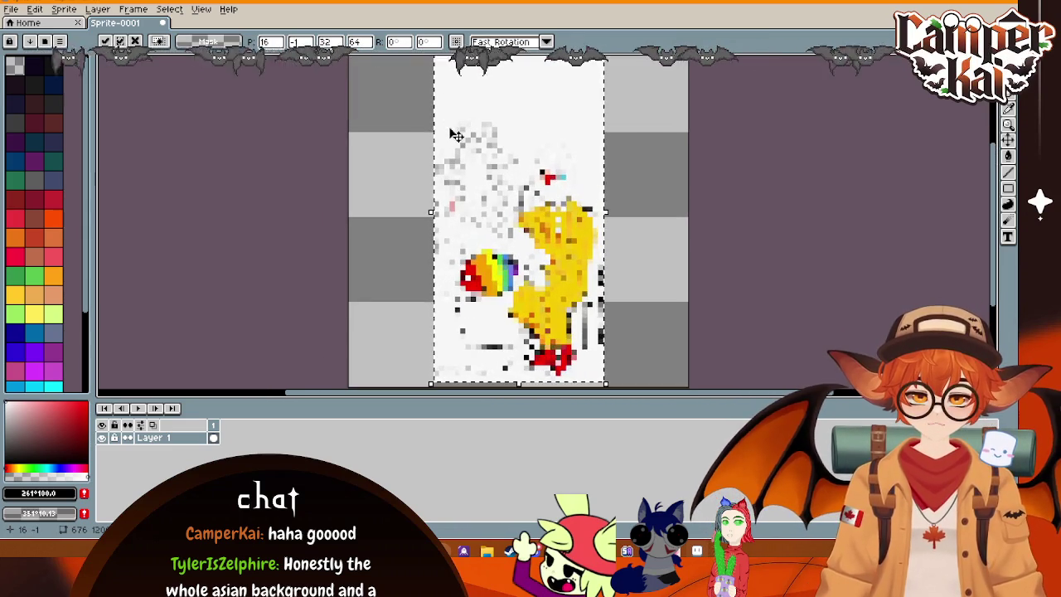
scroll(456, 135, down, 1)
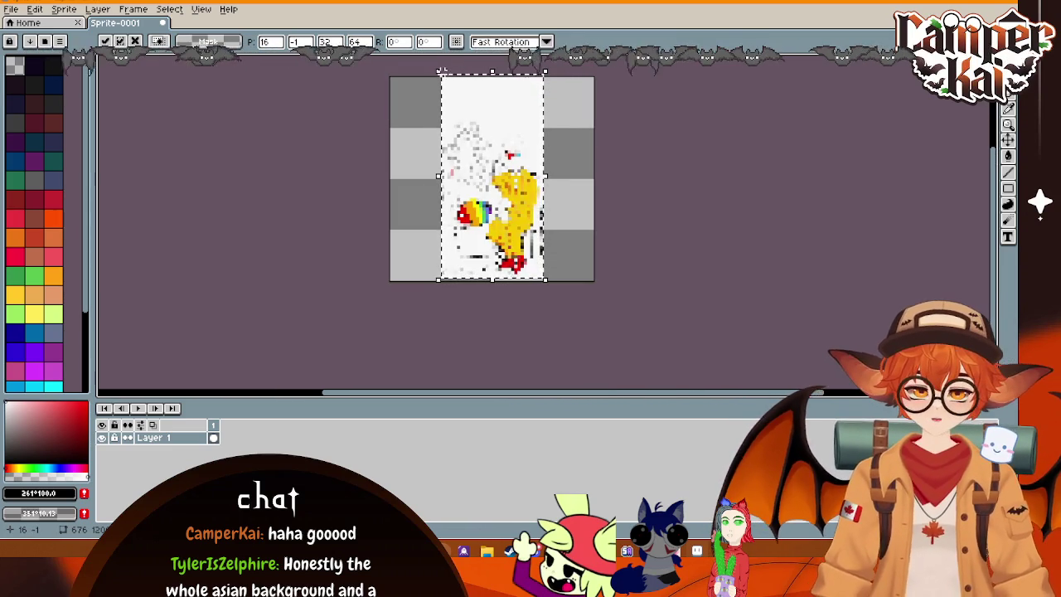
drag(436, 68, 385, 65)
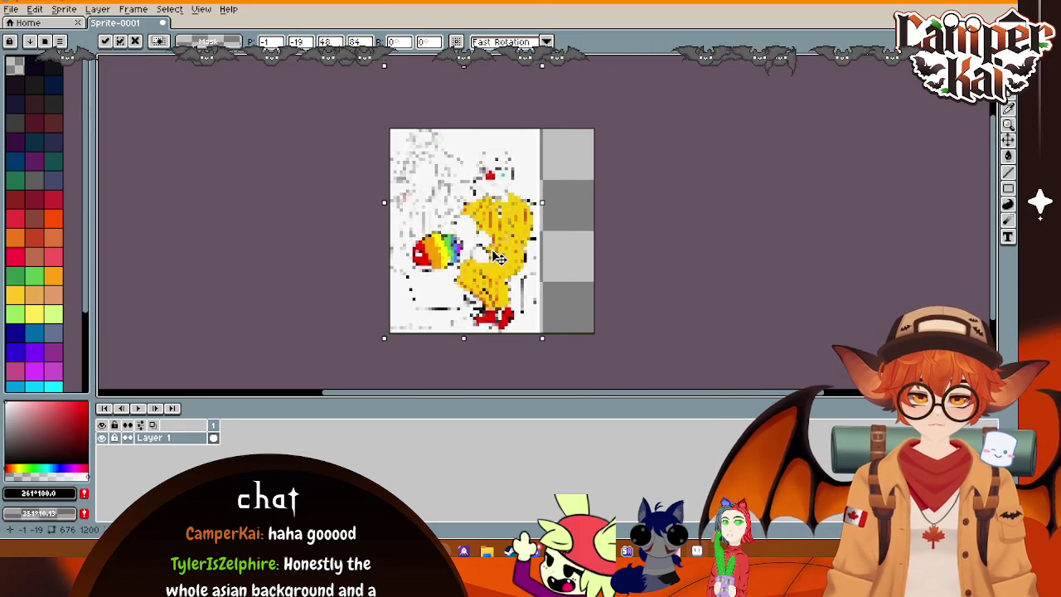
drag(497, 257, 497, 255)
click(567, 219)
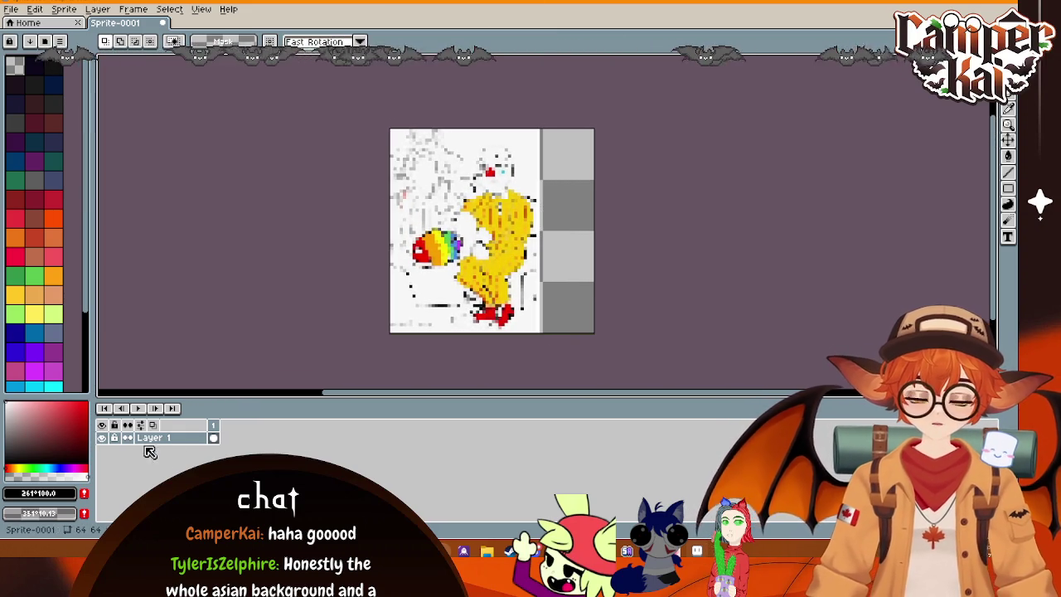
Add a new Layer 2 above Layer 1 from the layer menu.
scroll(507, 264, up, 1)
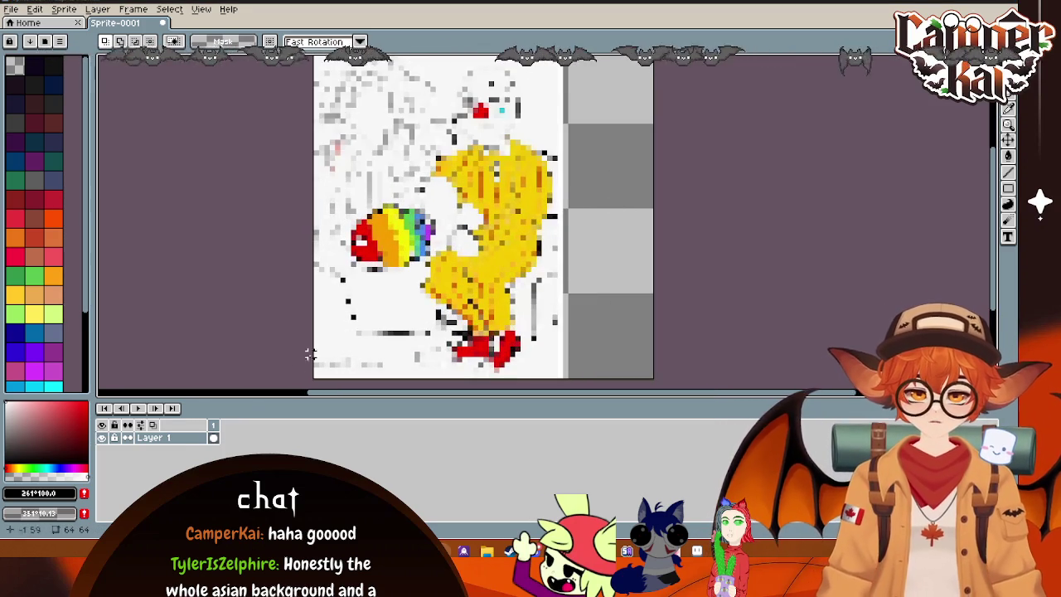
right_click(178, 434)
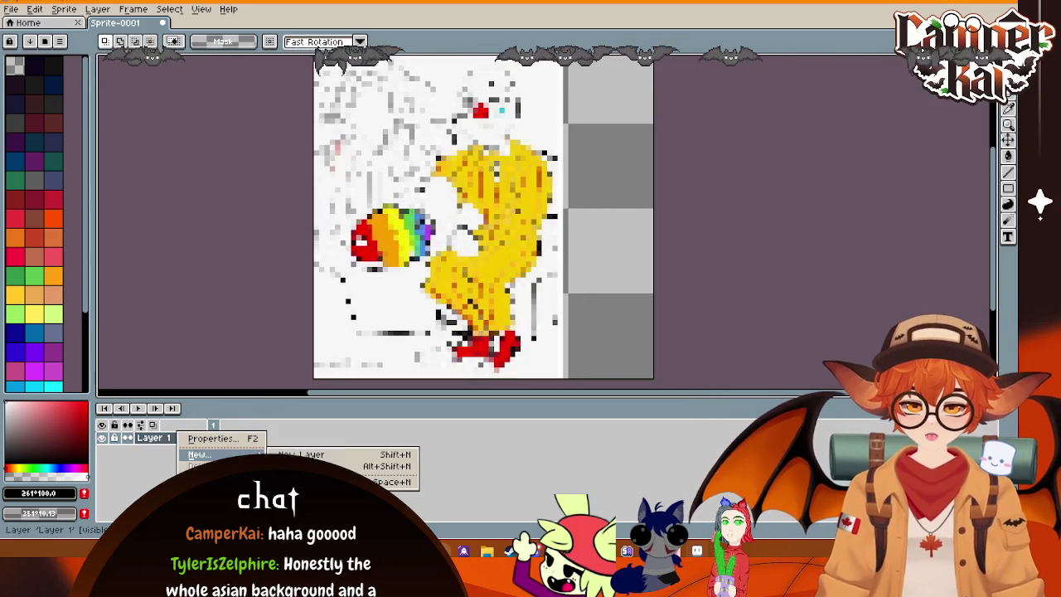
click(321, 456)
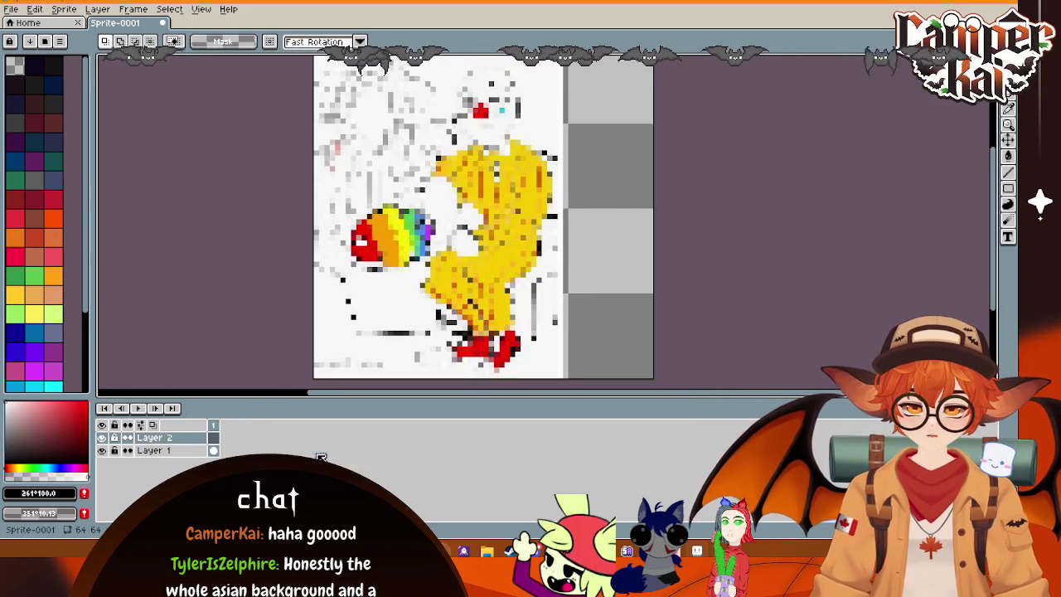
Lower Layer 1's opacity to about 34% in its Properties dialog.
click(149, 452)
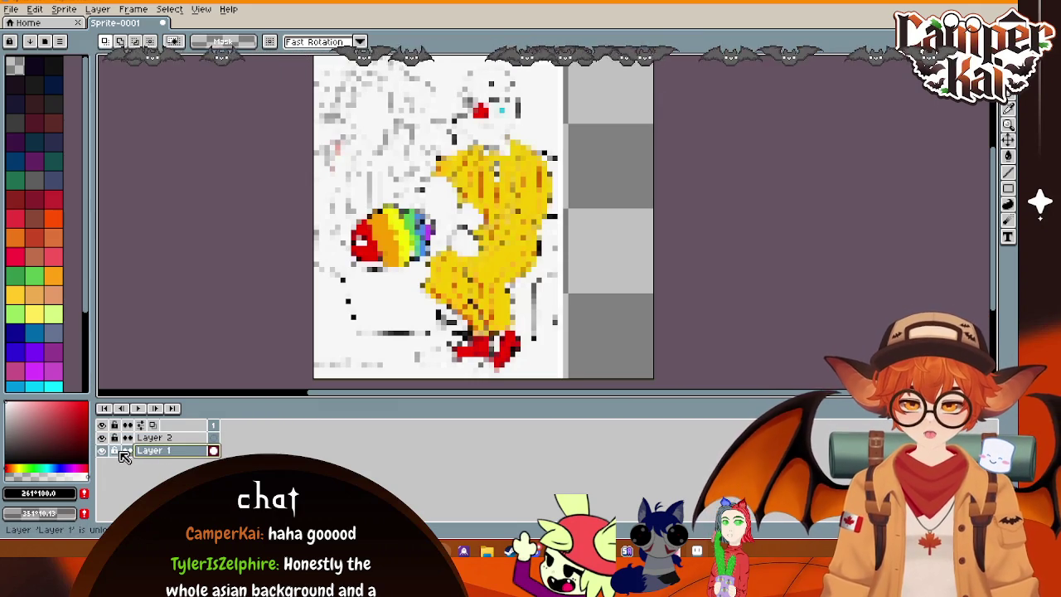
right_click(169, 432)
click(217, 439)
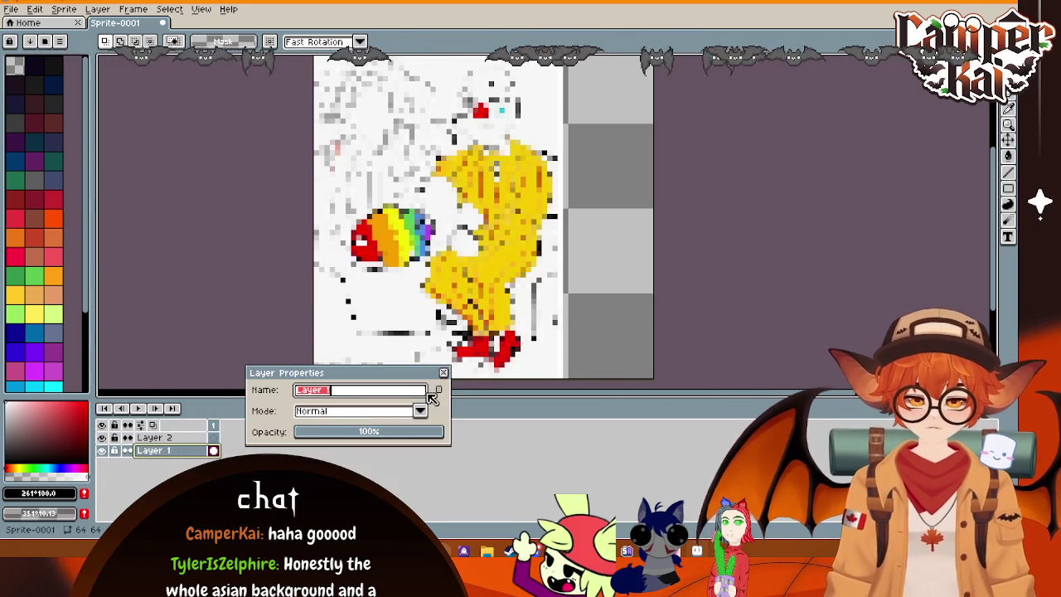
drag(436, 436, 343, 444)
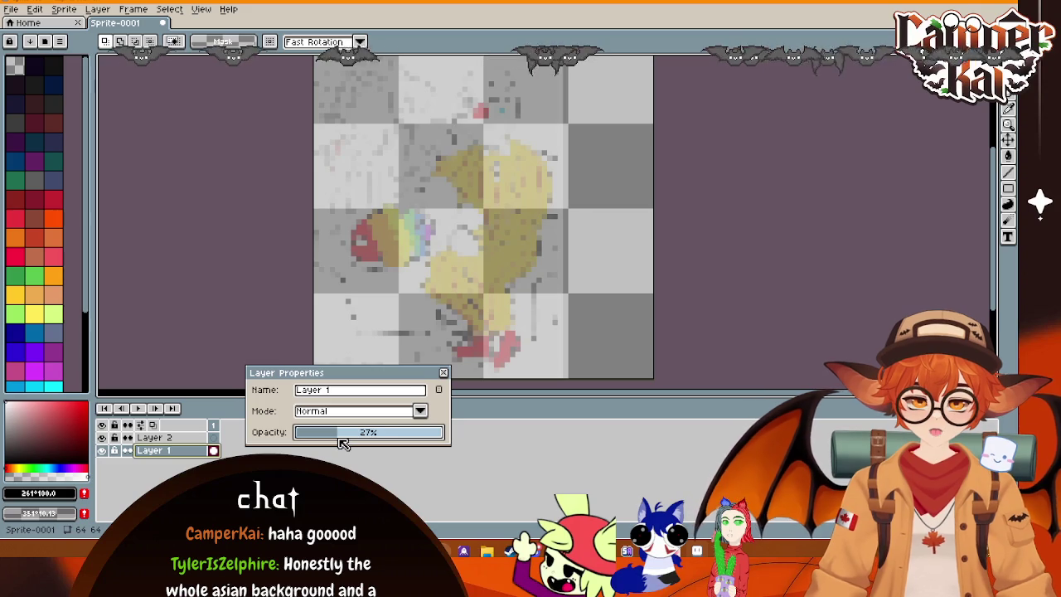
drag(338, 434, 353, 436)
scroll(651, 186, up, 1)
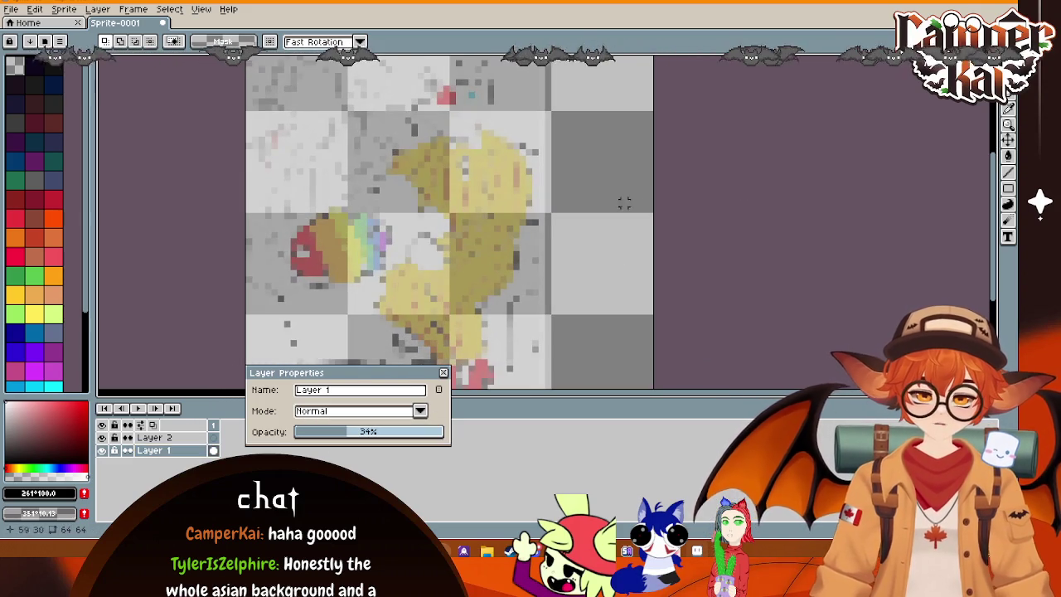
key(Return)
scroll(652, 184, down, 1)
drag(622, 184, 668, 190)
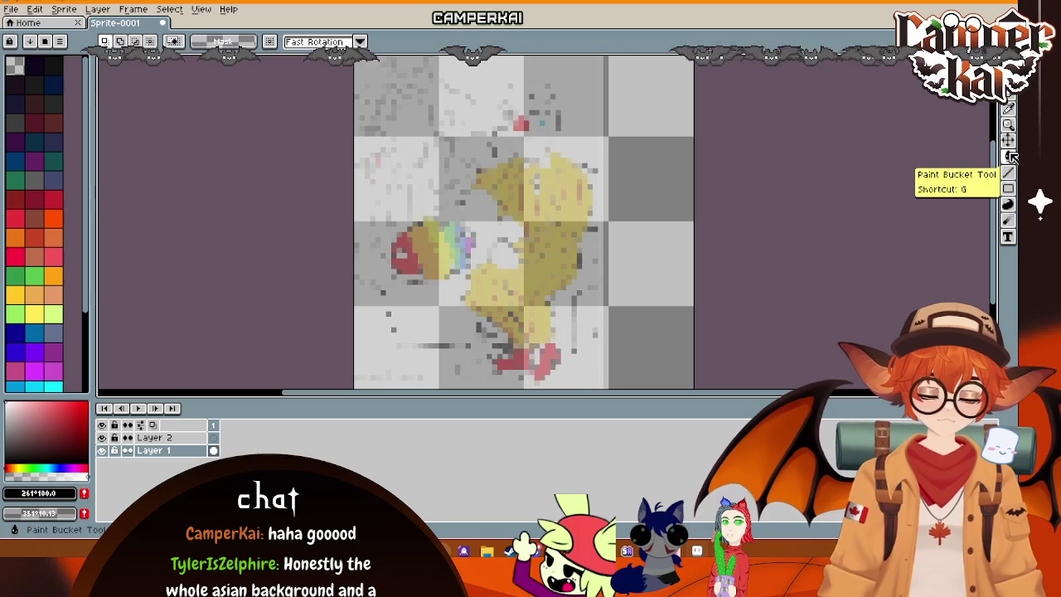
Pick the Paint Bucket, make Layer 2 active, and choose palette colour 1.
click(1008, 220)
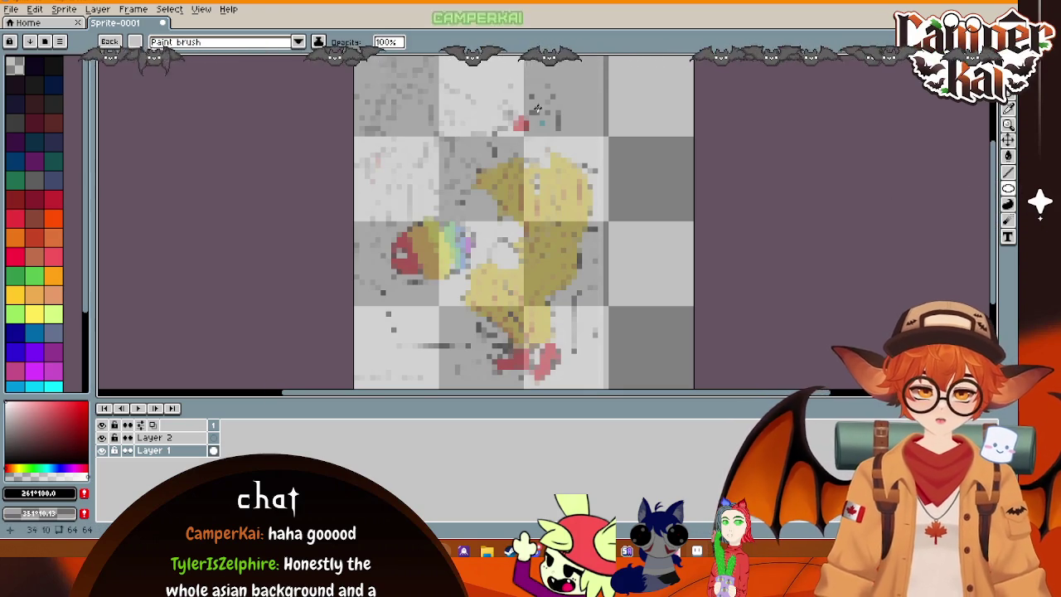
key(Up)
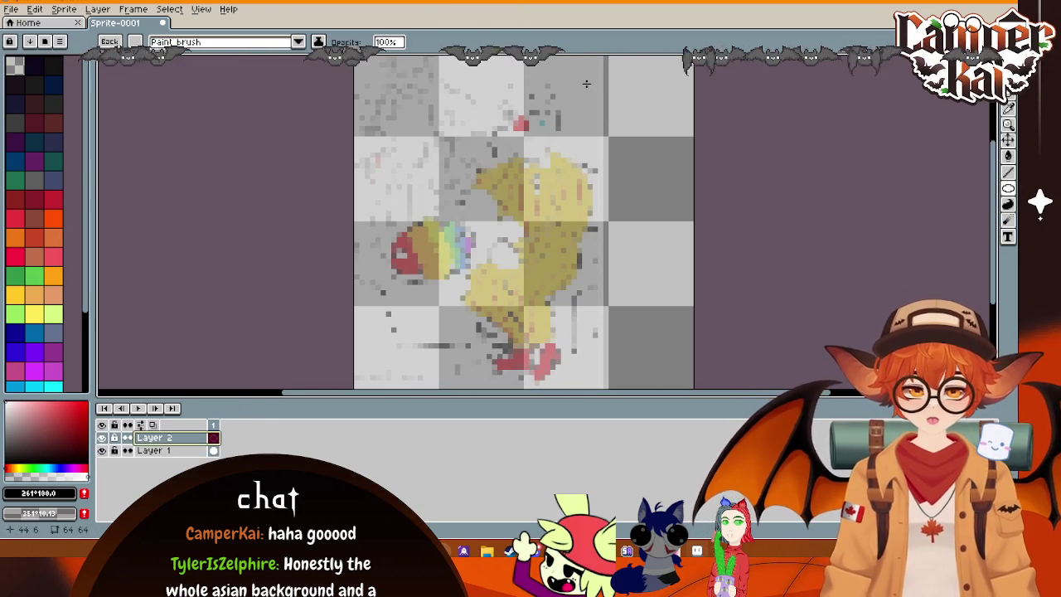
click(41, 66)
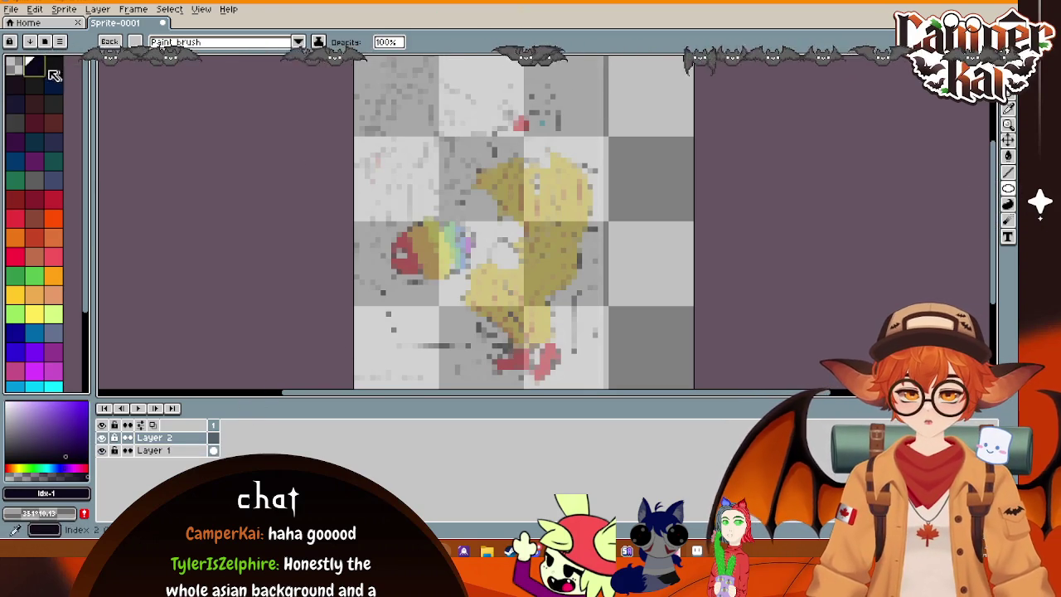
double_click(213, 437)
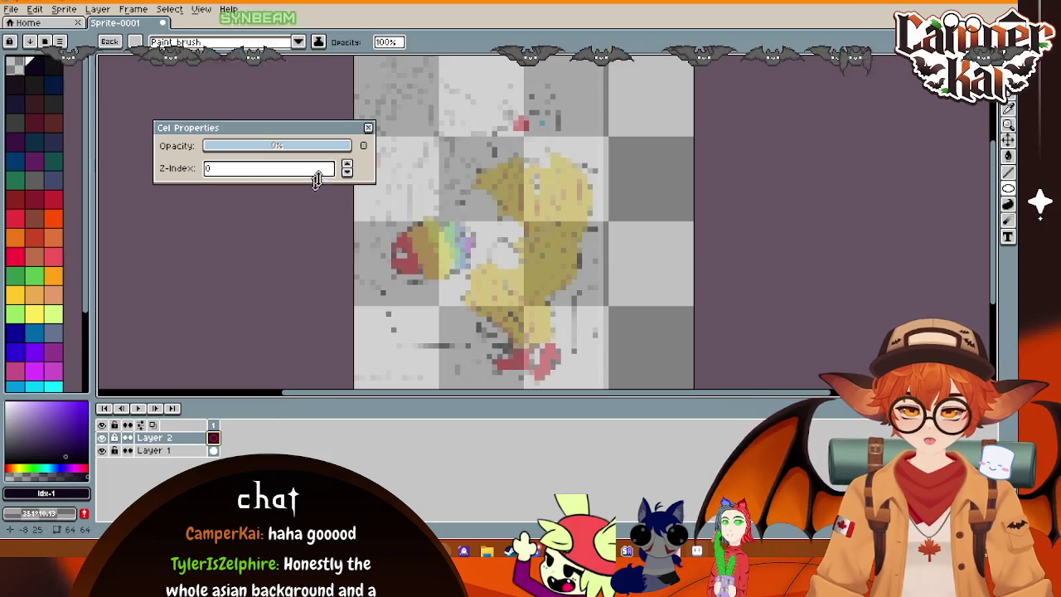
click(370, 131)
double_click(157, 437)
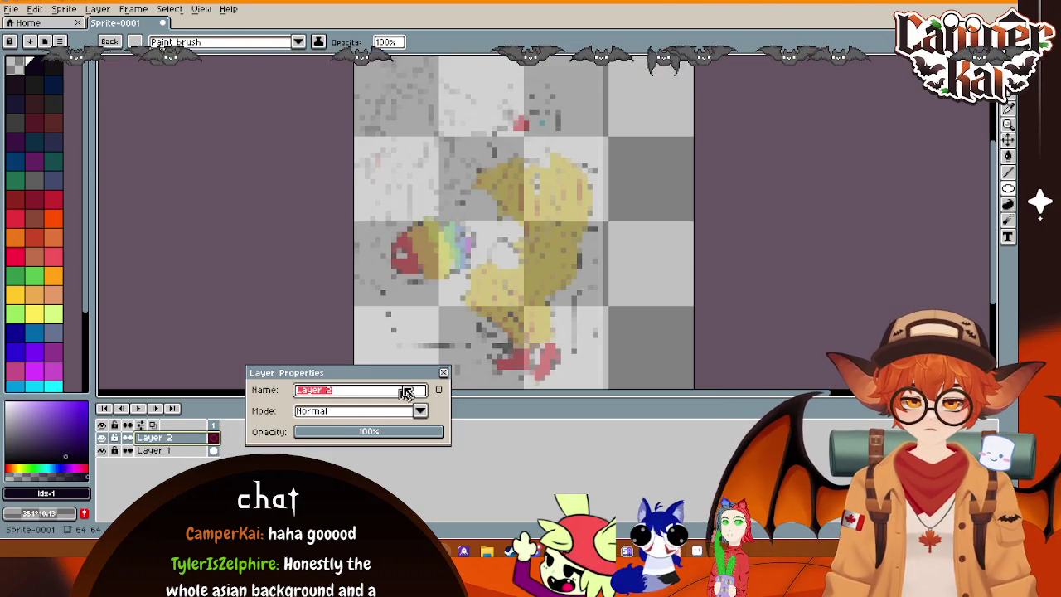
click(441, 376)
Select the whole canvas, cancel the stray save dialog, and make Layer 1 active.
click(174, 10)
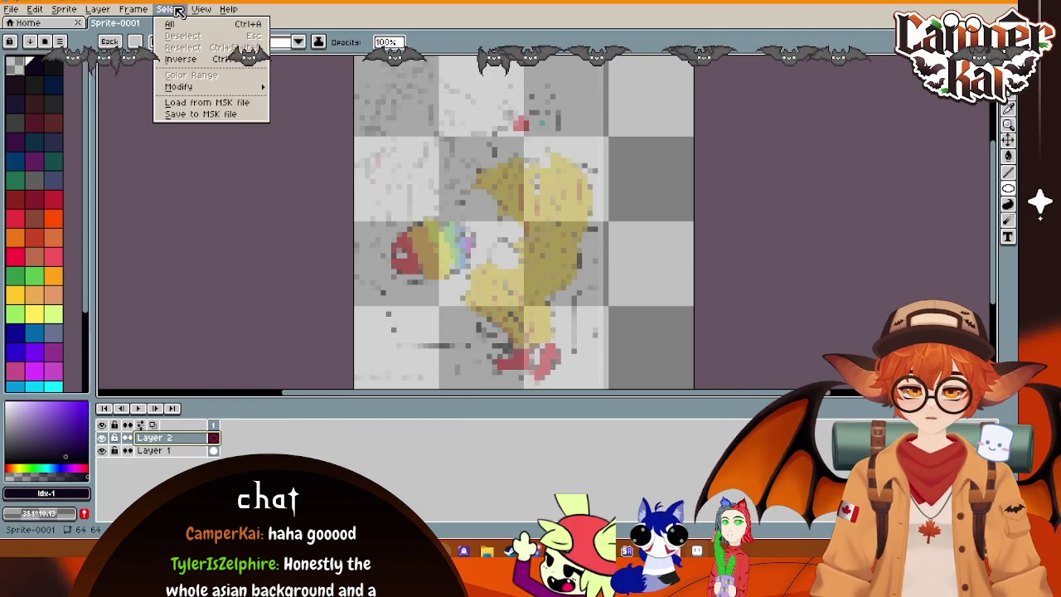
click(184, 30)
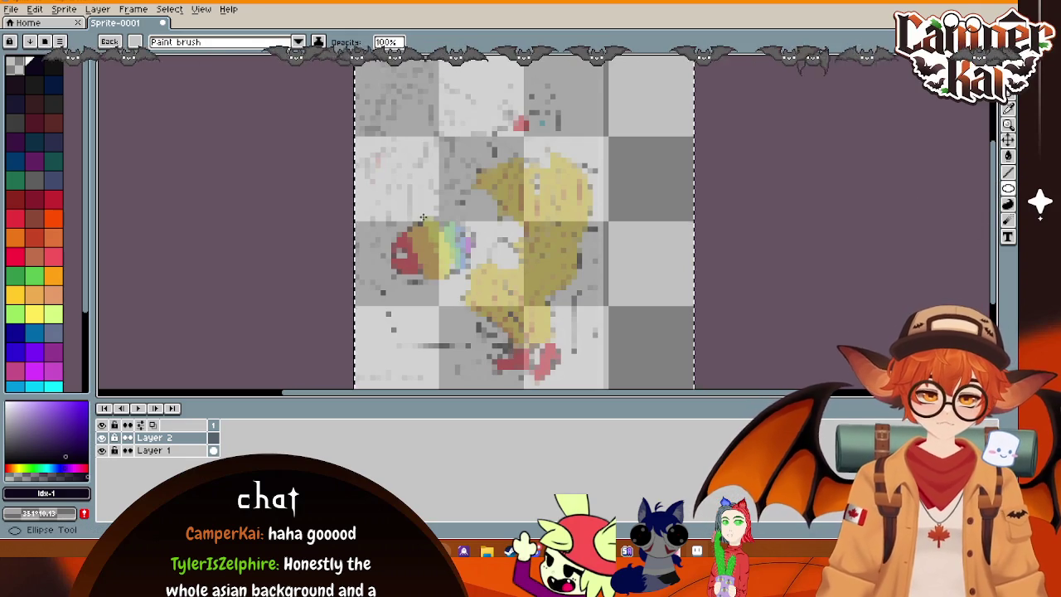
click(169, 9)
click(219, 43)
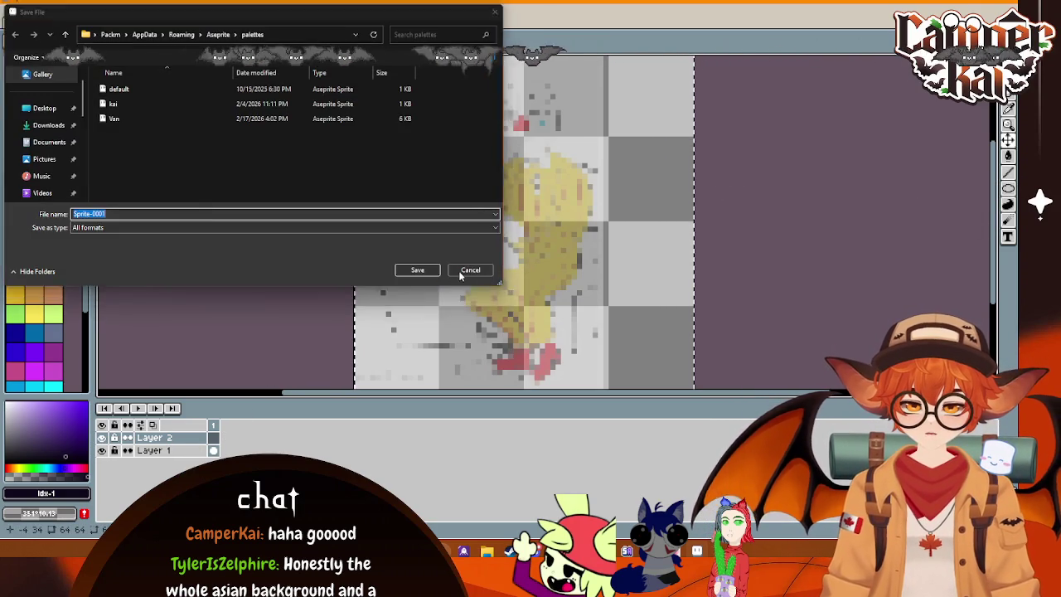
key(Escape)
key(b)
click(126, 450)
click(154, 450)
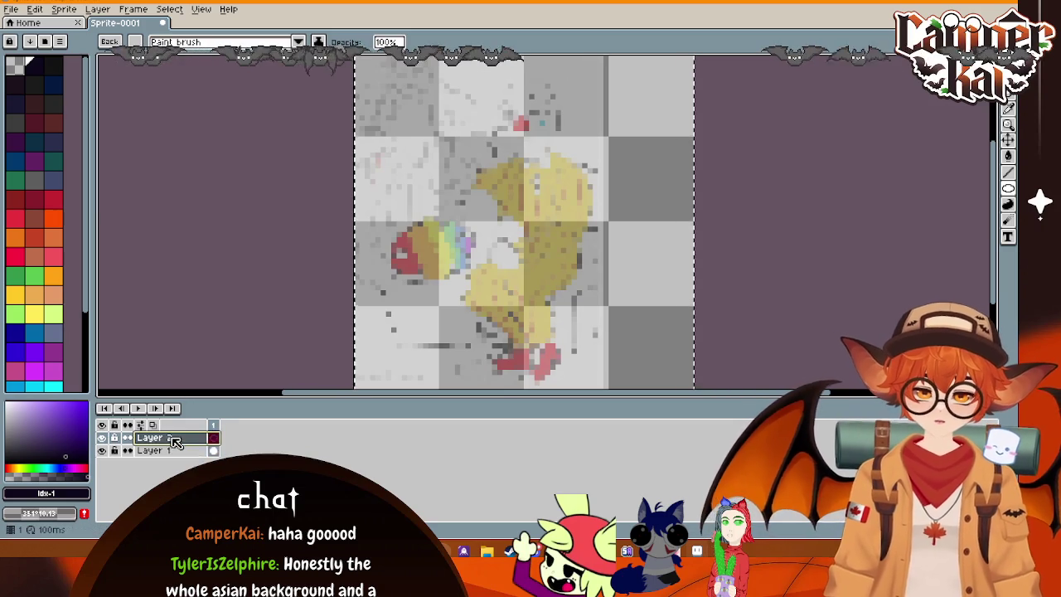
Add a new Layer 3 and hide the faded reference layer.
right_click(170, 437)
key(Escape)
right_click(172, 433)
mouse_move(192, 454)
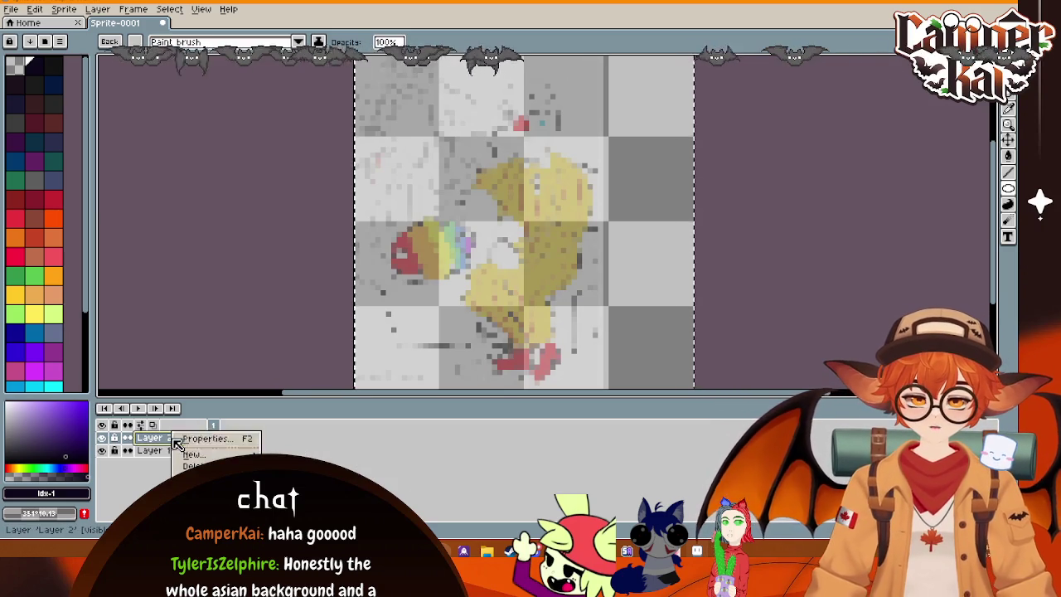
click(311, 455)
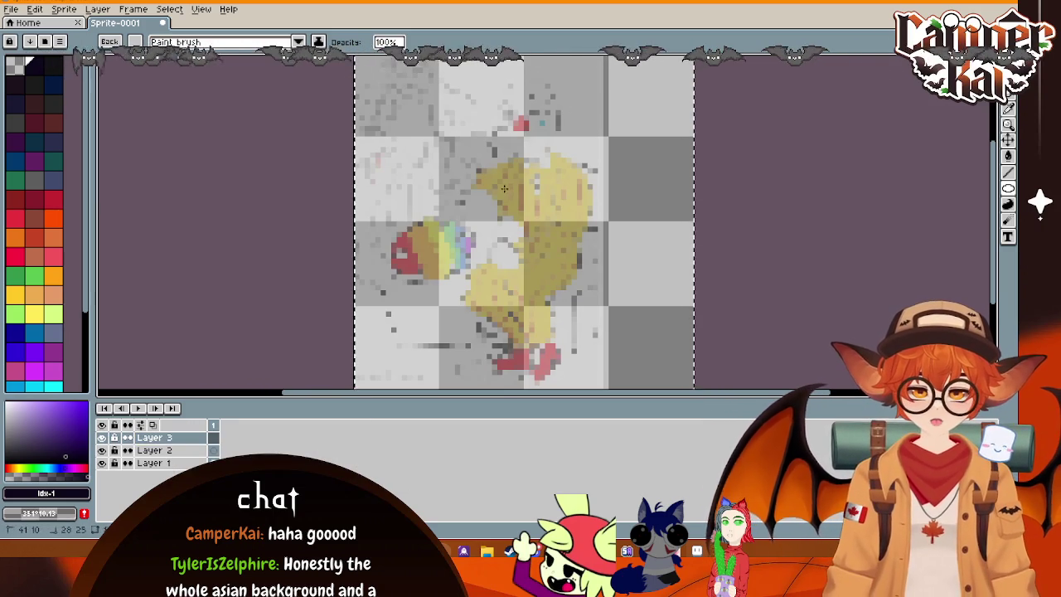
right_click(160, 31)
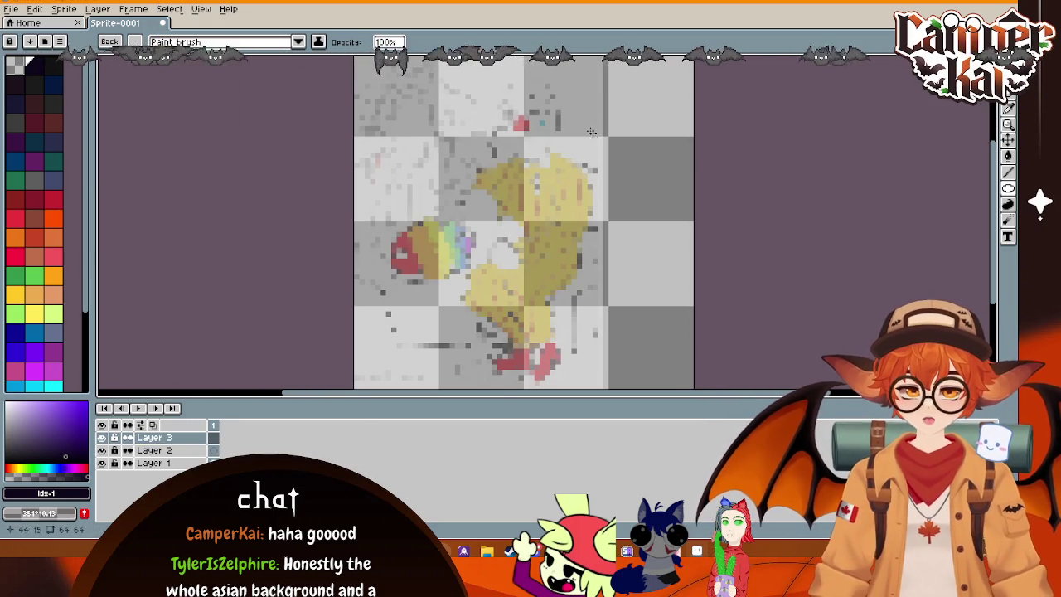
click(104, 451)
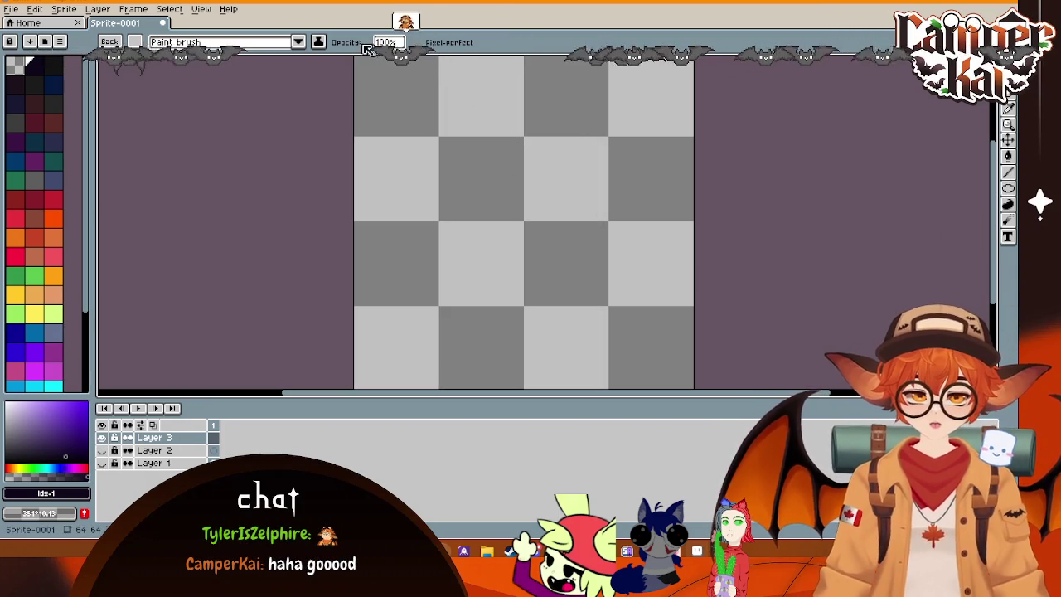
click(300, 41)
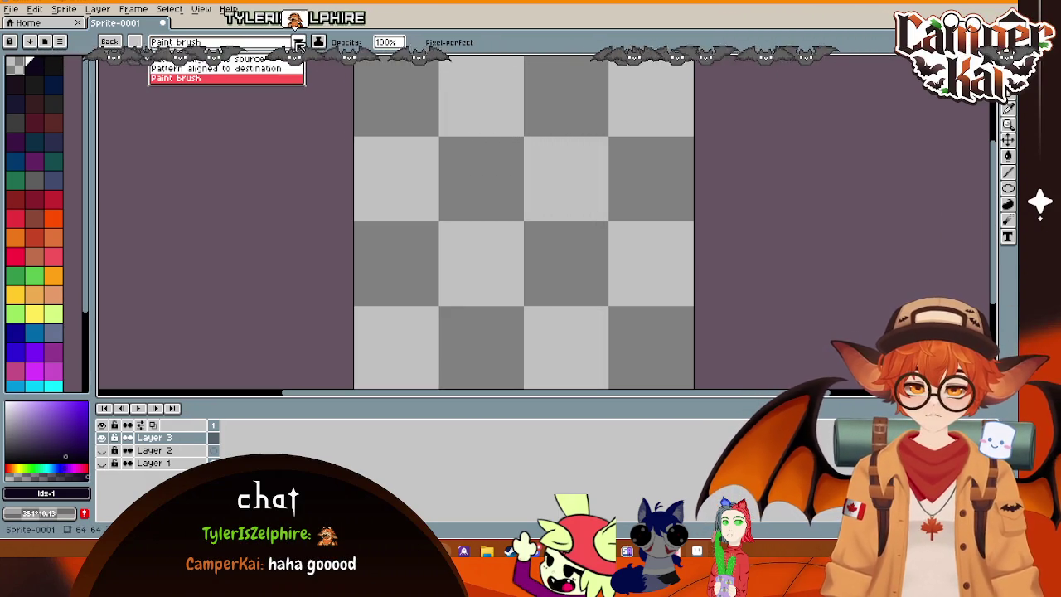
scroll(571, 156, up, 2)
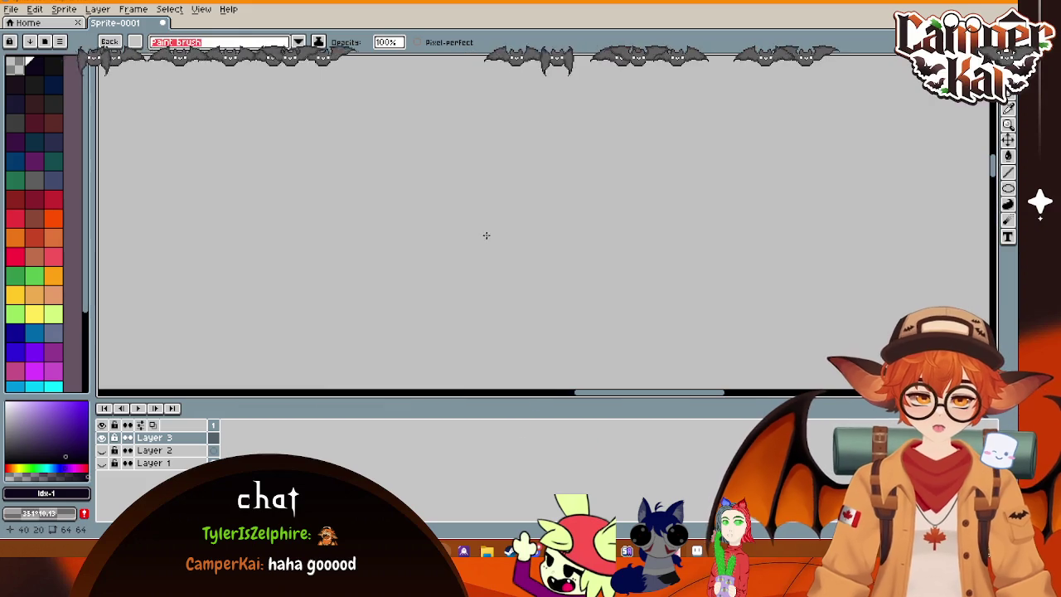
scroll(475, 223, down, 4)
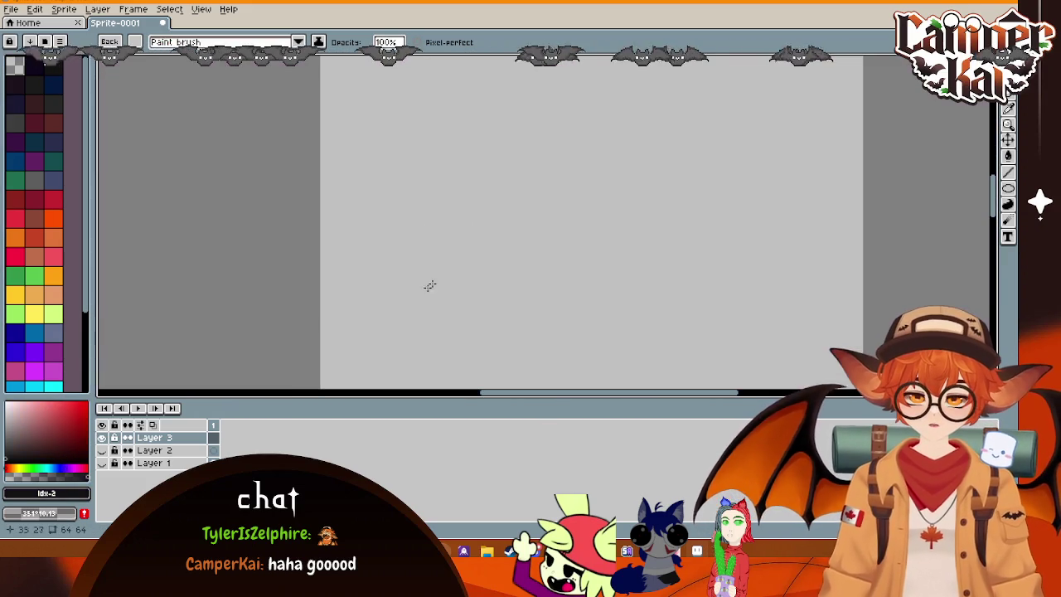
scroll(424, 249, up, 3)
Delete Layer 2 and make Layer 3 the active layer.
right_click(189, 444)
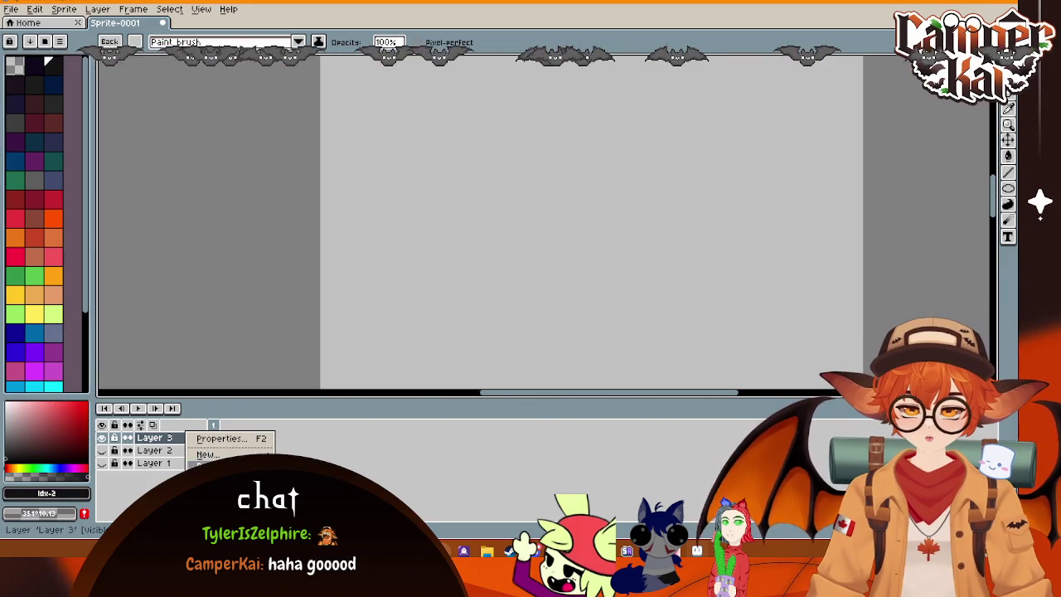
click(245, 437)
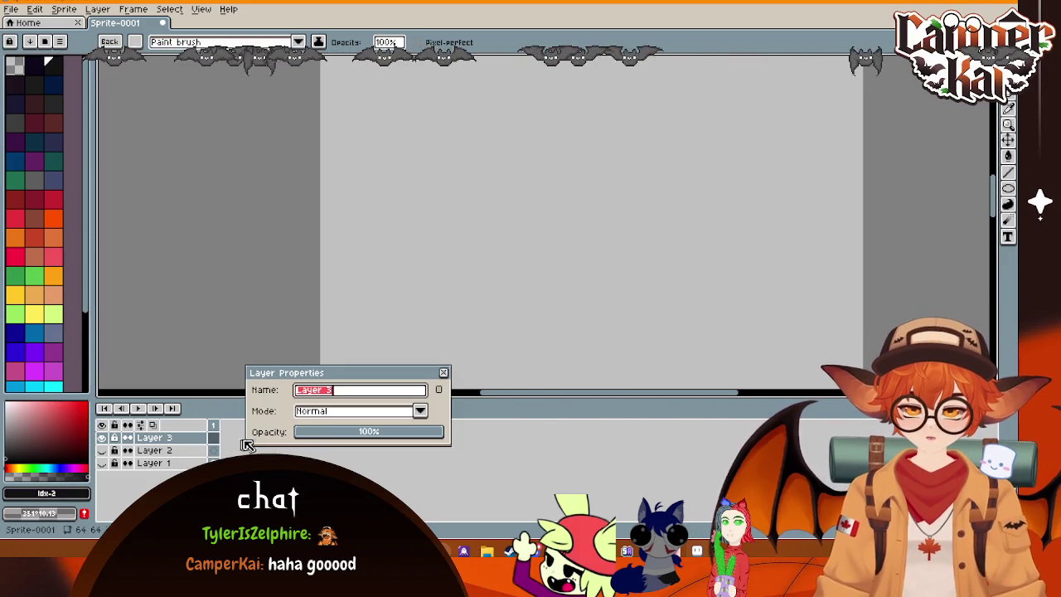
click(444, 373)
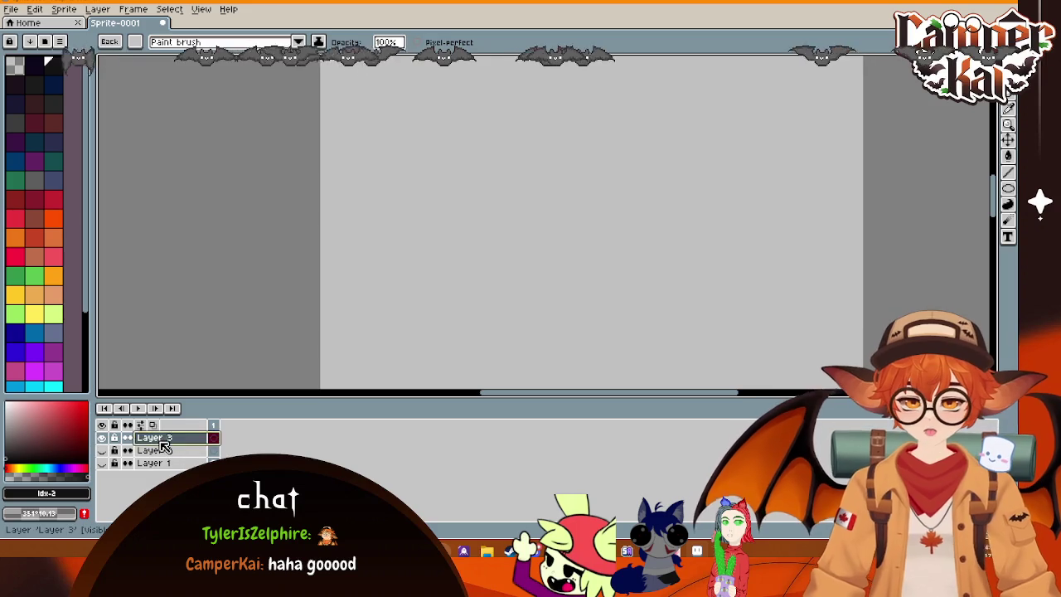
click(170, 452)
key(Delete)
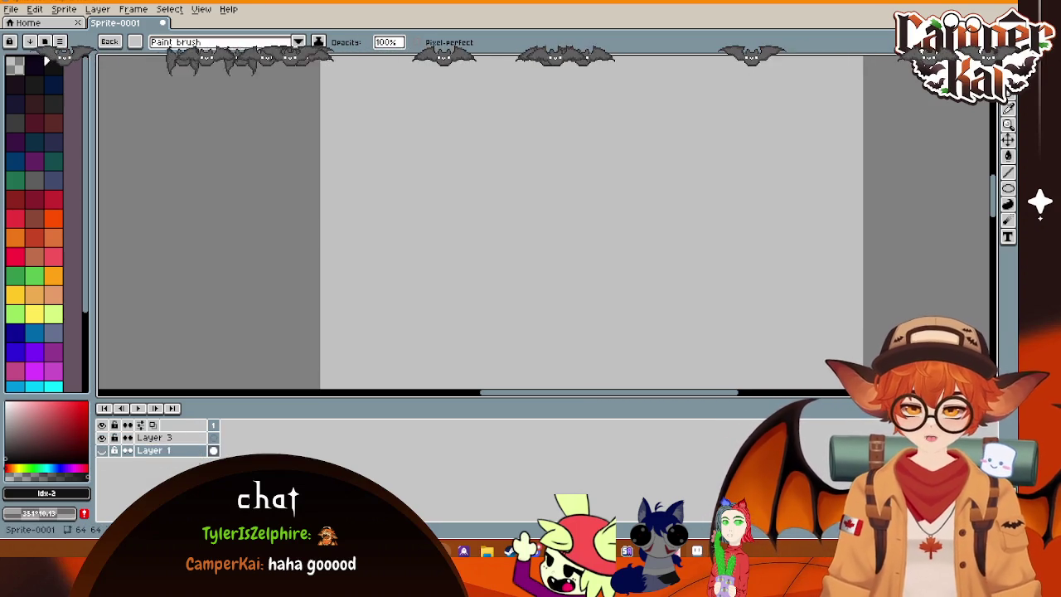
click(157, 437)
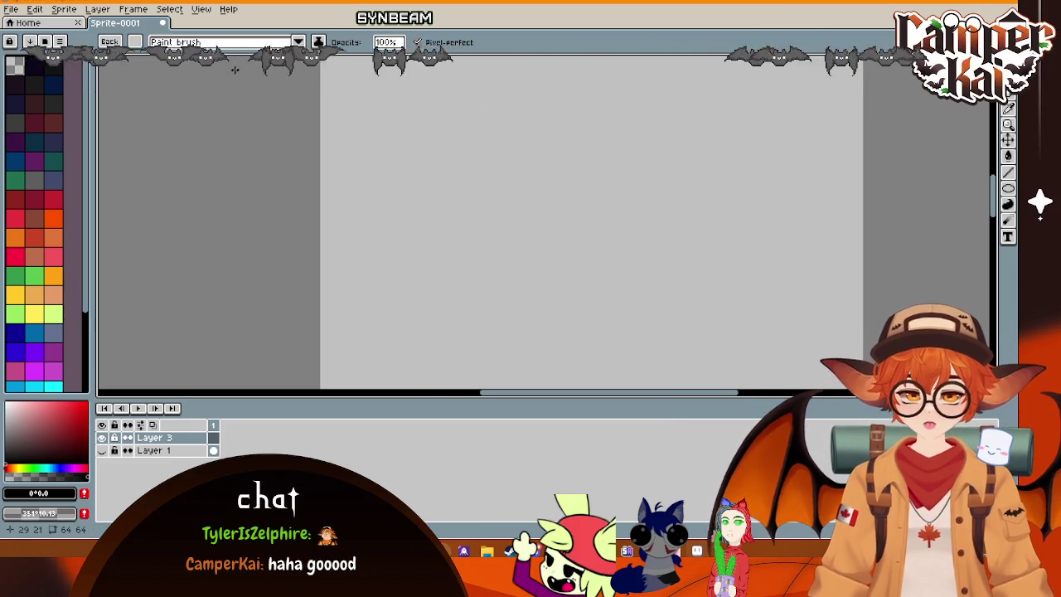
Set the ink mode and a 1-pixel brush, then show the Layer 1 reference again.
click(274, 60)
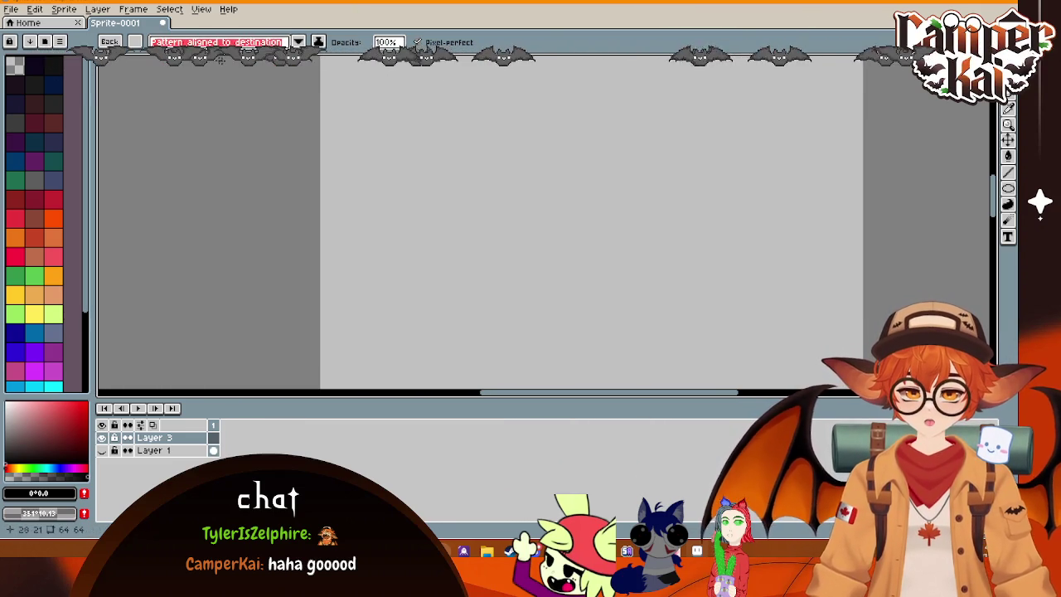
click(142, 46)
click(472, 170)
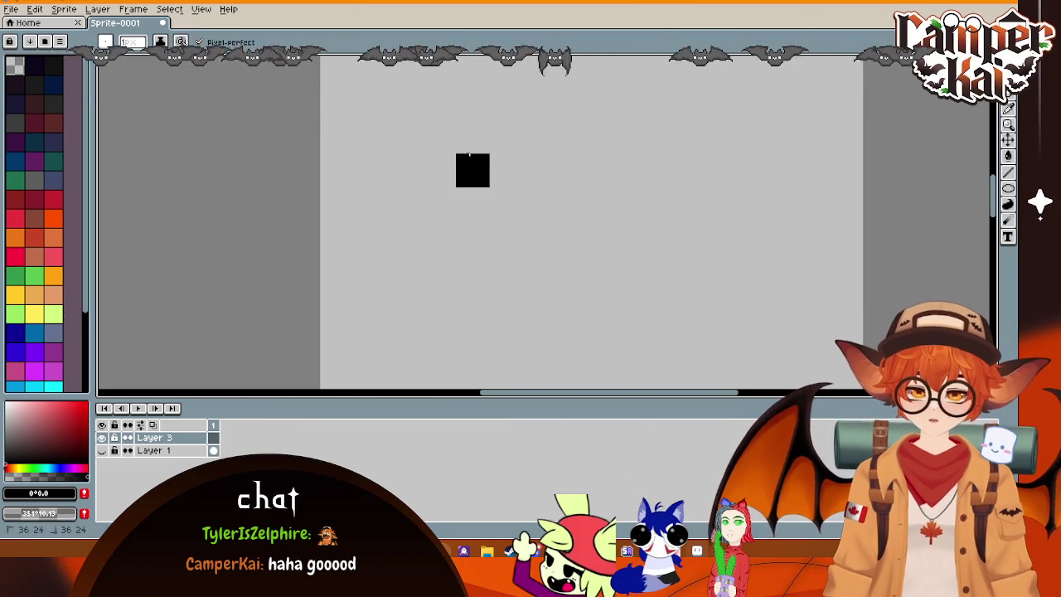
click(106, 42)
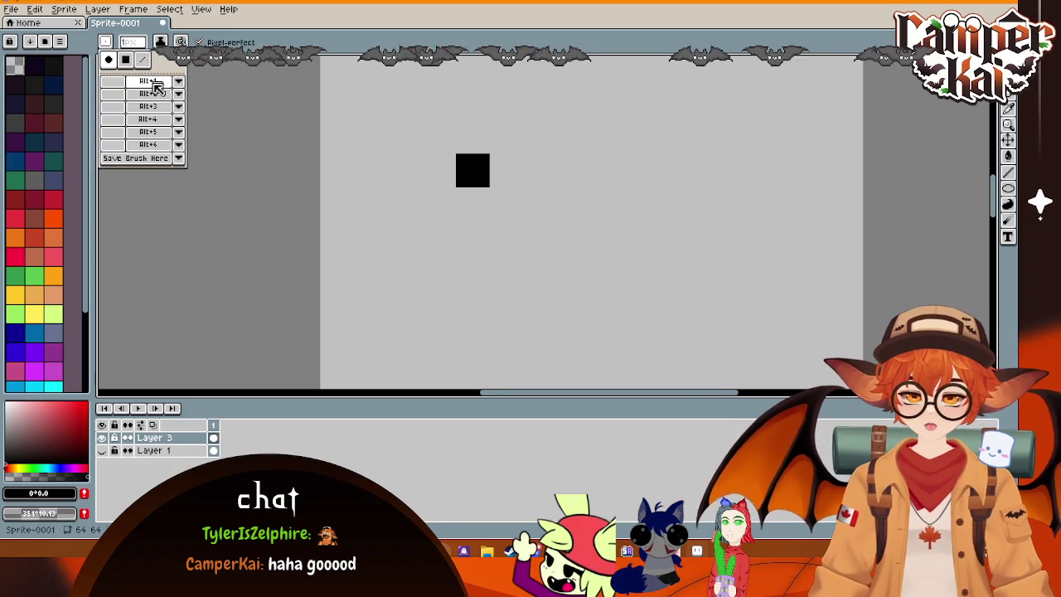
scroll(504, 166, down, 1)
scroll(755, 164, up, 2)
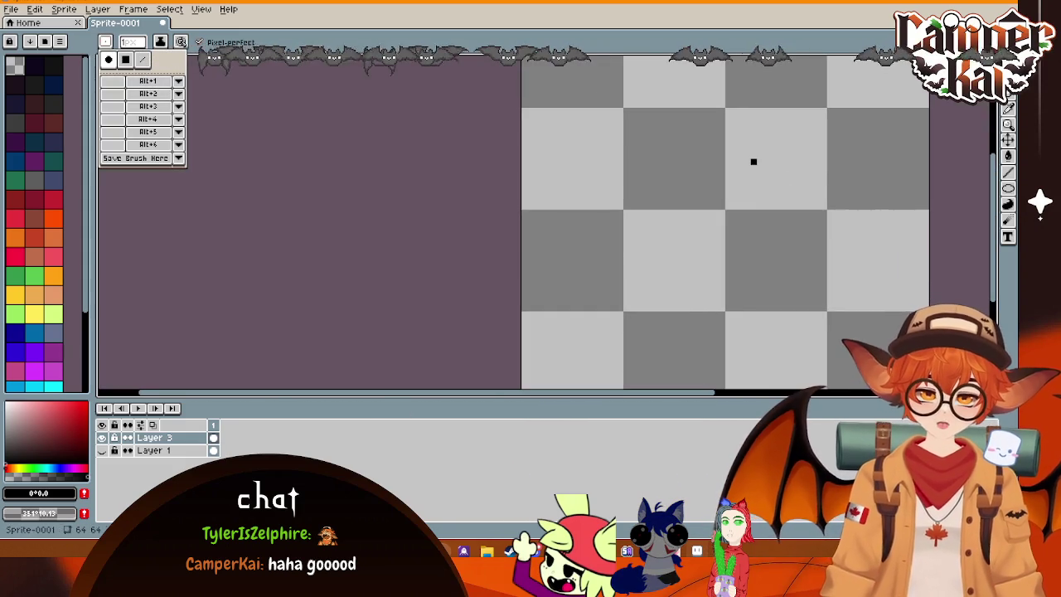
click(101, 450)
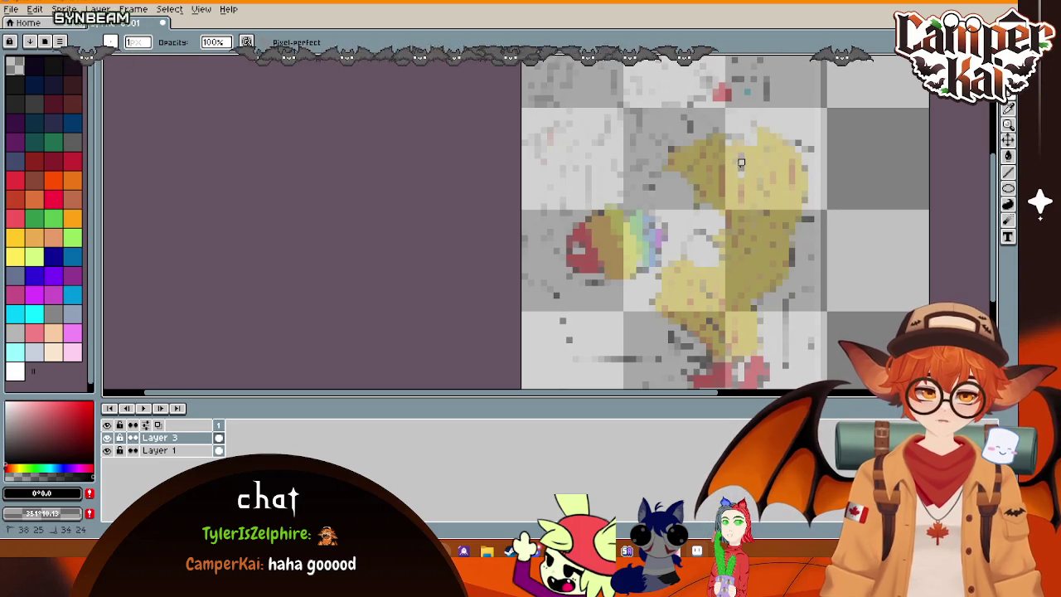
Bring the reference head into view and try black pencil outline strokes, undoing them.
scroll(950, 187, up, 1)
drag(799, 149, 694, 243)
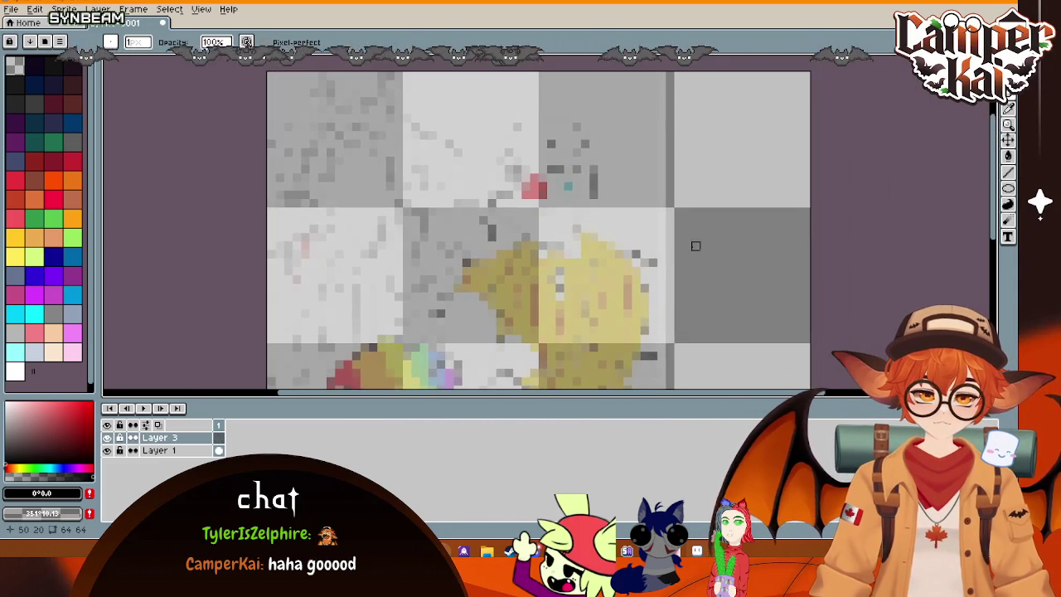
drag(585, 108, 469, 237)
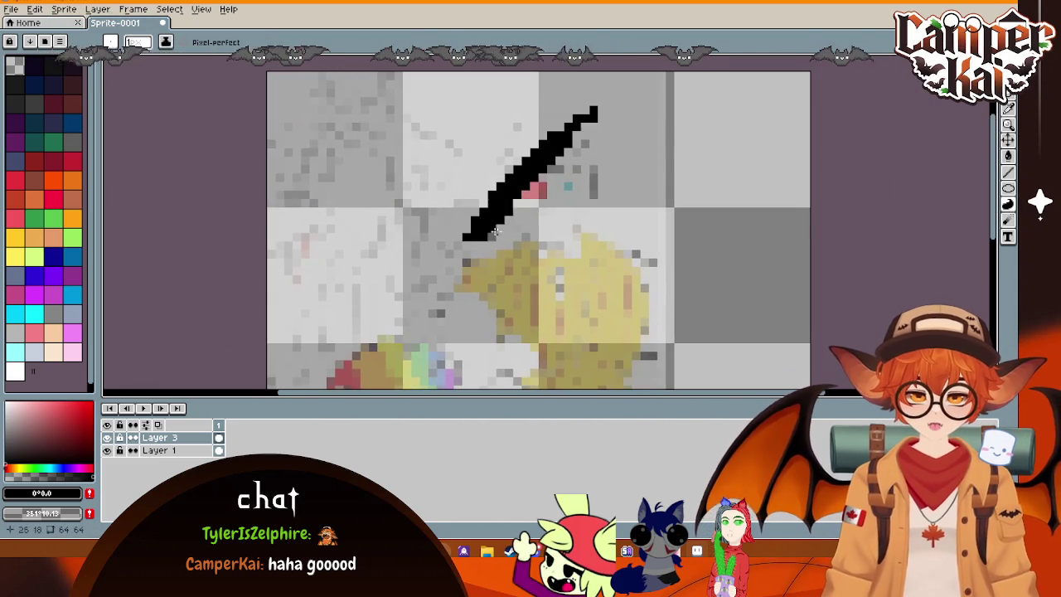
key(ctrl+z)
mouse_move(466, 108)
mouse_down()
mouse_move(493, 158)
mouse_move(604, 218)
mouse_up()
key(ctrl+z)
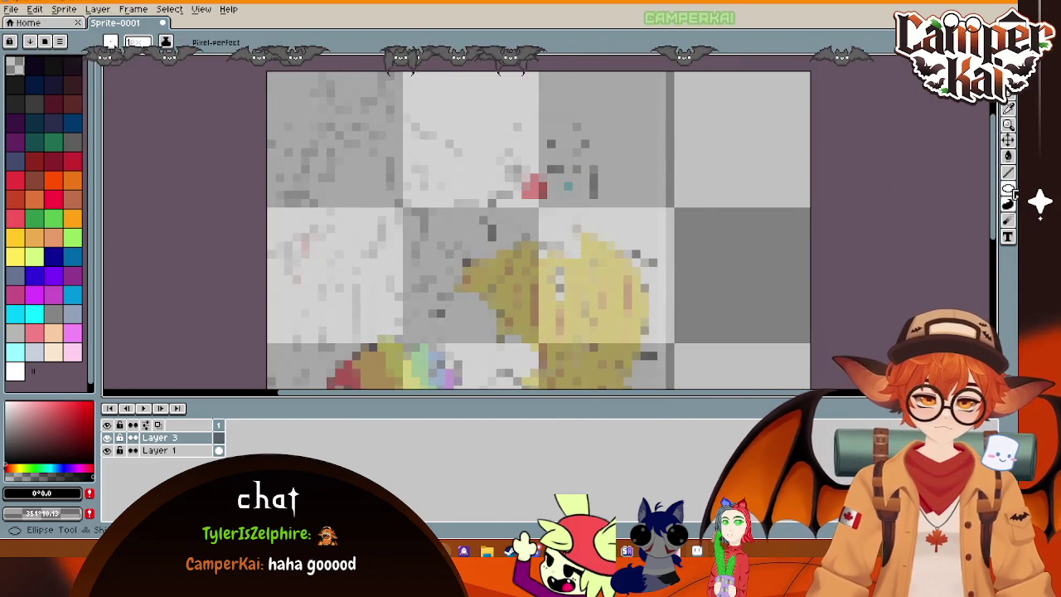
Draw trial circles around the head and red nose, undoing the unsatisfactory ones.
drag(454, 169, 509, 162)
key(ctrl+z)
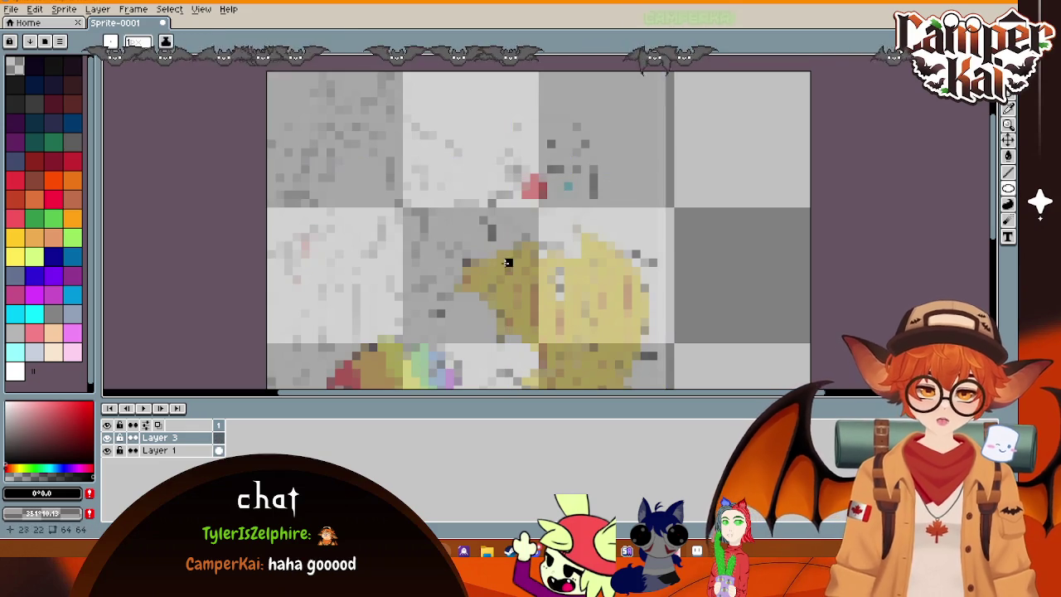
drag(549, 126, 601, 127)
key(ctrl+z)
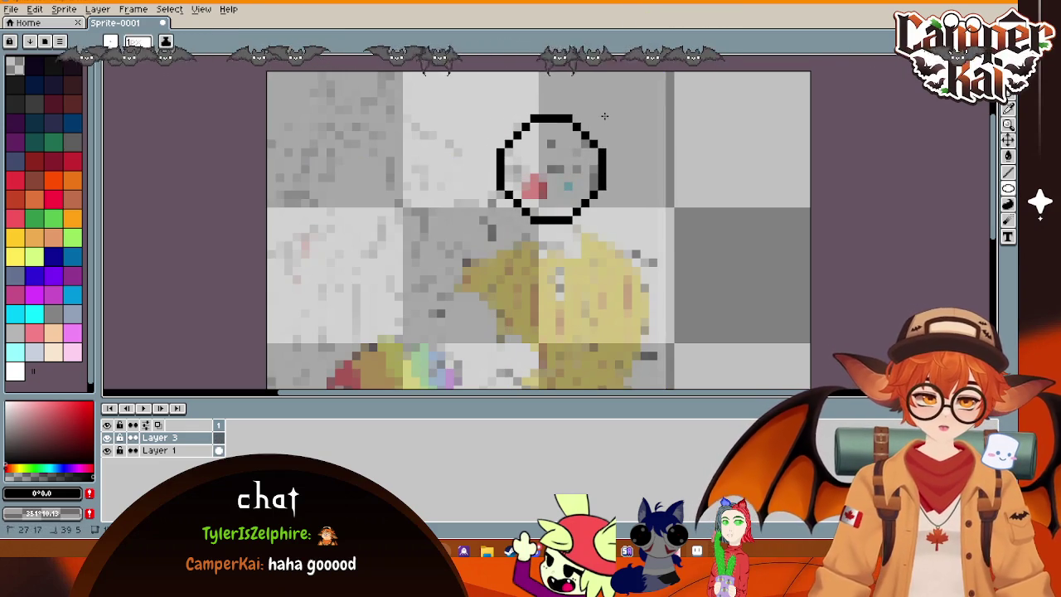
mouse_move(507, 137)
mouse_down()
mouse_move(602, 101)
mouse_move(447, 252)
mouse_up()
key(ctrl+z)
Move the black head circle lower and left with the Rectangular Marquee.
key(m)
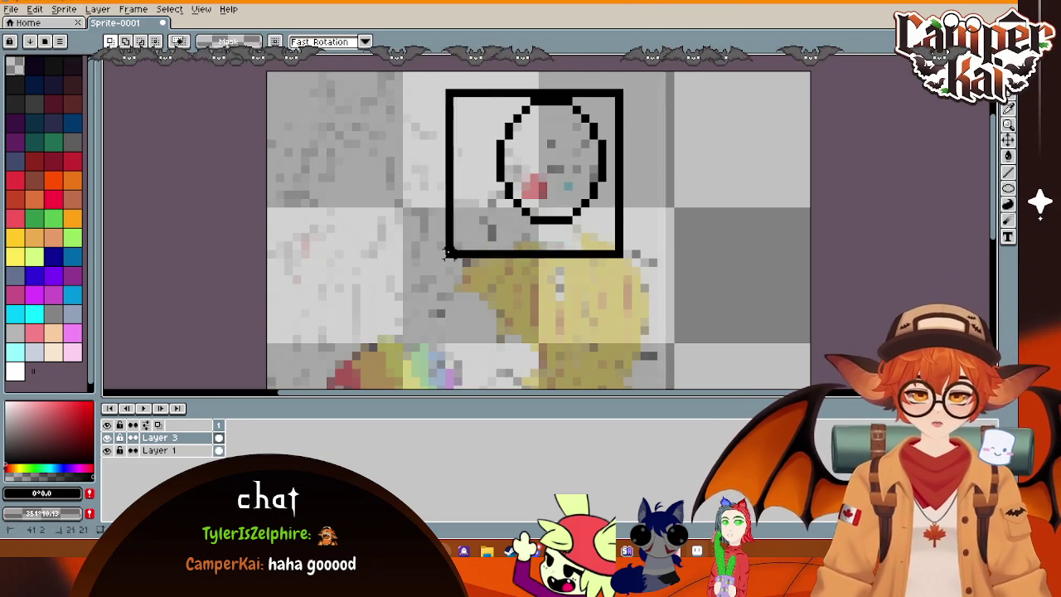
drag(591, 181, 583, 207)
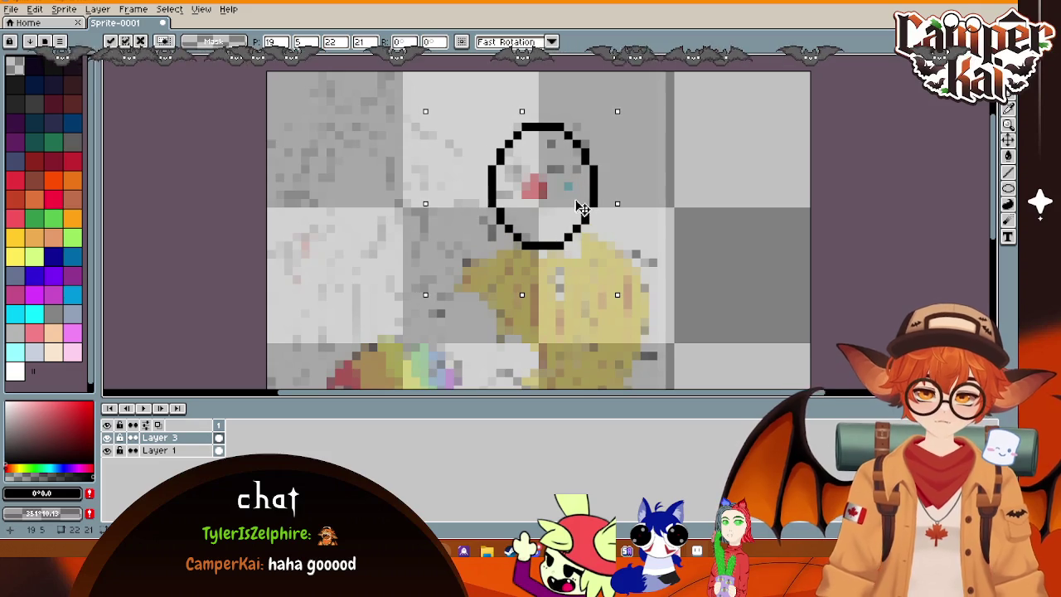
key(Return)
click(720, 193)
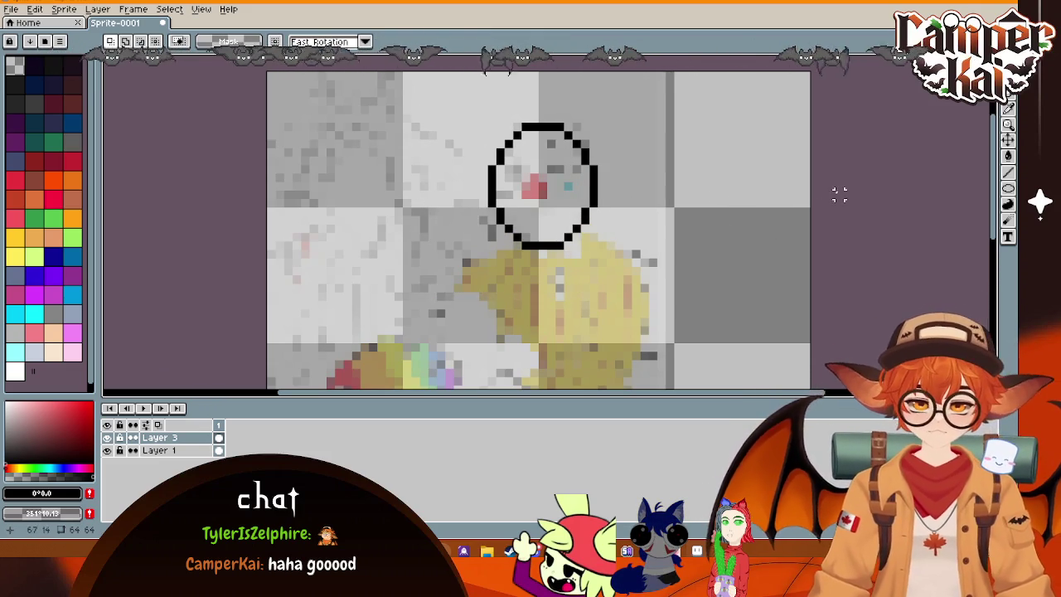
Reselect the circle and stretch it wider and taller to about 21 by 20 pixels.
drag(626, 93, 451, 261)
mouse_move(536, 219)
mouse_down()
mouse_move(529, 211)
mouse_move(521, 220)
mouse_up()
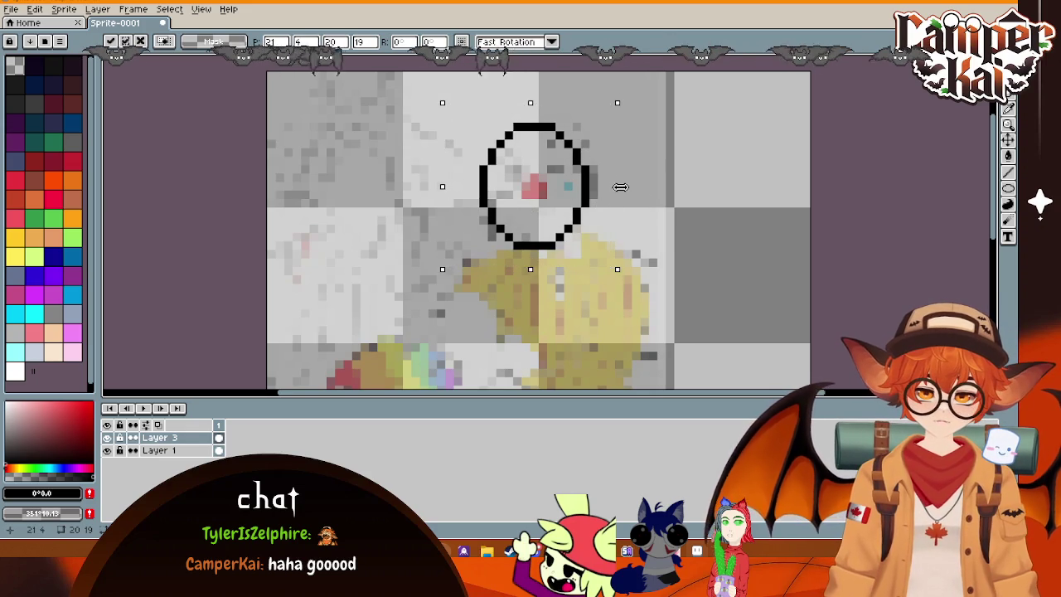
drag(620, 187, 628, 188)
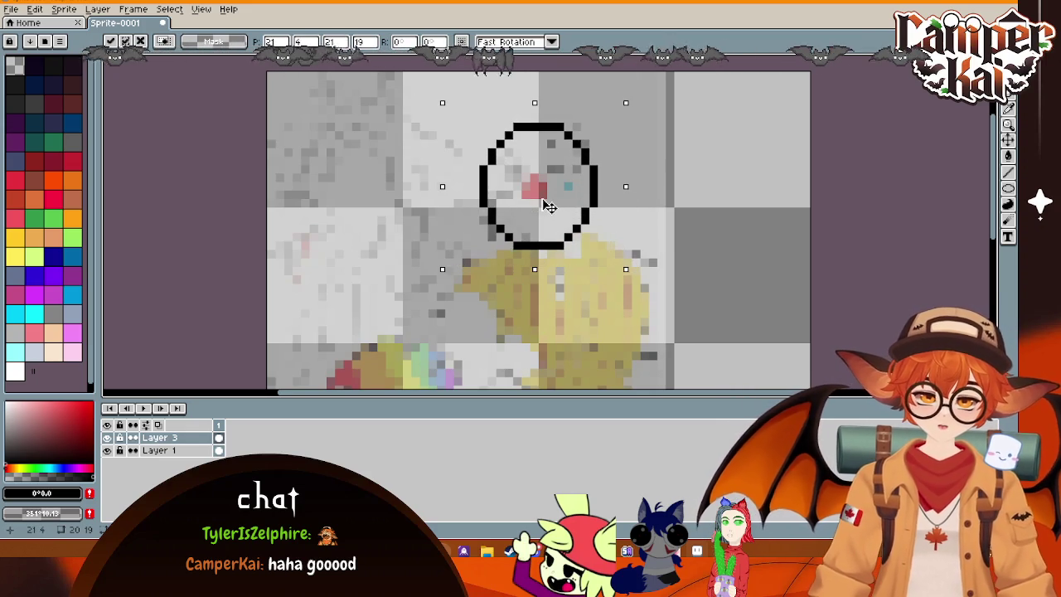
drag(548, 206, 549, 206)
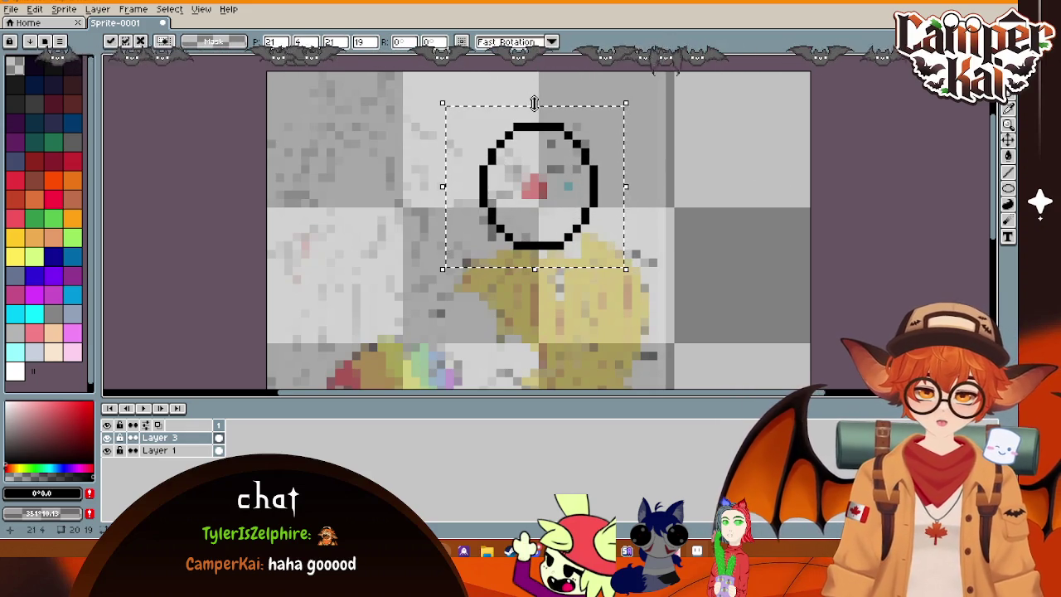
drag(535, 103, 535, 94)
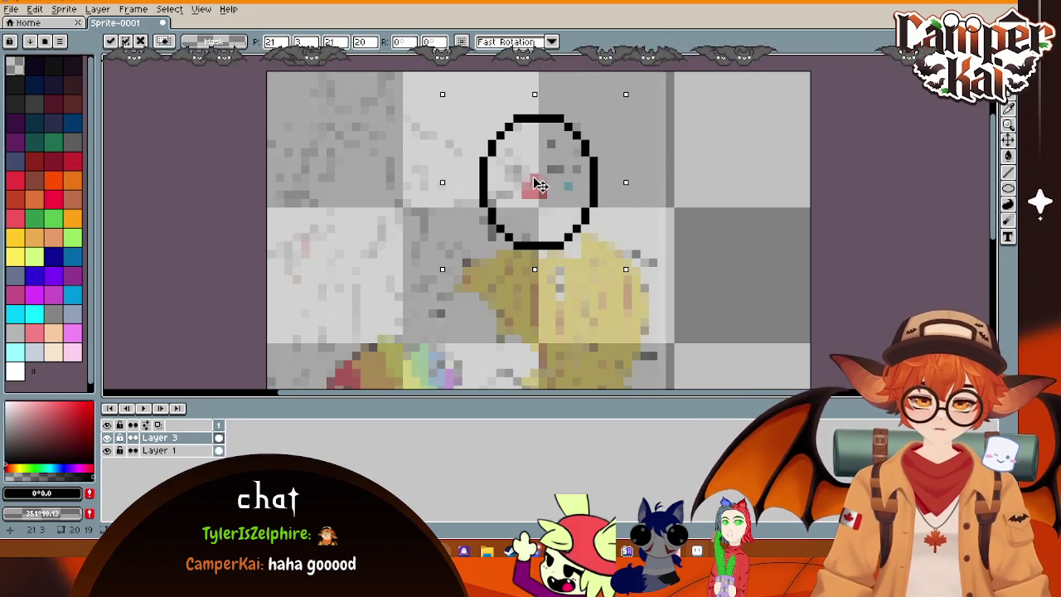
drag(537, 184, 535, 180)
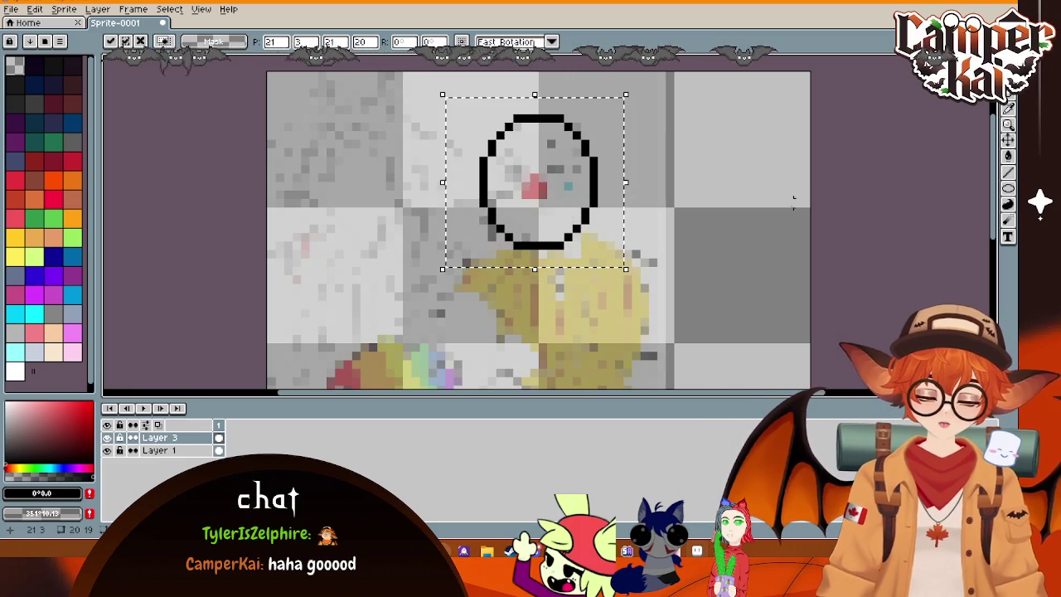
key(Return)
scroll(734, 218, down, 1)
scroll(667, 261, up, 2)
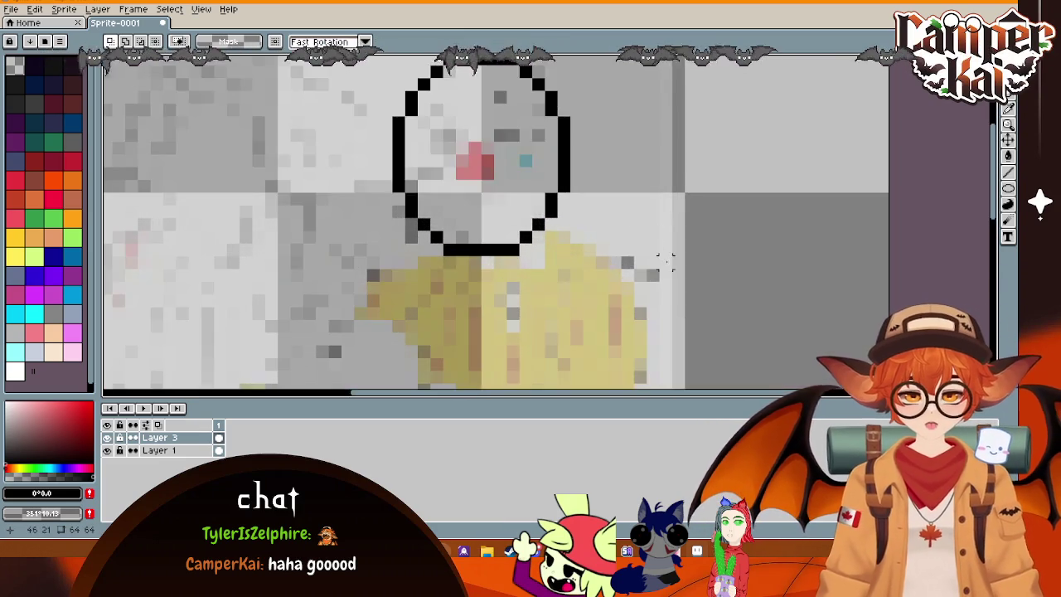
scroll(667, 261, down, 2)
scroll(668, 261, down, 1)
scroll(667, 261, down, 1)
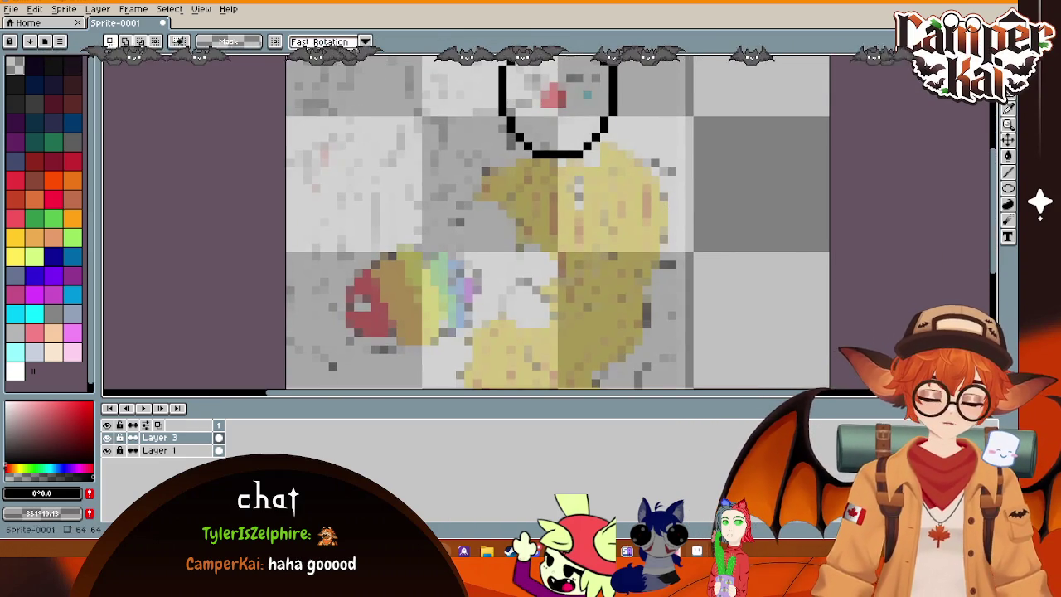
Pencil black outlines for the neck, both shoulders and the body's right side.
key(b)
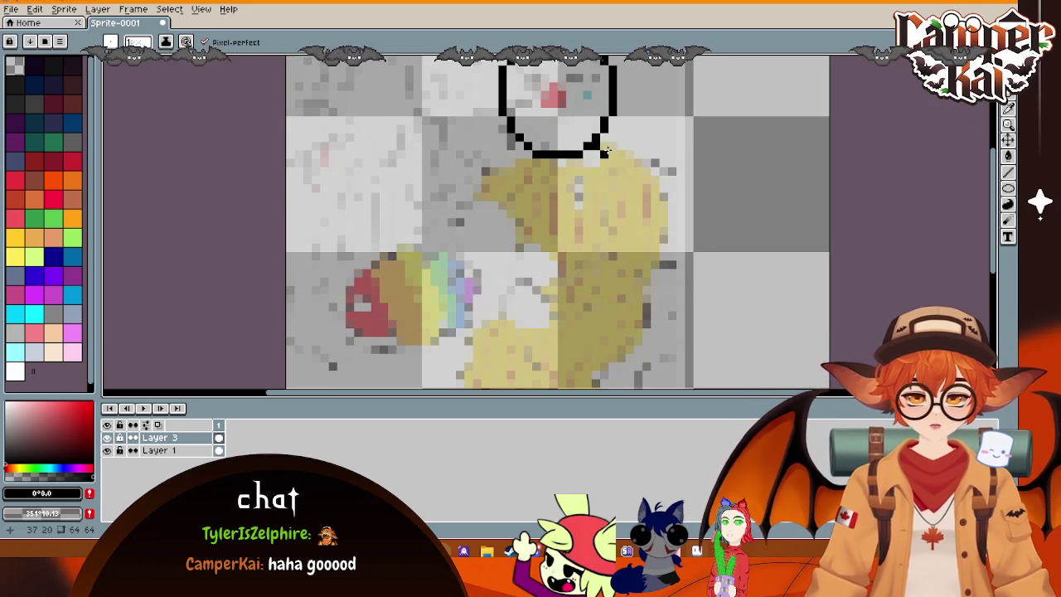
click(605, 146)
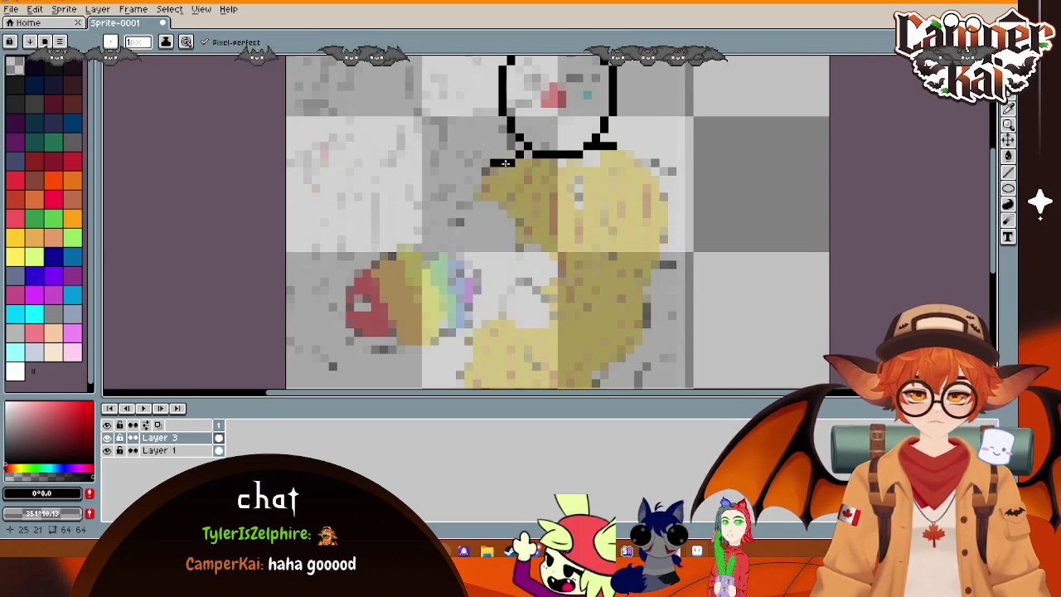
click(485, 162)
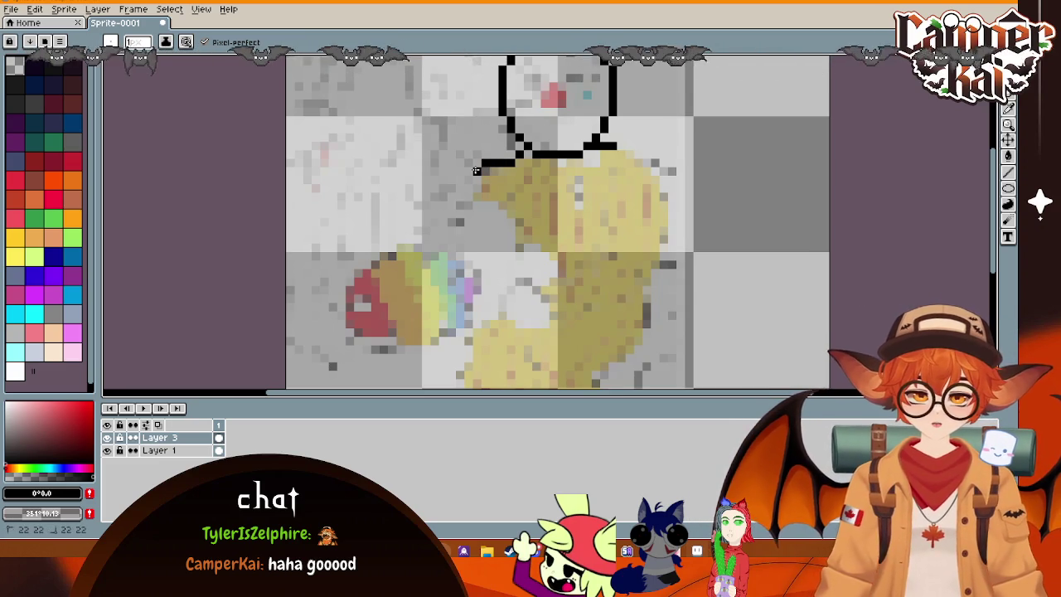
drag(478, 170, 477, 189)
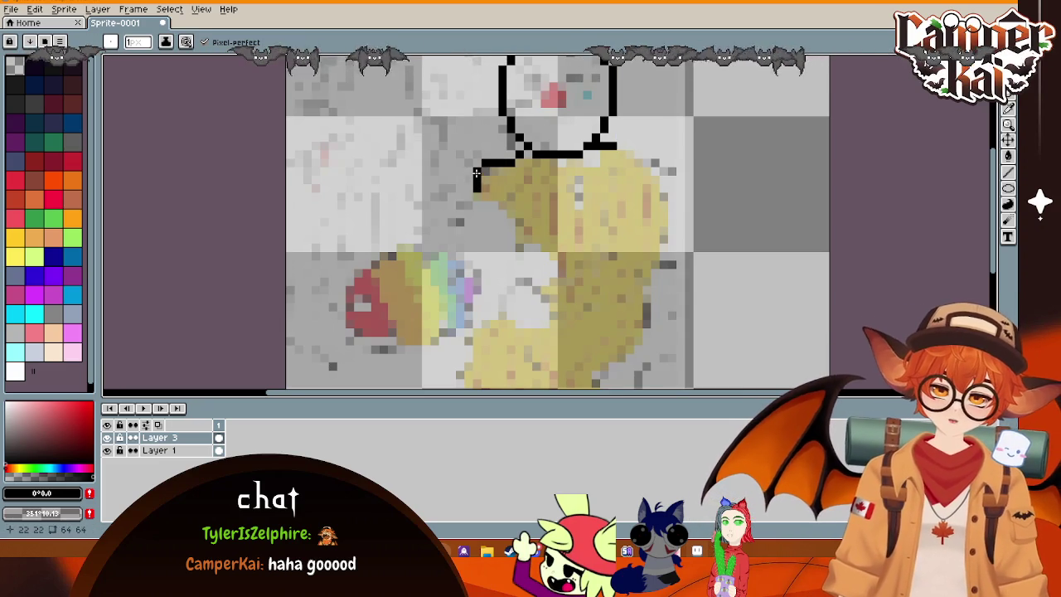
click(632, 147)
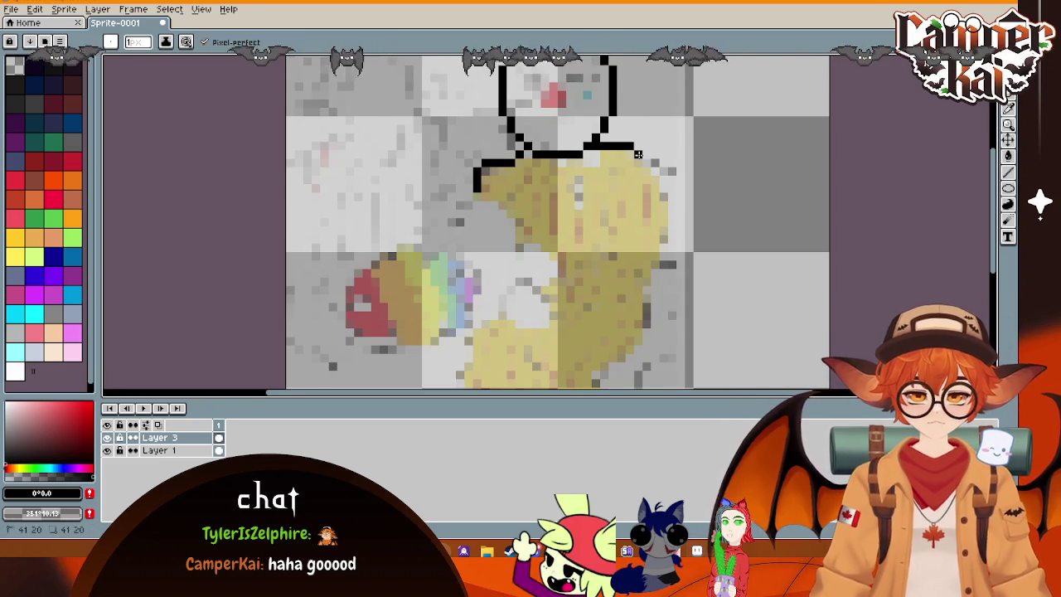
drag(637, 154, 665, 187)
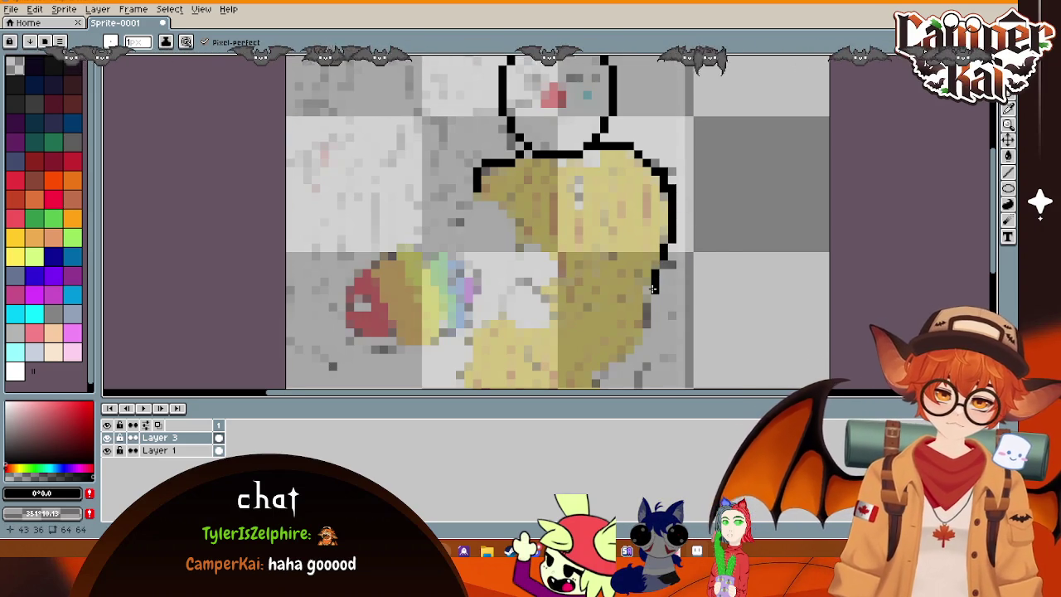
Extend the lower body outline and draw a vertical line inside the yellow body.
scroll(669, 281, down, 1)
scroll(655, 284, up, 2)
scroll(580, 323, down, 1)
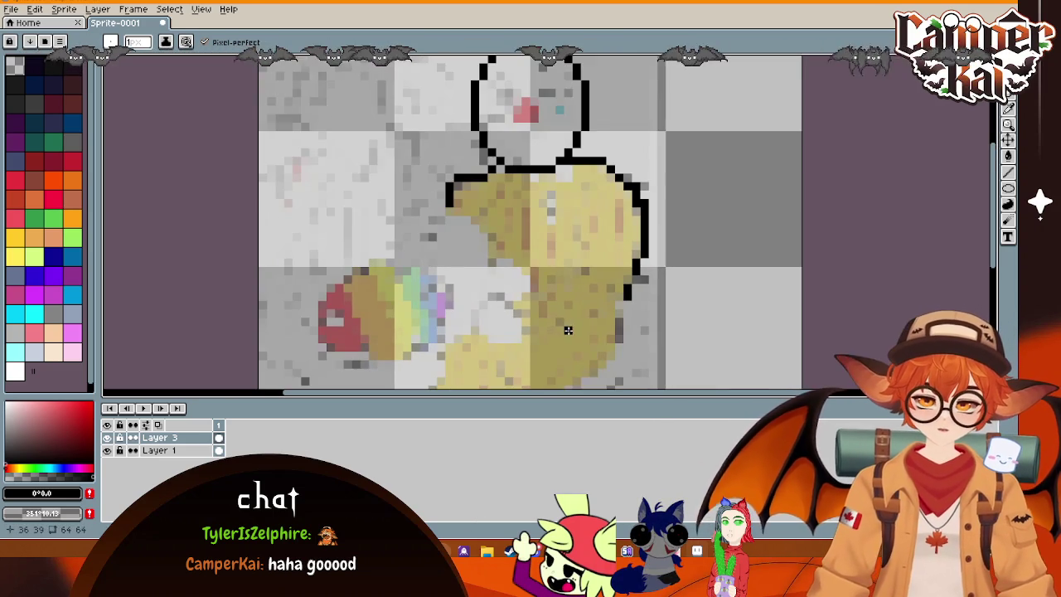
drag(603, 321, 624, 305)
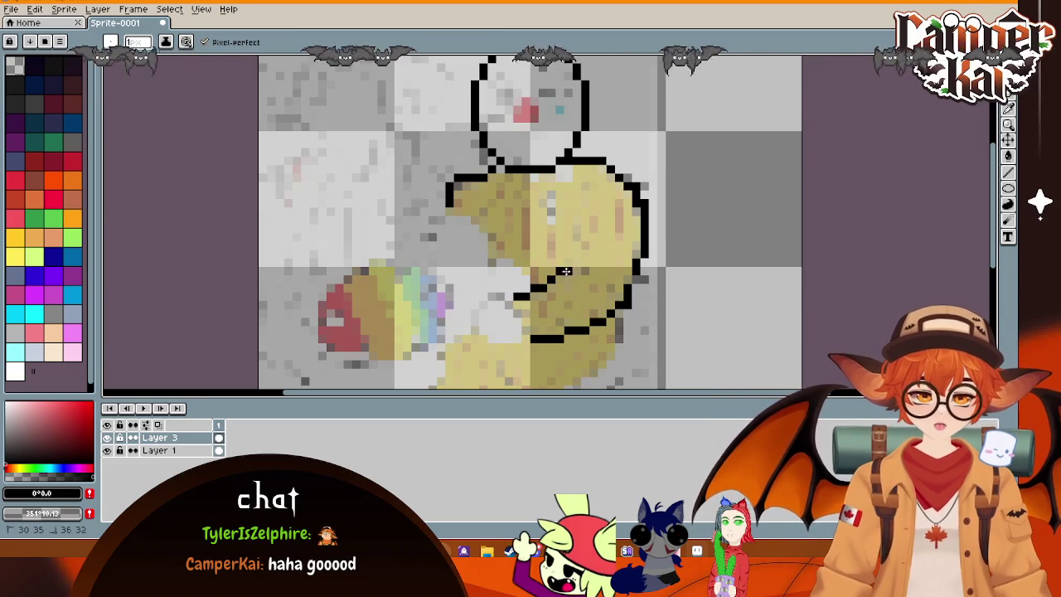
drag(593, 253, 593, 209)
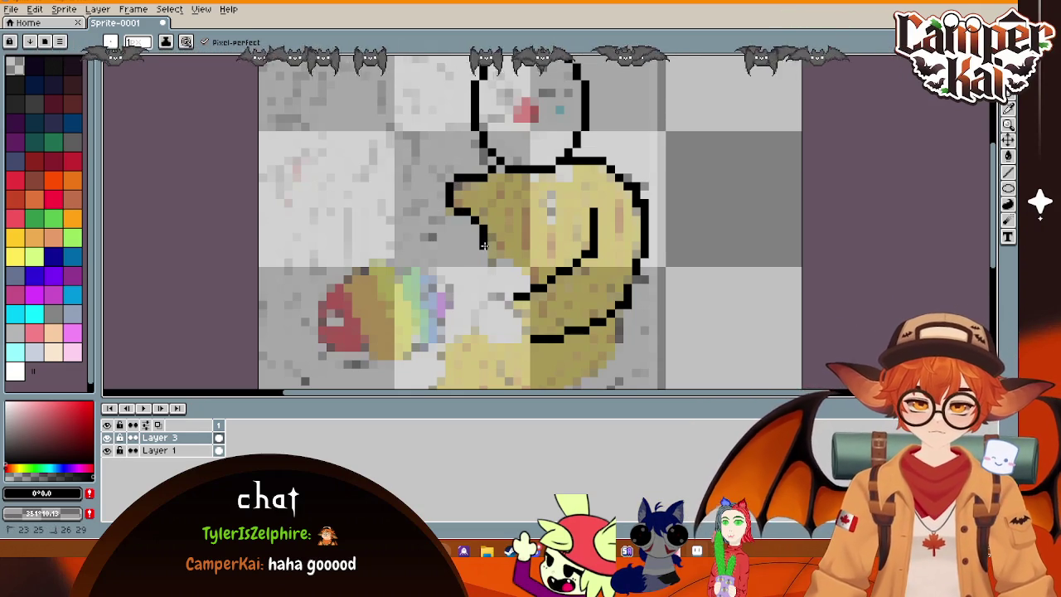
Undo the stray diagonal strokes and pixels left of the body.
key(ctrl+z)
key(ctrl+z)
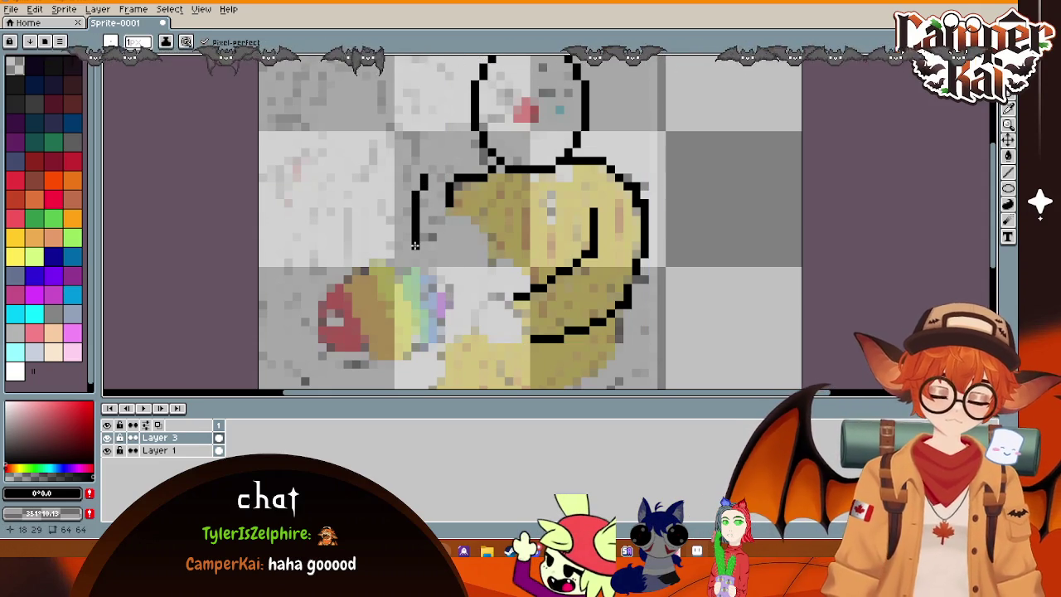
key(ctrl+z)
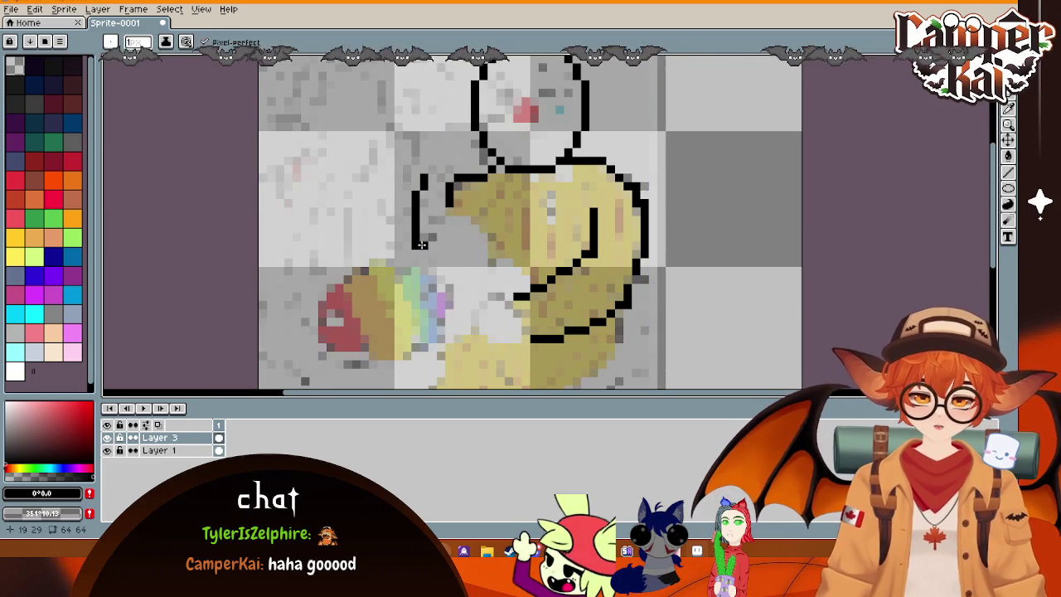
key(ctrl+z)
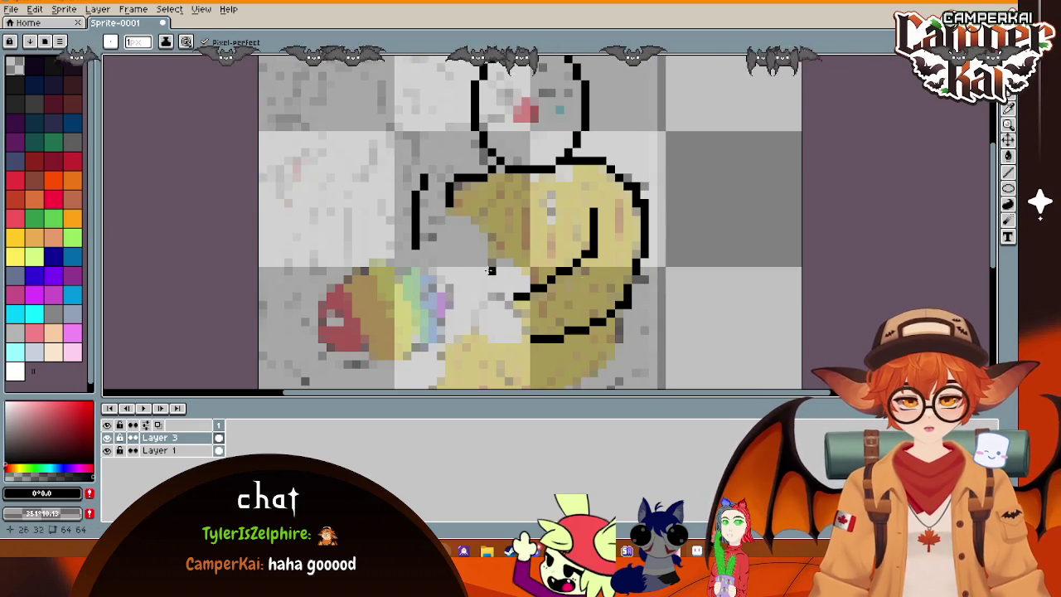
click(1008, 189)
Draw an outlined ellipse hand left of the yellow body and erase the vertical line beside it.
click(977, 188)
drag(495, 217, 426, 290)
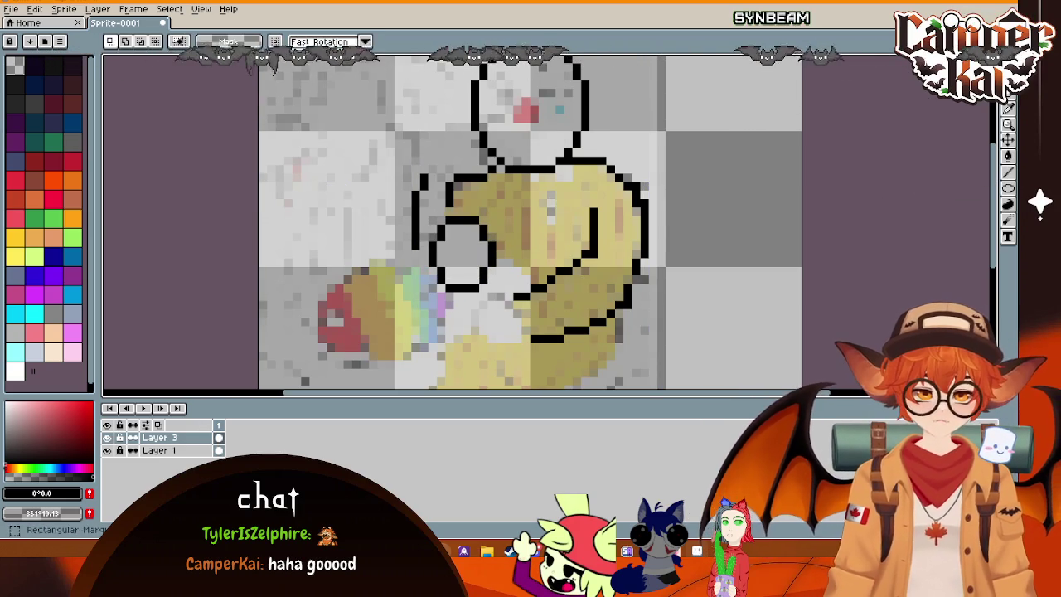
key(ctrl+z)
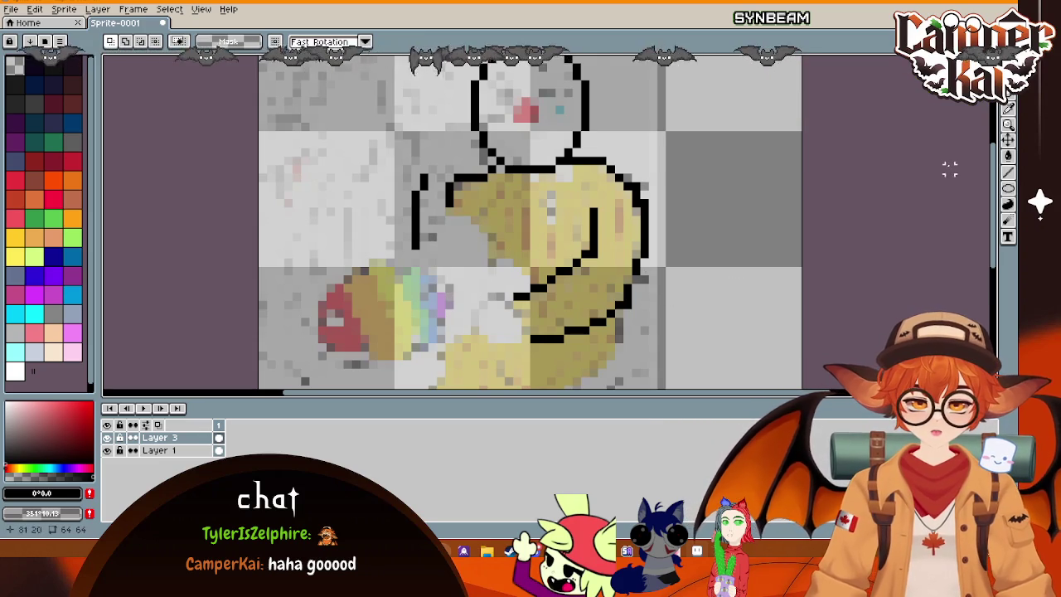
key(ctrl+y)
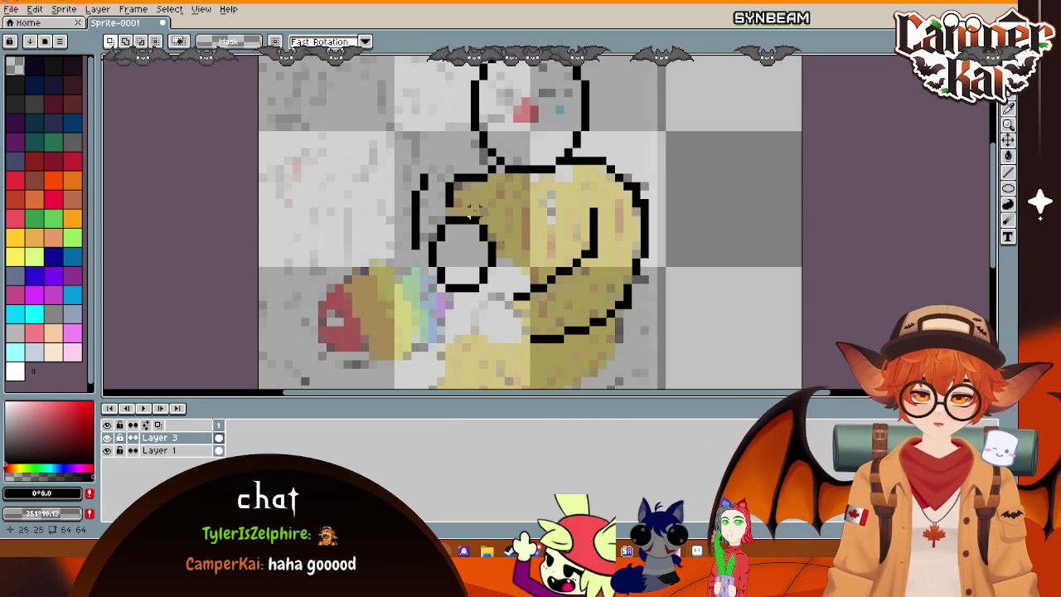
key(e)
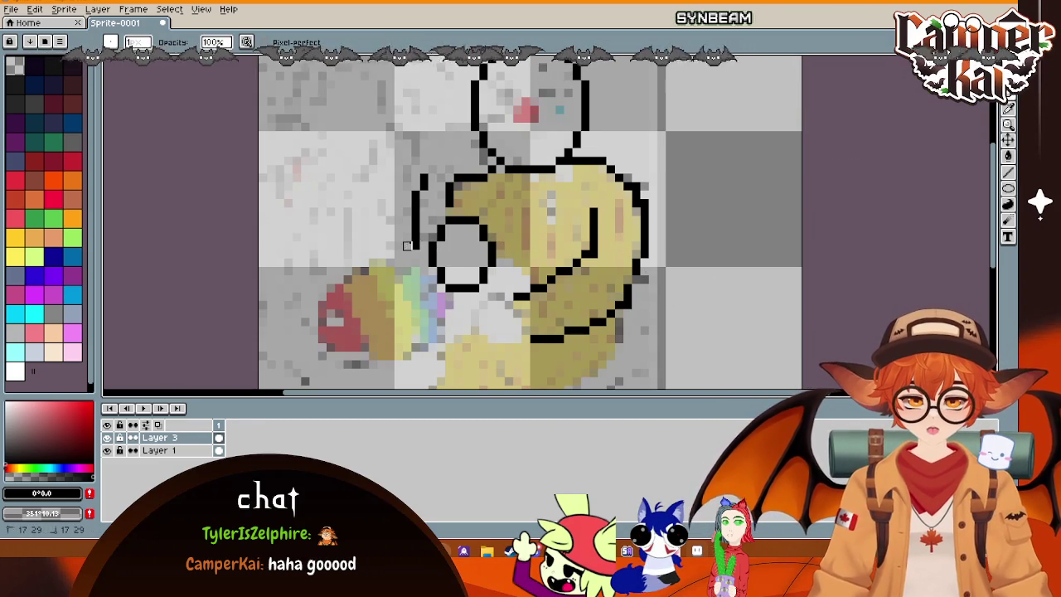
drag(414, 245, 416, 169)
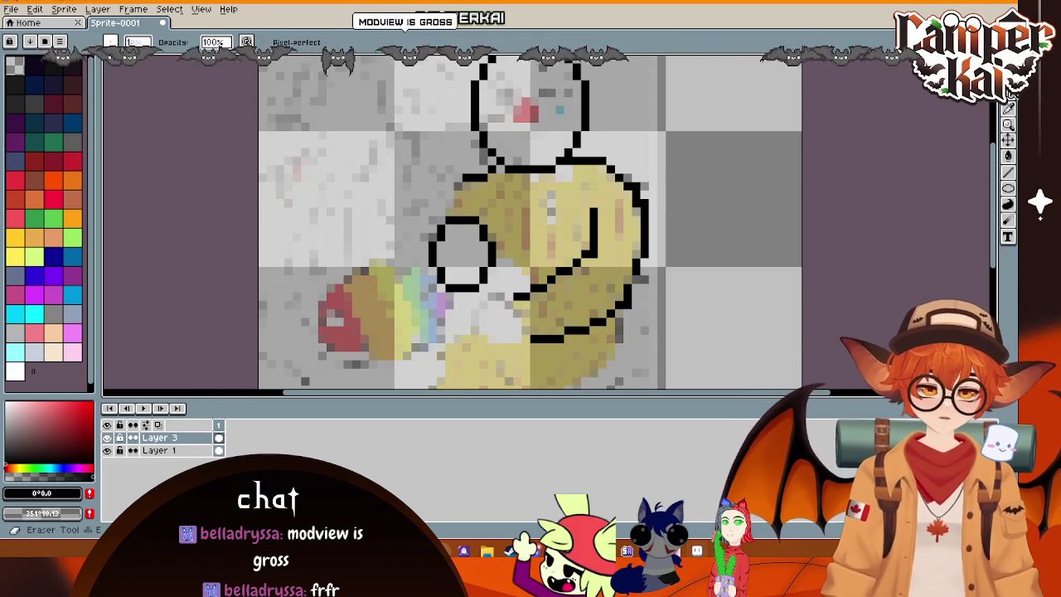
Draw the raised arm's black outline with the Pencil, running up from the hand beside the head.
click(1008, 108)
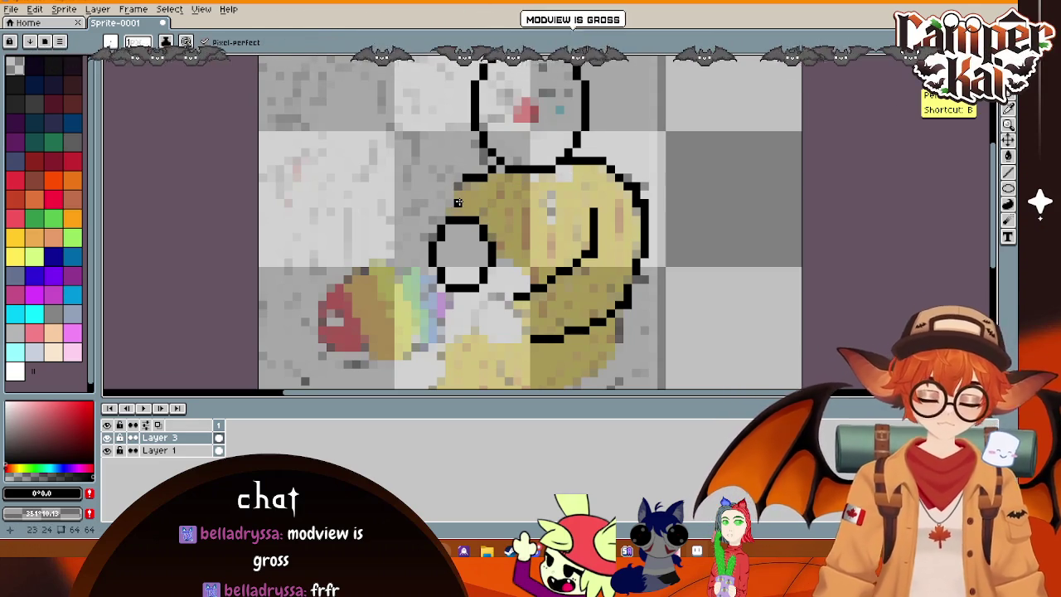
click(450, 185)
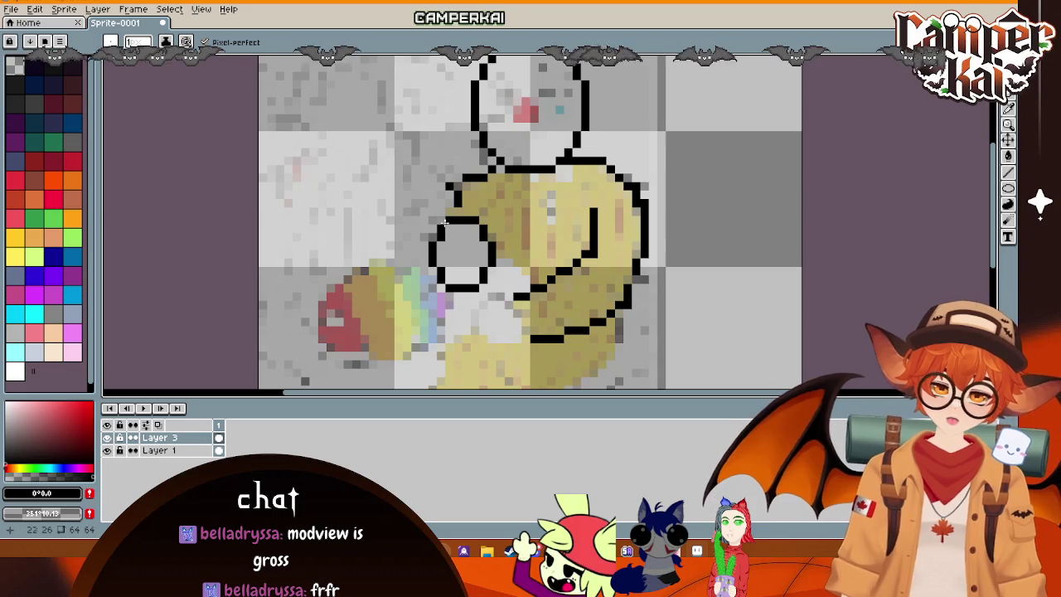
drag(434, 229, 434, 184)
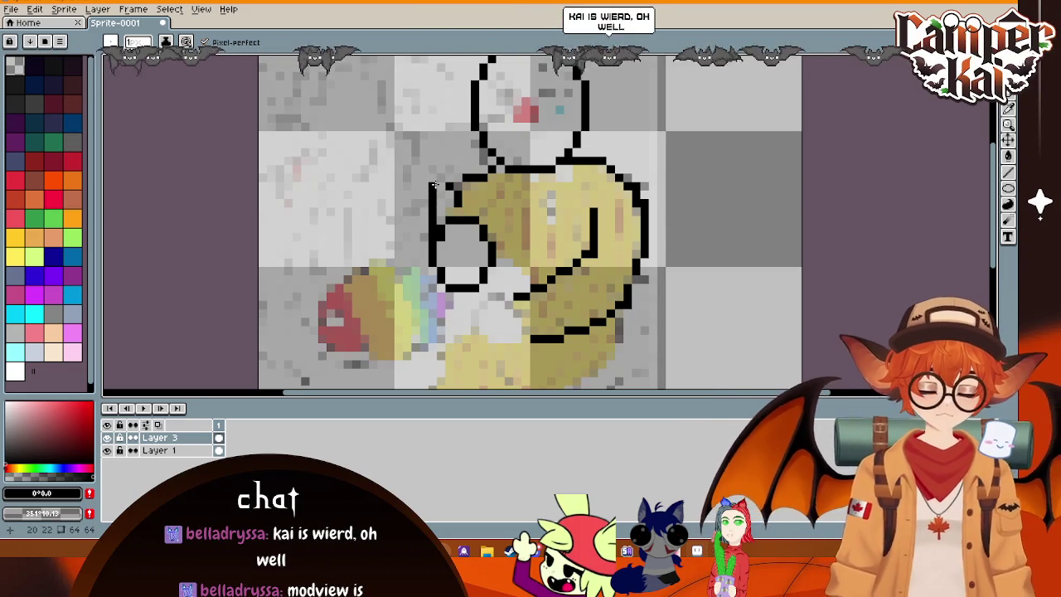
drag(433, 176, 457, 174)
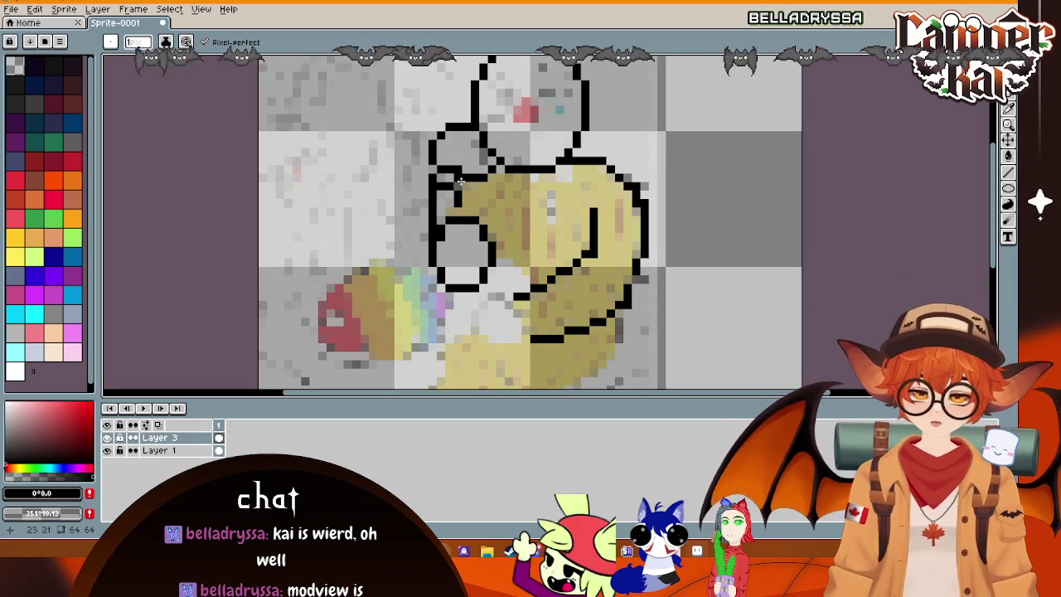
drag(459, 144, 478, 143)
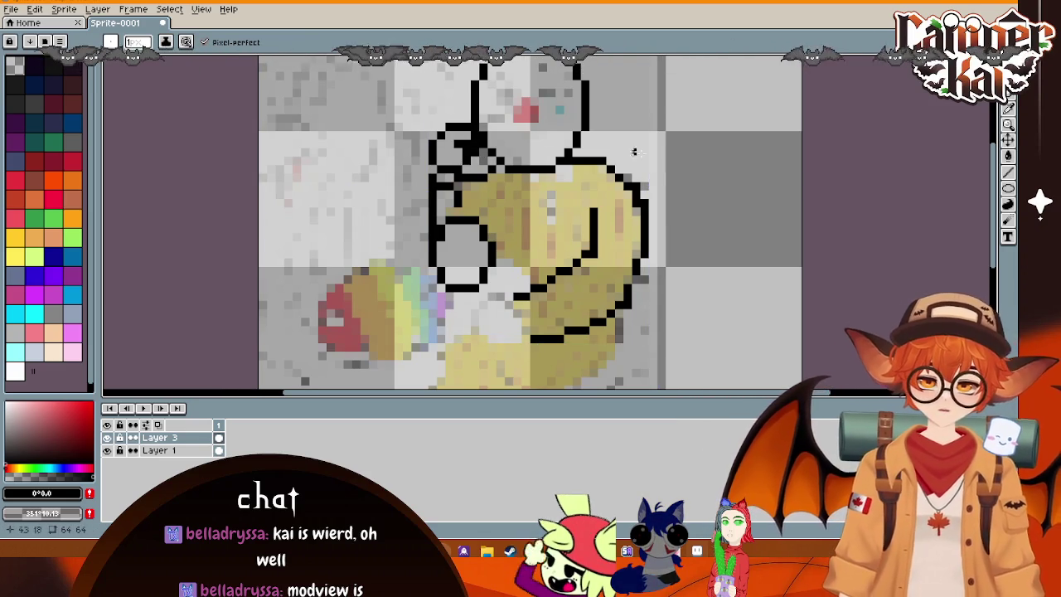
Erase stray outline pixels near the arm and return to the Pencil.
key(e)
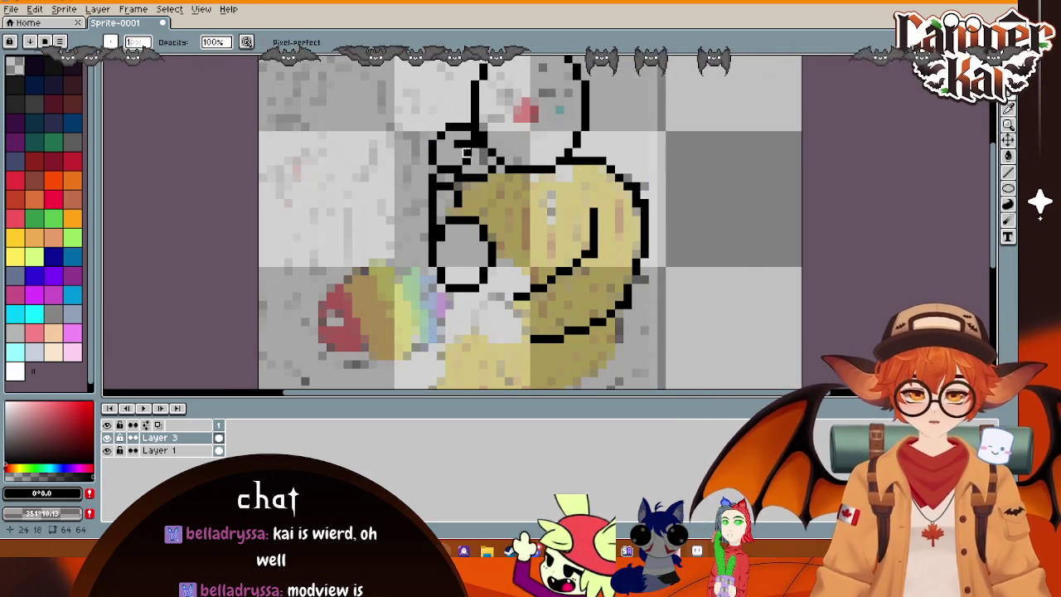
drag(466, 154, 499, 161)
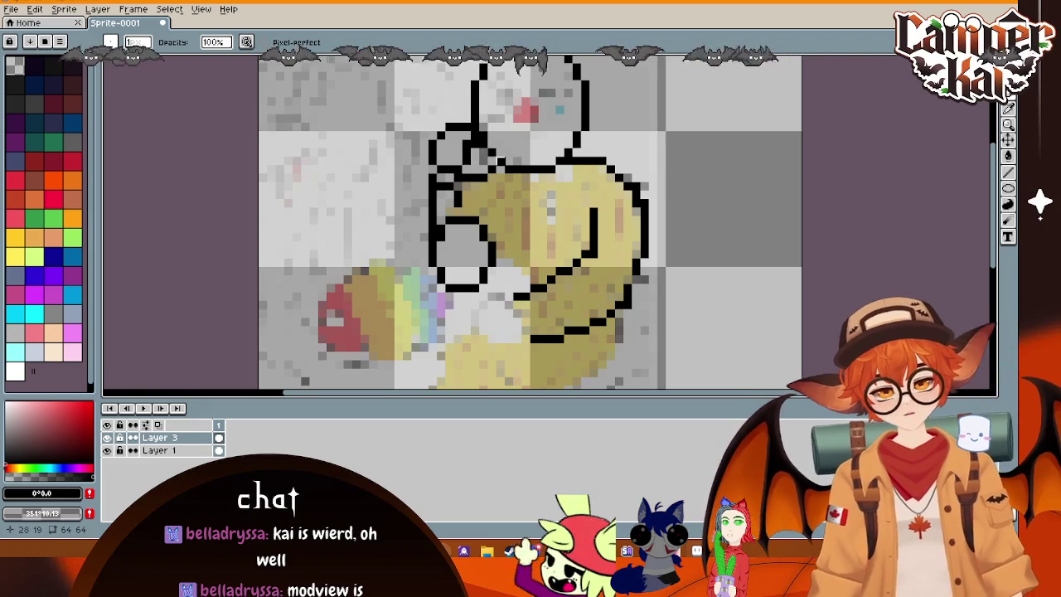
key(b)
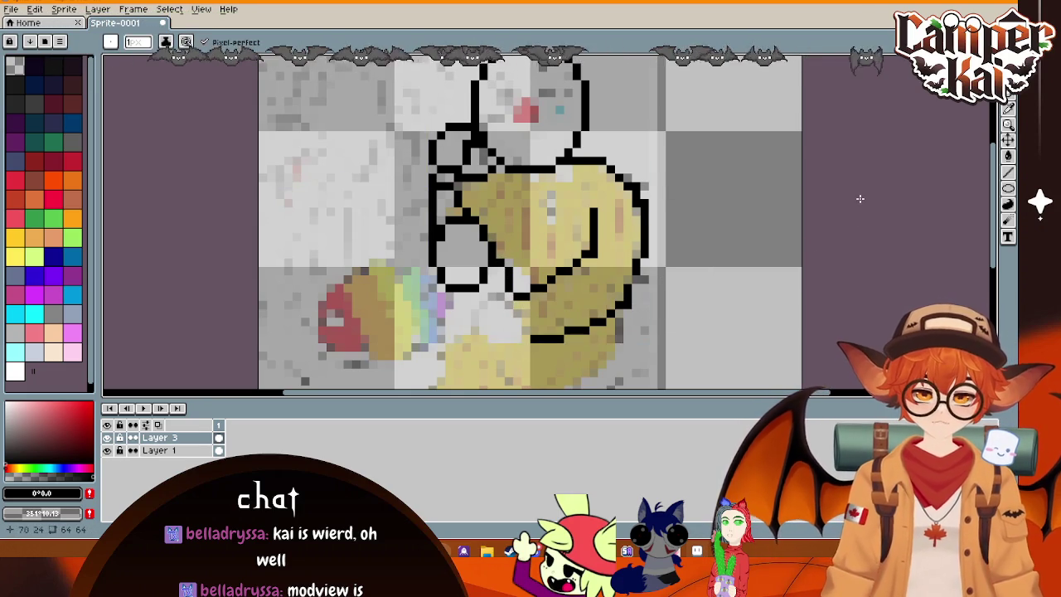
Extend the body outline downward and draw the first leg's vertical and diagonal outline.
scroll(859, 206, down, 1)
scroll(482, 230, down, 3)
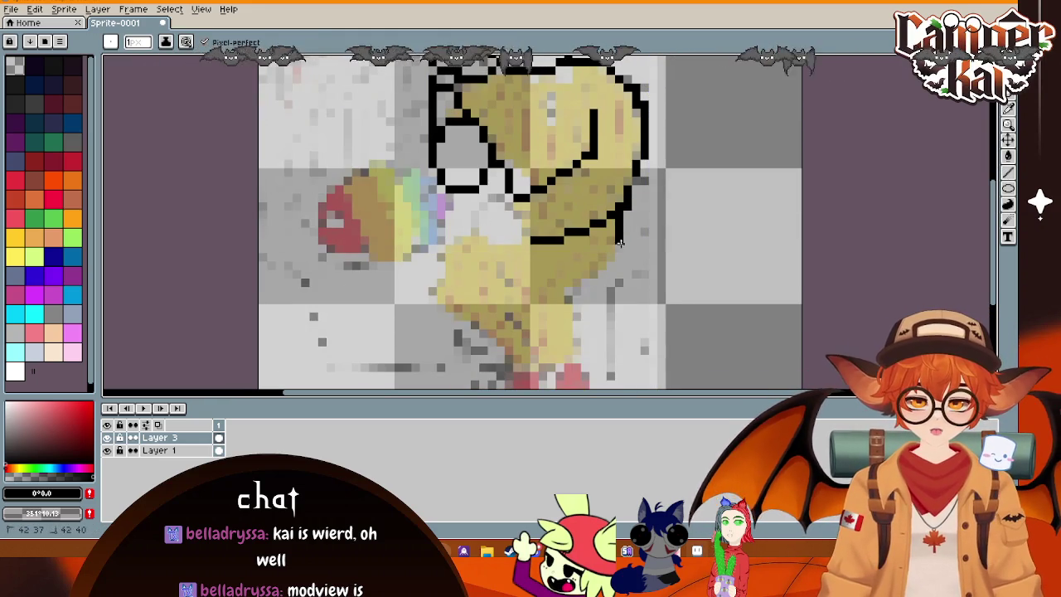
drag(584, 283, 567, 292)
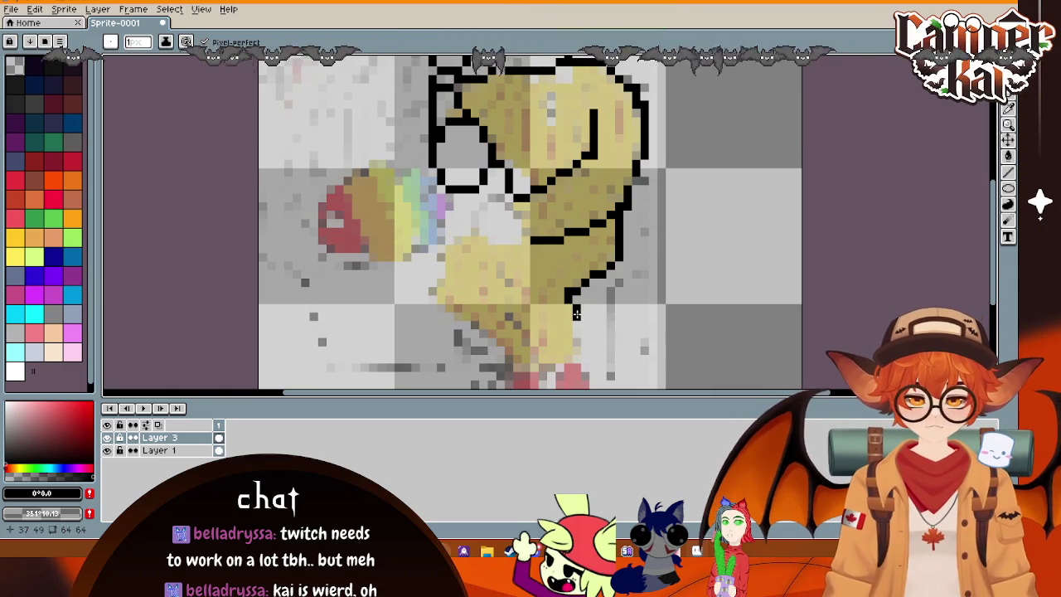
mouse_move(576, 312)
mouse_down()
mouse_move(578, 342)
mouse_move(552, 361)
mouse_up()
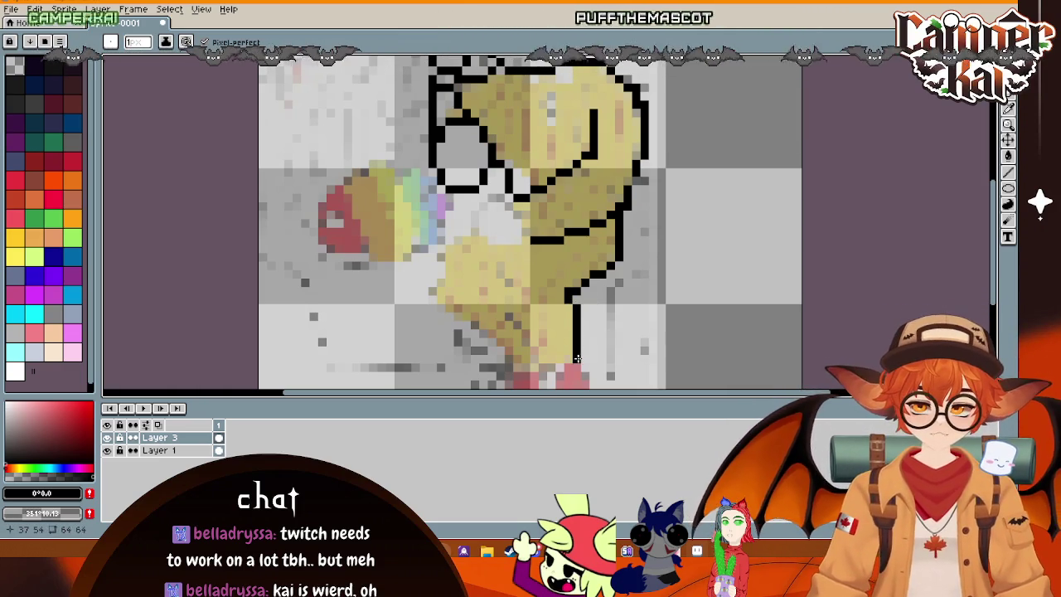
key(ctrl+z)
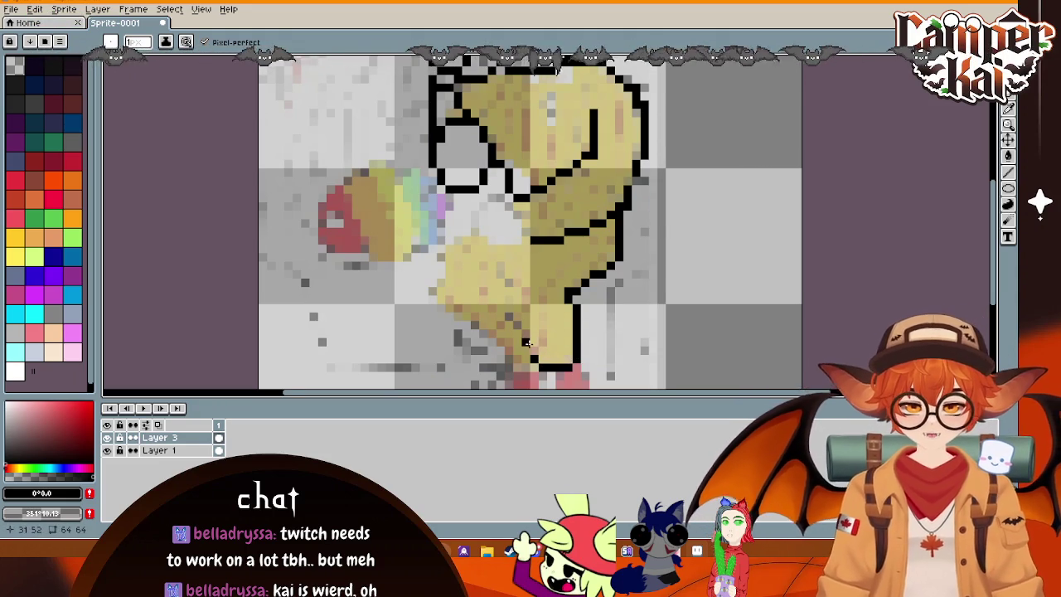
drag(533, 352, 497, 305)
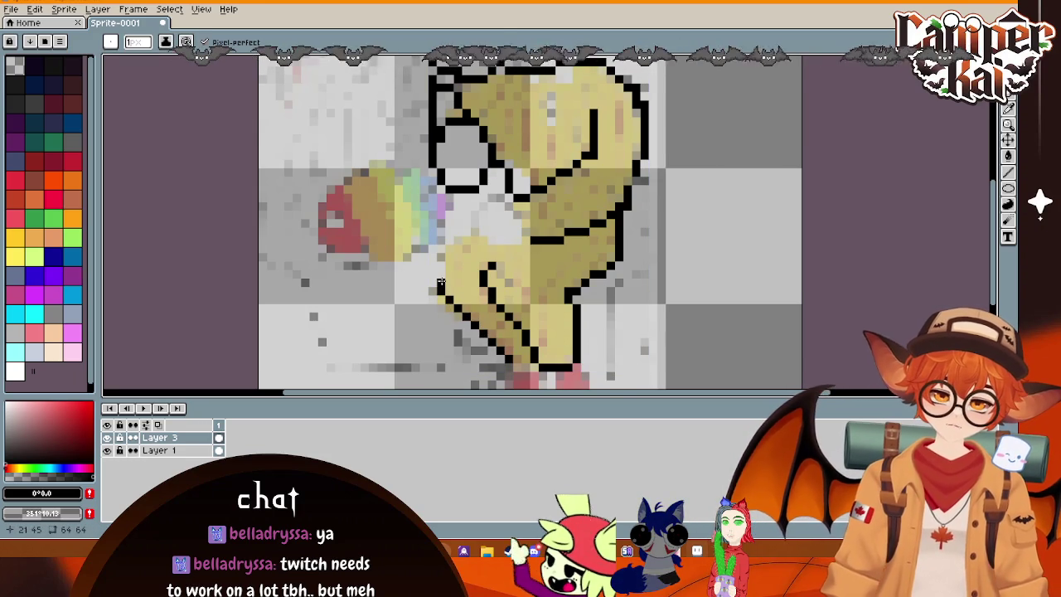
Outline the other leg and the waist line, and erase the extra arm lines above the hand.
drag(440, 285, 448, 248)
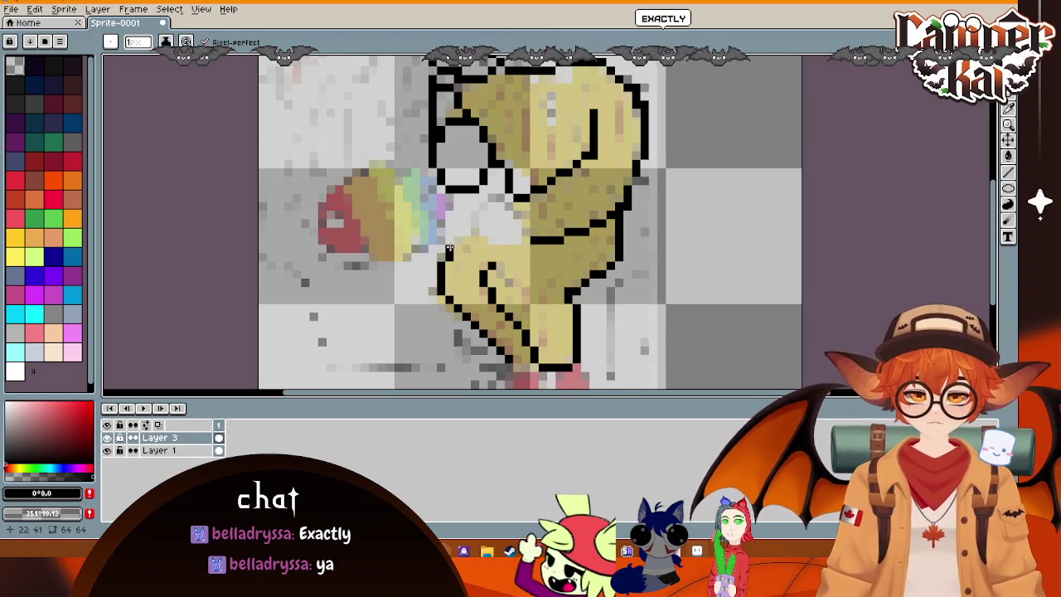
click(461, 240)
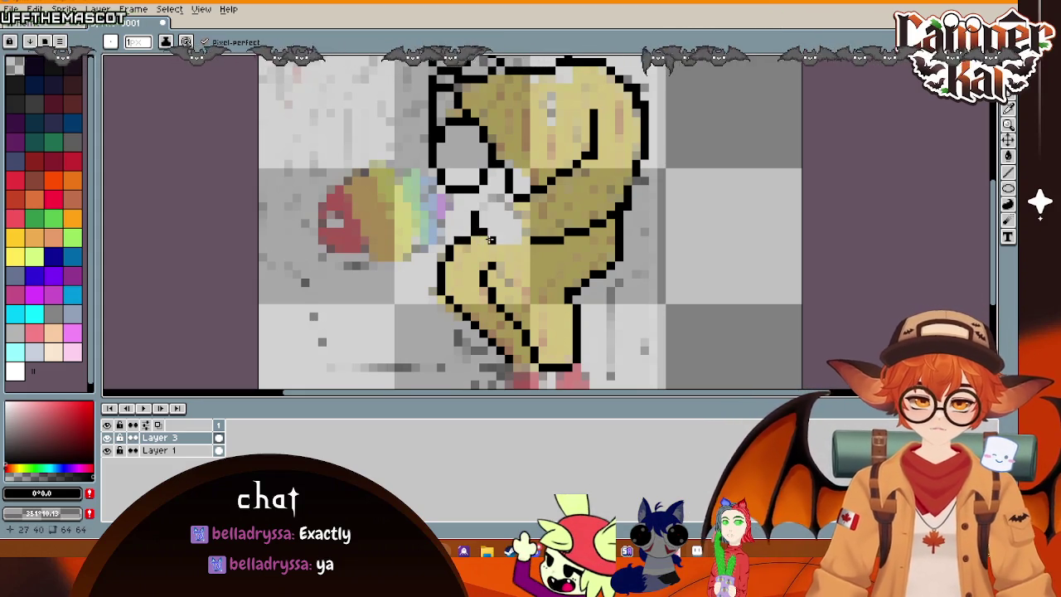
drag(478, 225, 524, 231)
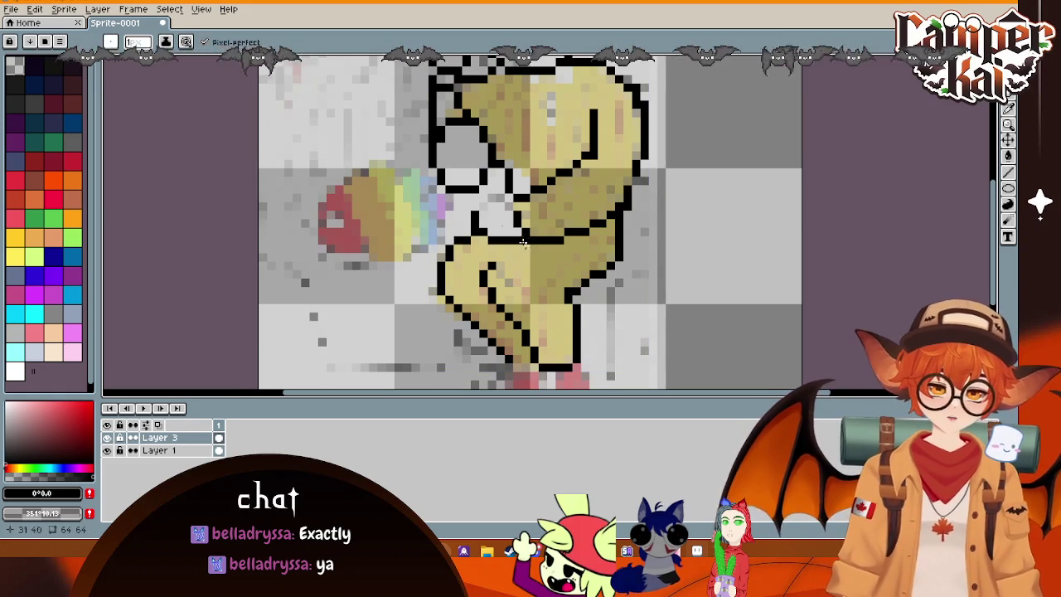
click(489, 200)
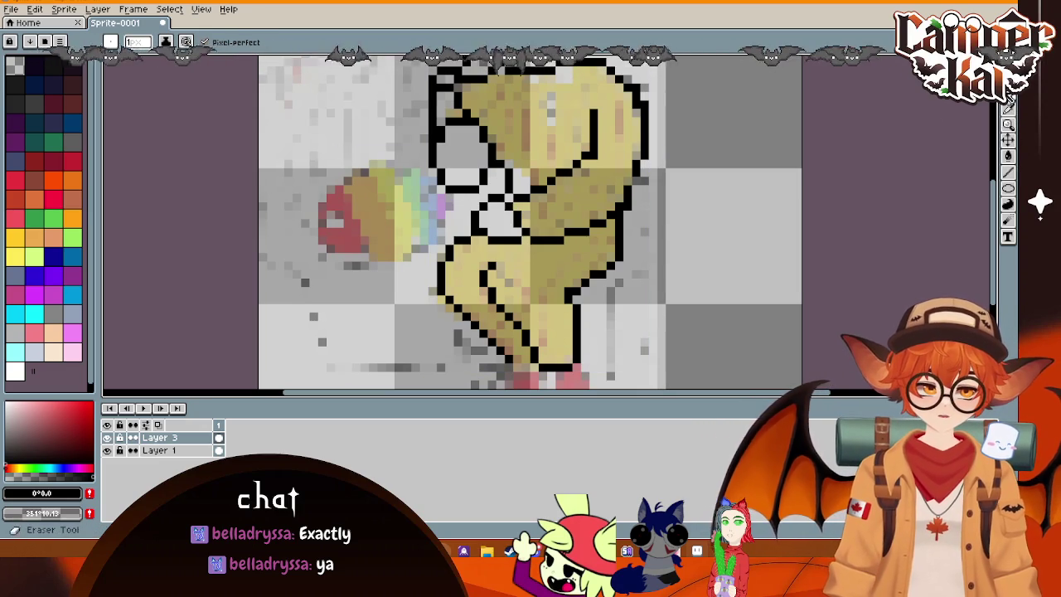
drag(445, 124, 484, 164)
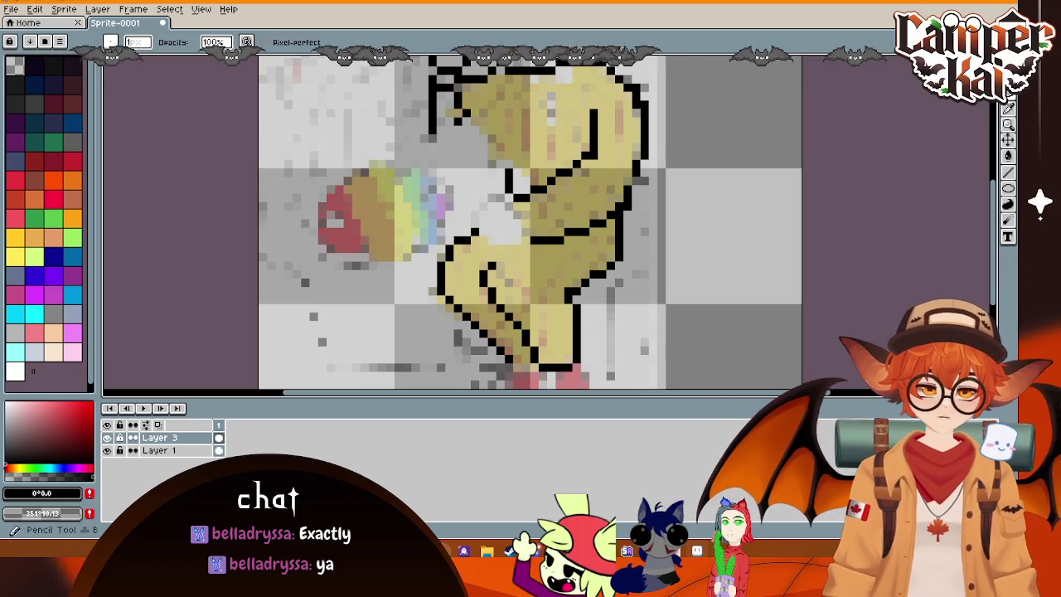
key(e)
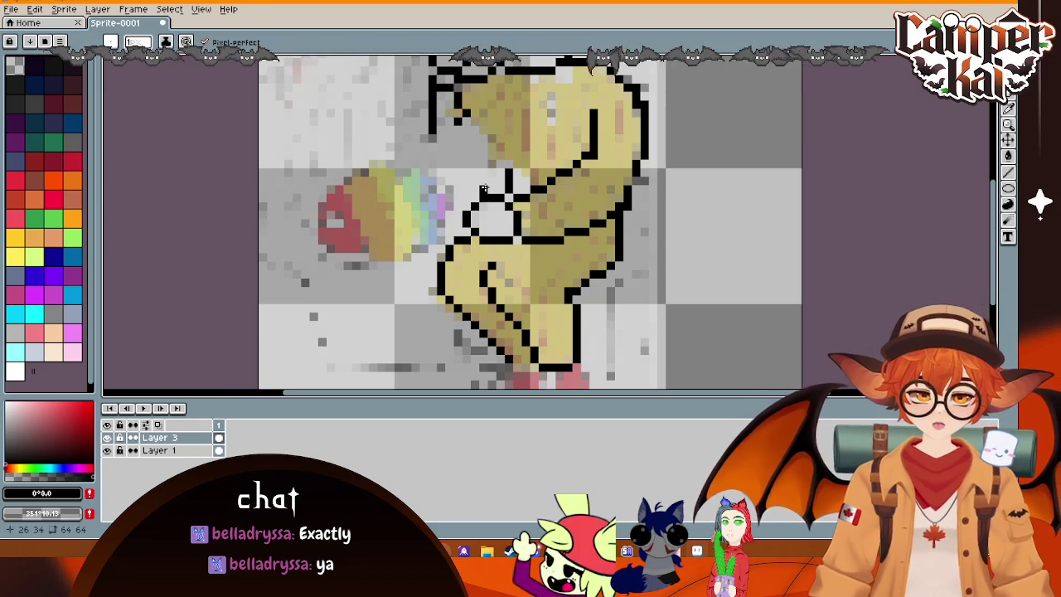
Draw a small black outlined oval to the right of the sprite.
click(1008, 191)
mouse_move(462, 128)
mouse_down()
mouse_move(522, 182)
mouse_move(514, 177)
mouse_up()
key(ctrl+z)
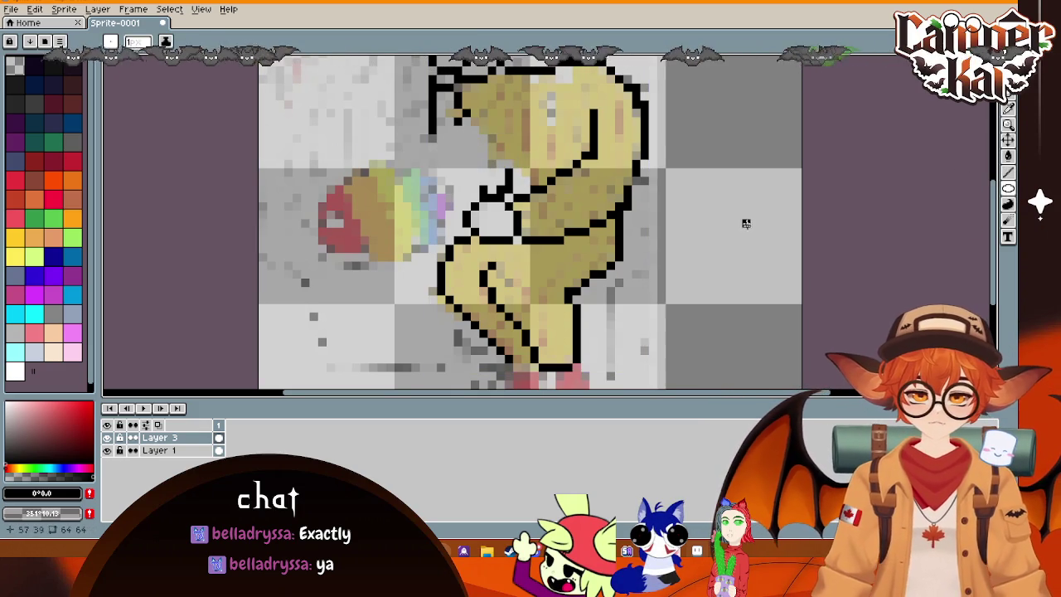
drag(776, 184, 718, 261)
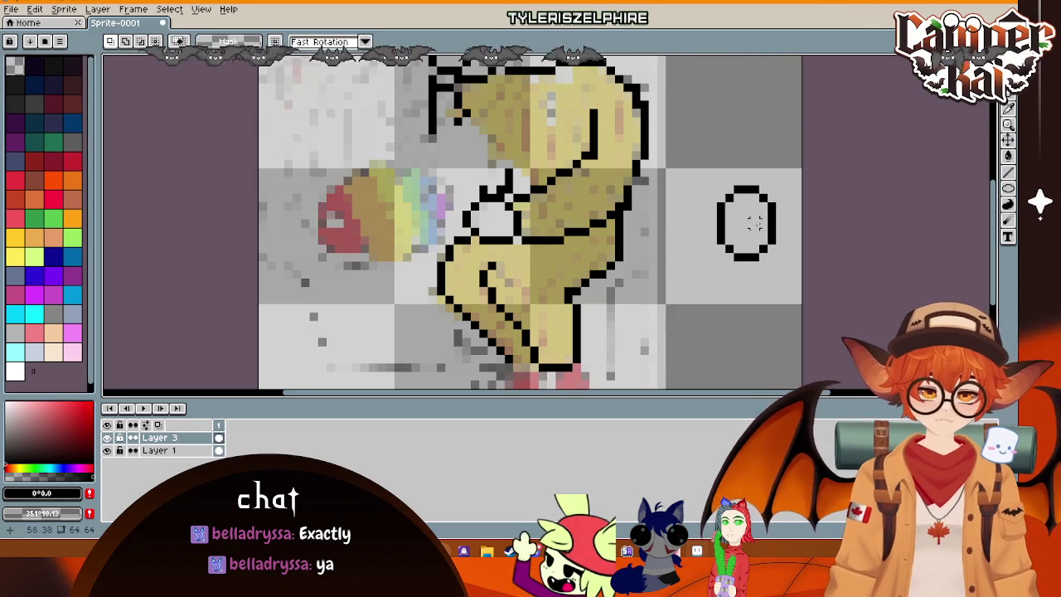
Move the oval onto the upper-left of the clown's body and drop it in place.
drag(711, 179, 781, 262)
drag(753, 224, 497, 145)
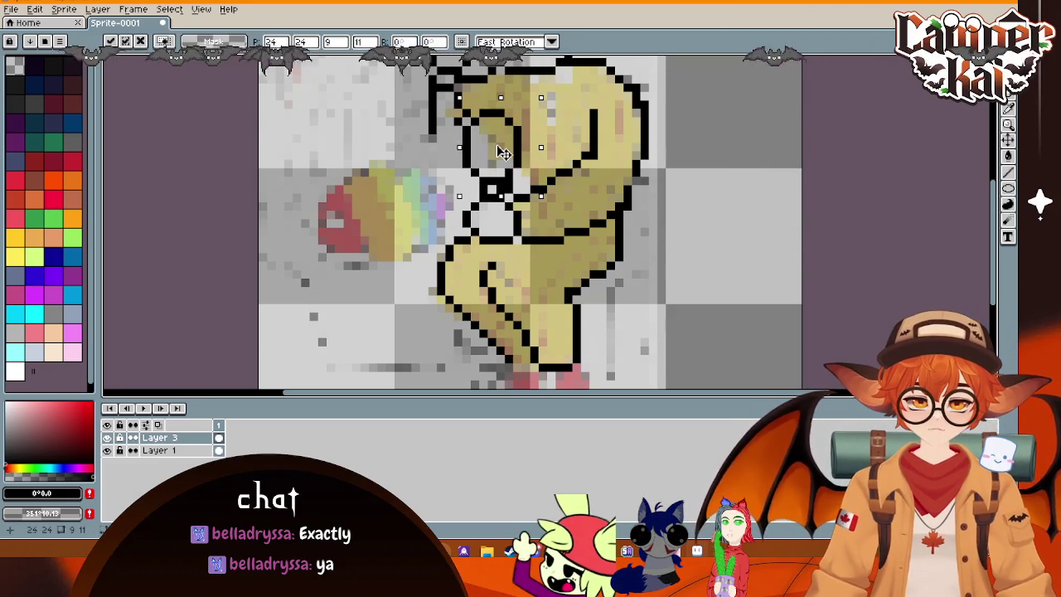
key(Return)
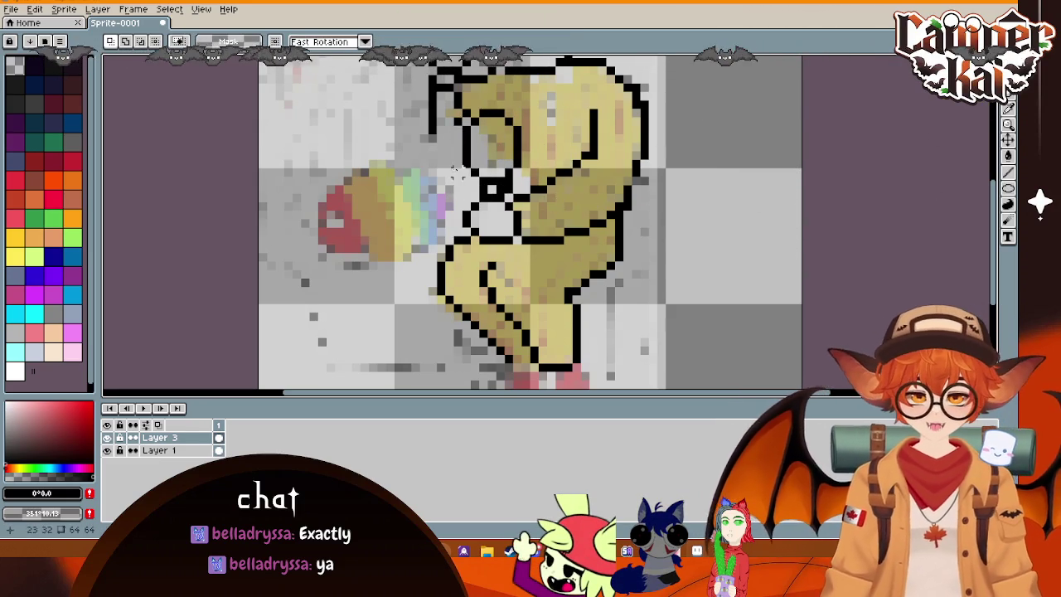
key(b)
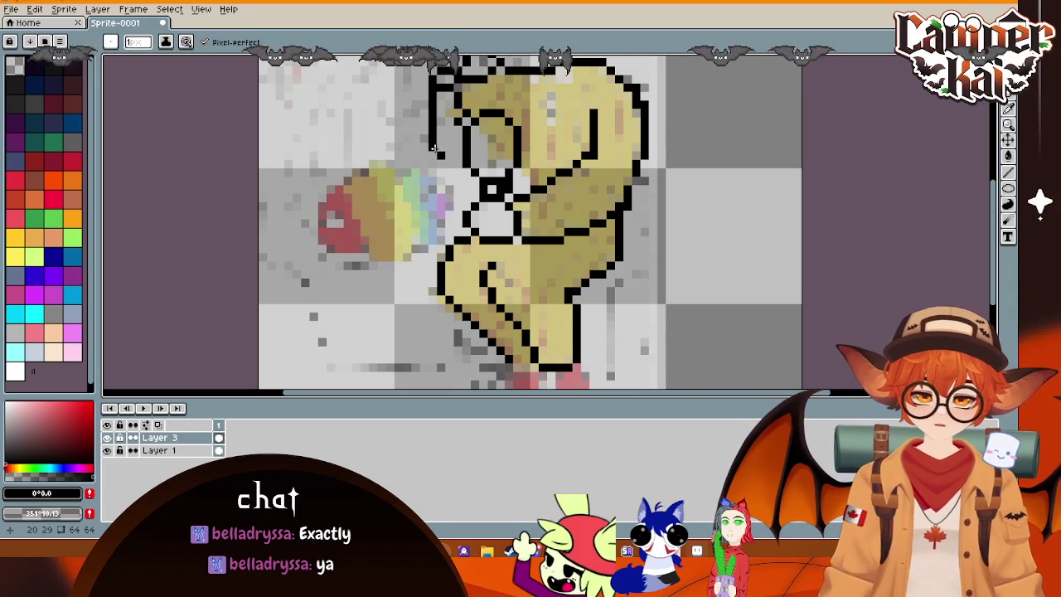
Zoom out to the head and fix the arm's left outline pixels with Eraser and Pencil.
key(v)
scroll(783, 182, up, 1)
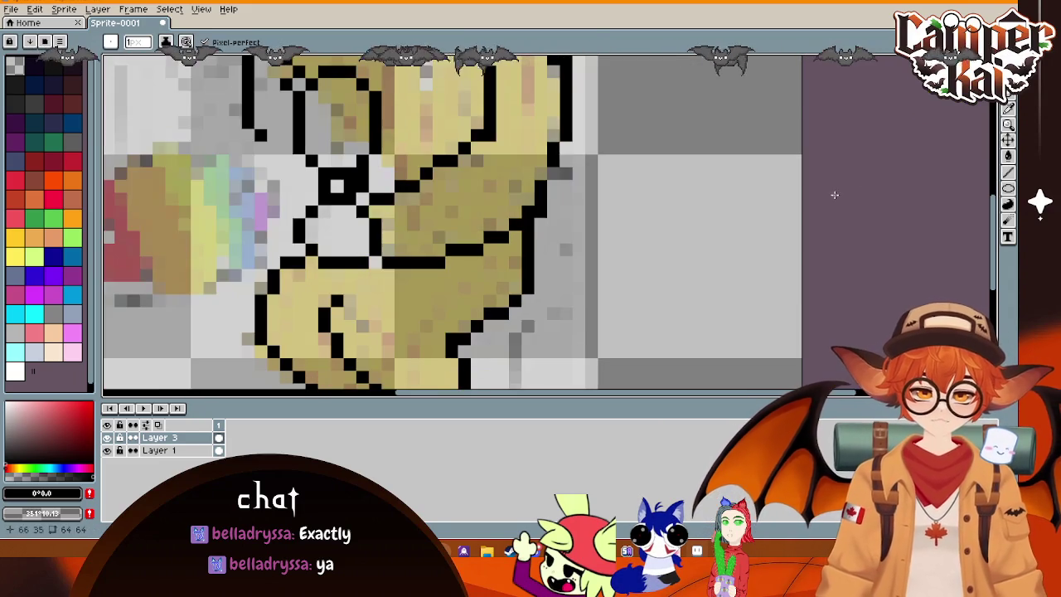
scroll(783, 182, down, 1)
scroll(784, 182, down, 1)
key(b)
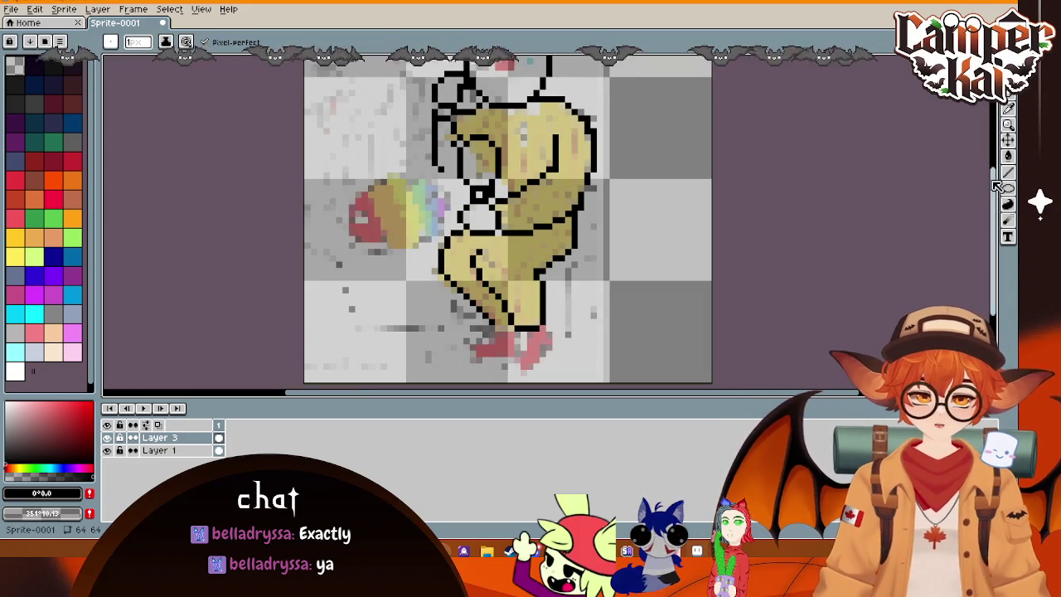
scroll(448, 268, up, 2)
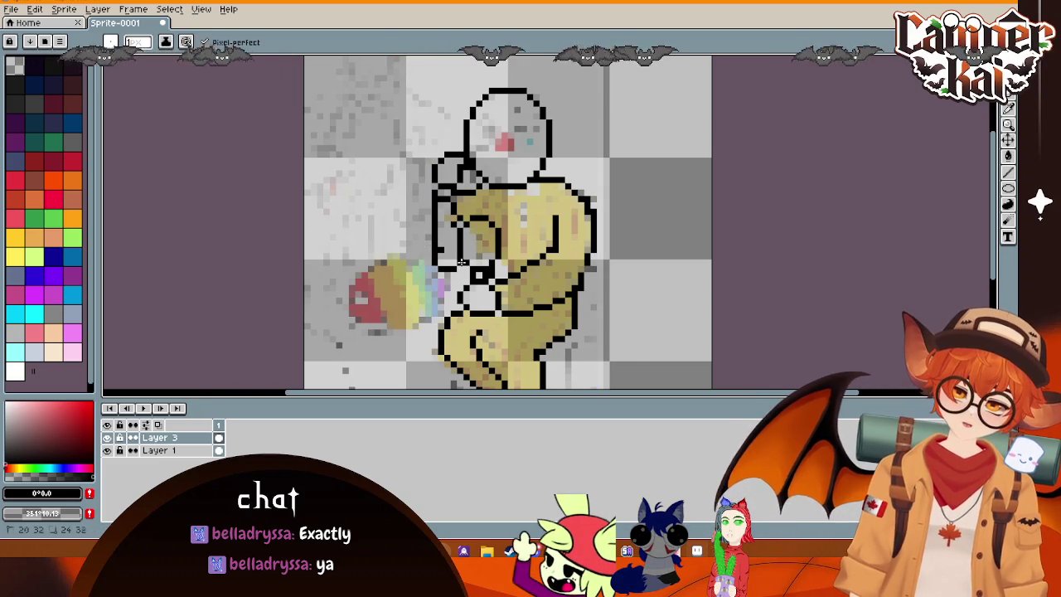
click(1009, 106)
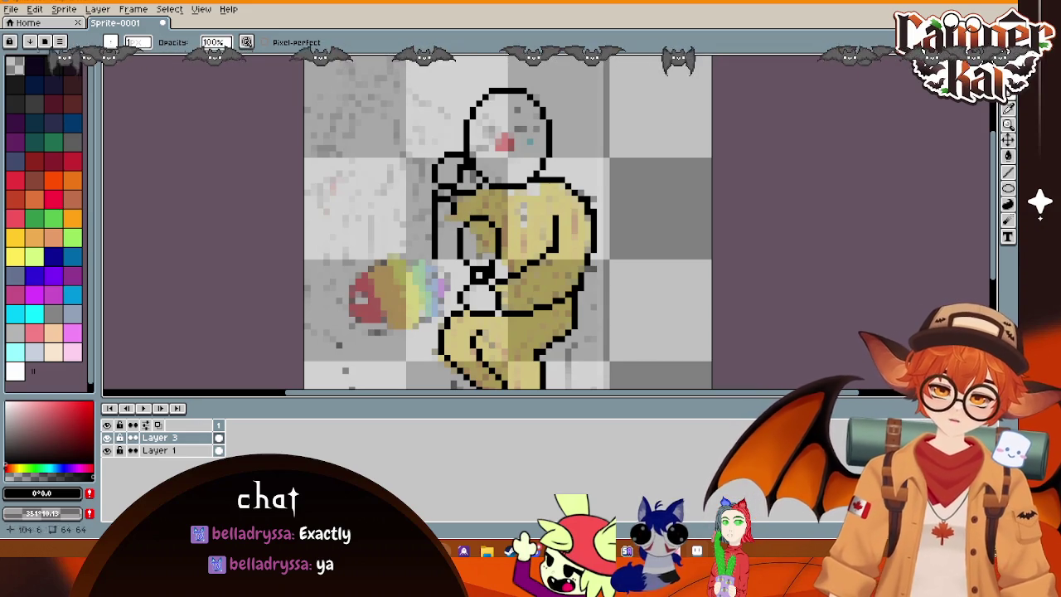
click(1008, 107)
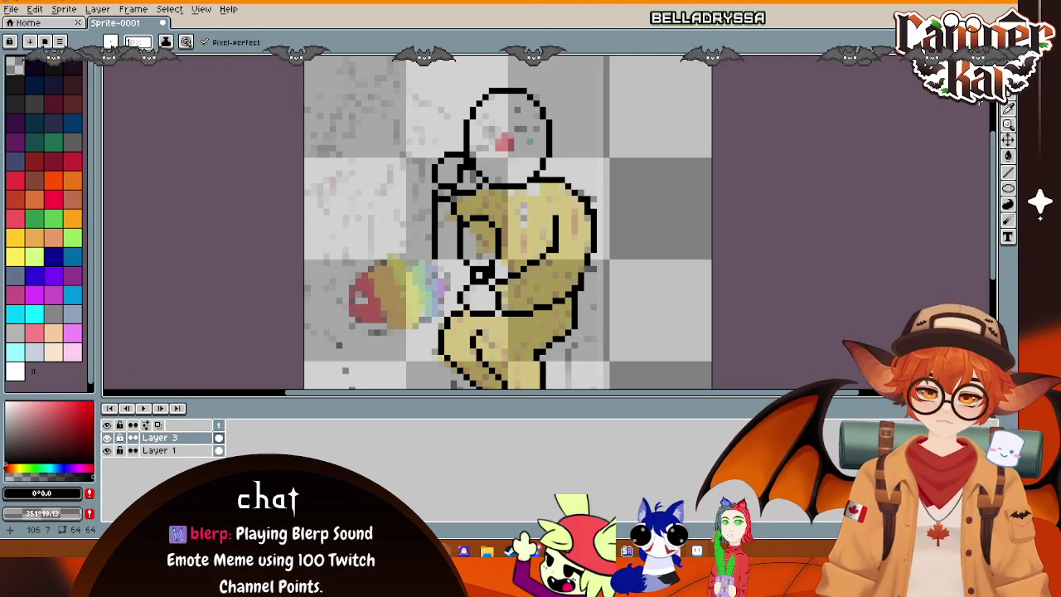
key(e)
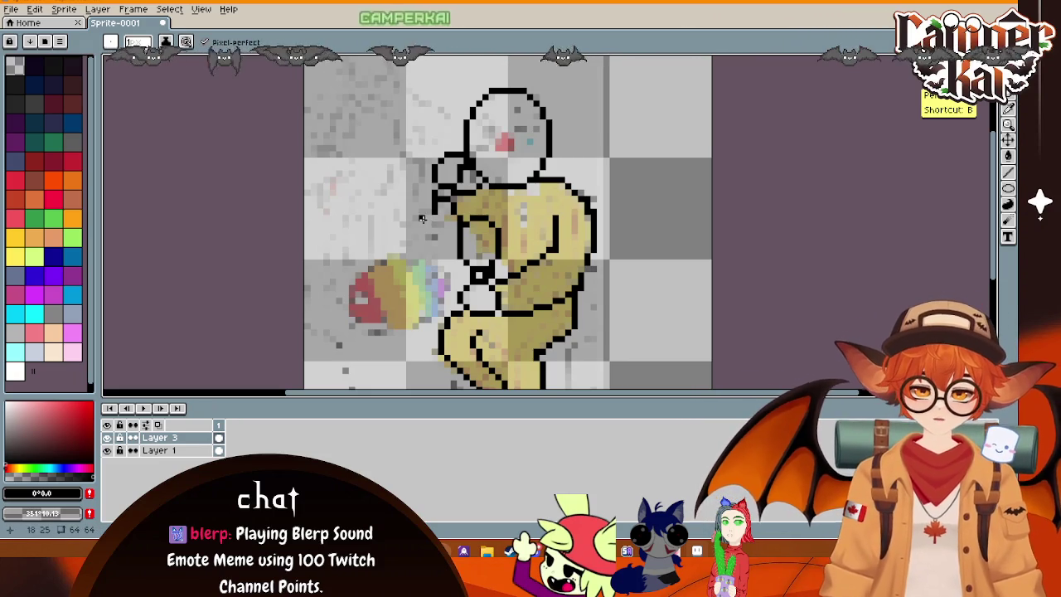
key(b)
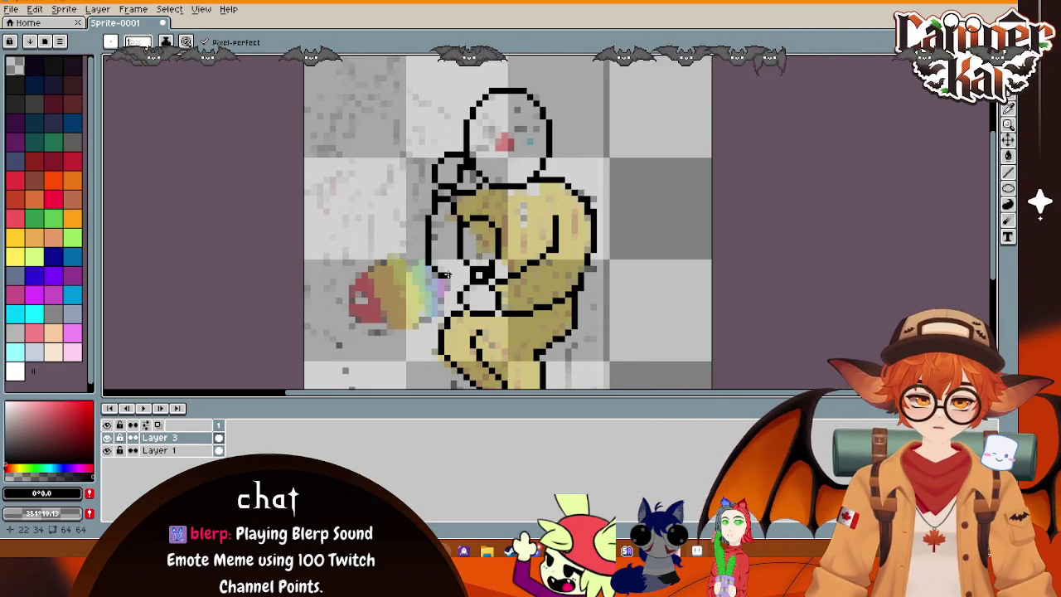
key(e)
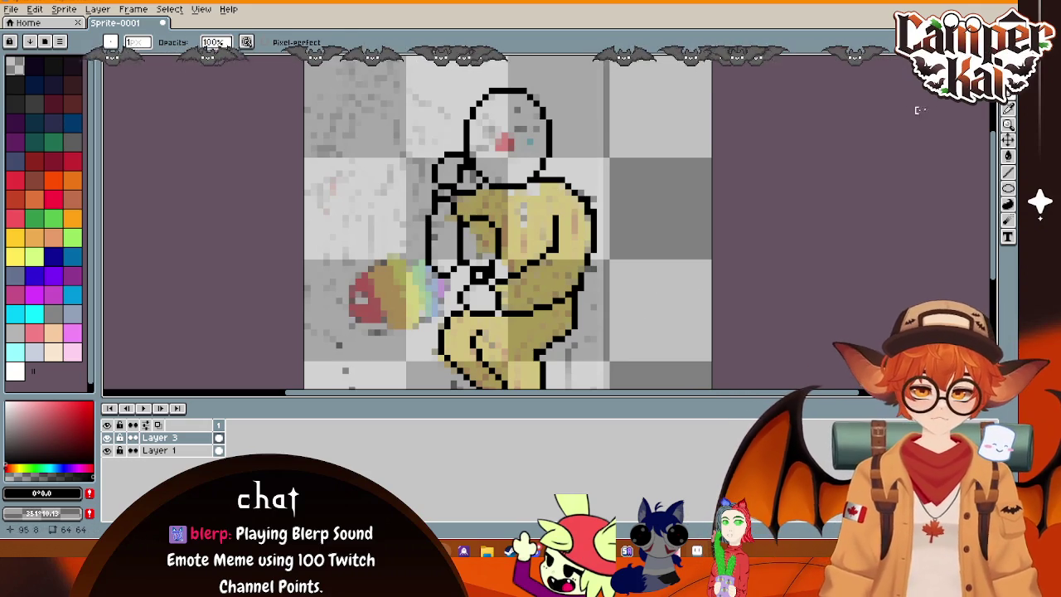
key(b)
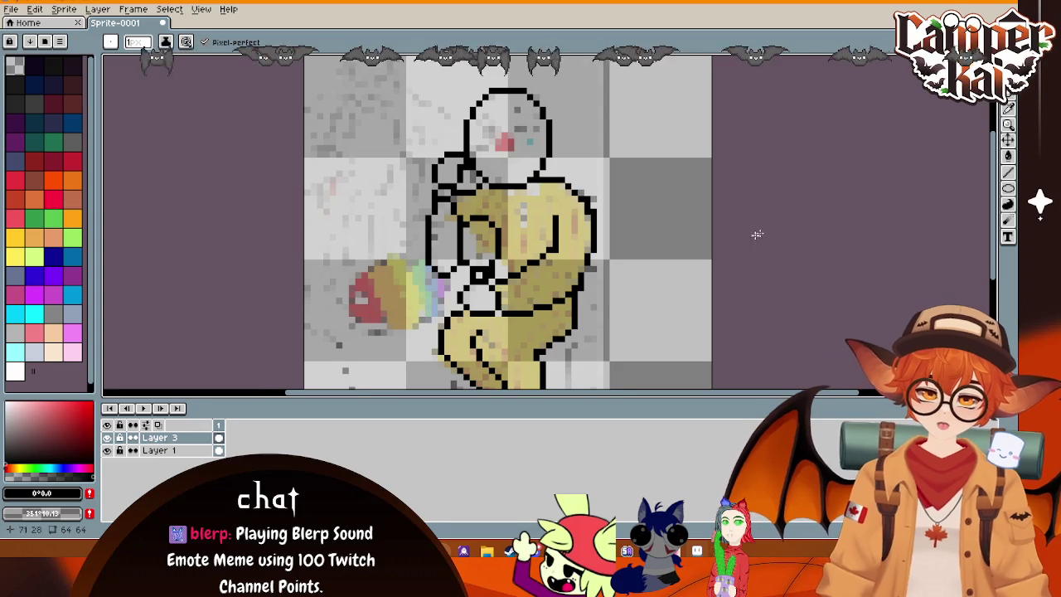
Draw black outline edges beside and under the left red shoe.
scroll(764, 220, up, 2)
drag(995, 190, 999, 232)
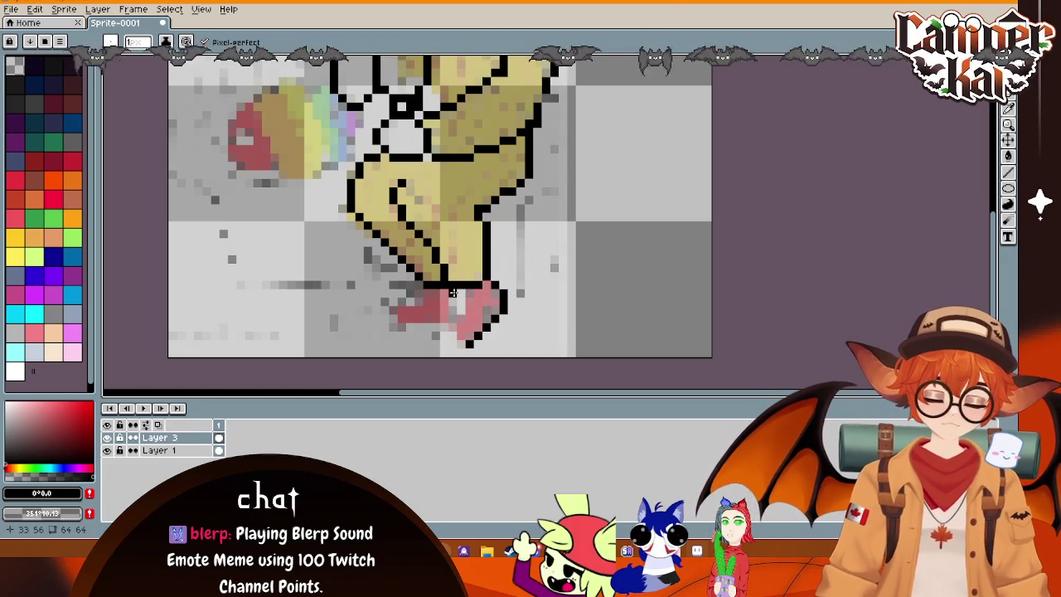
drag(451, 290, 451, 308)
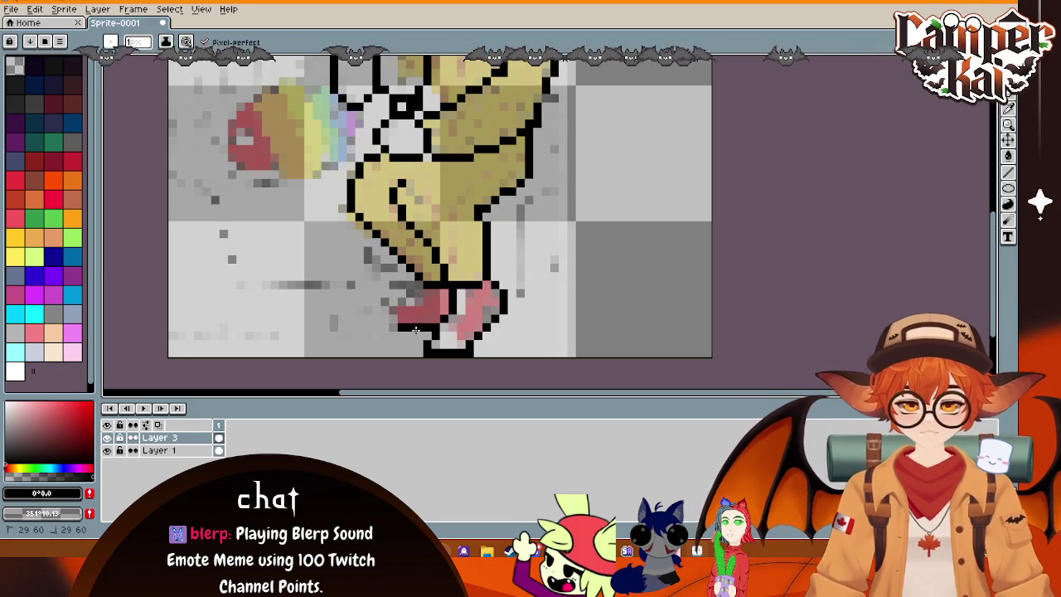
mouse_move(392, 327)
mouse_down()
mouse_move(365, 327)
mouse_move(360, 300)
mouse_up()
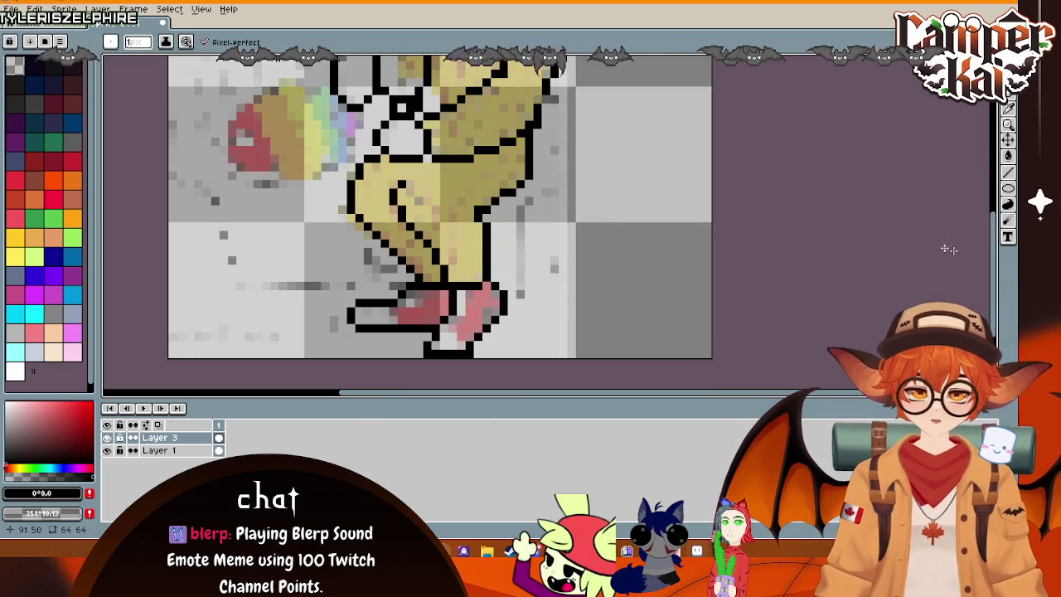
scroll(442, 367, up, 3)
scroll(442, 367, down, 2)
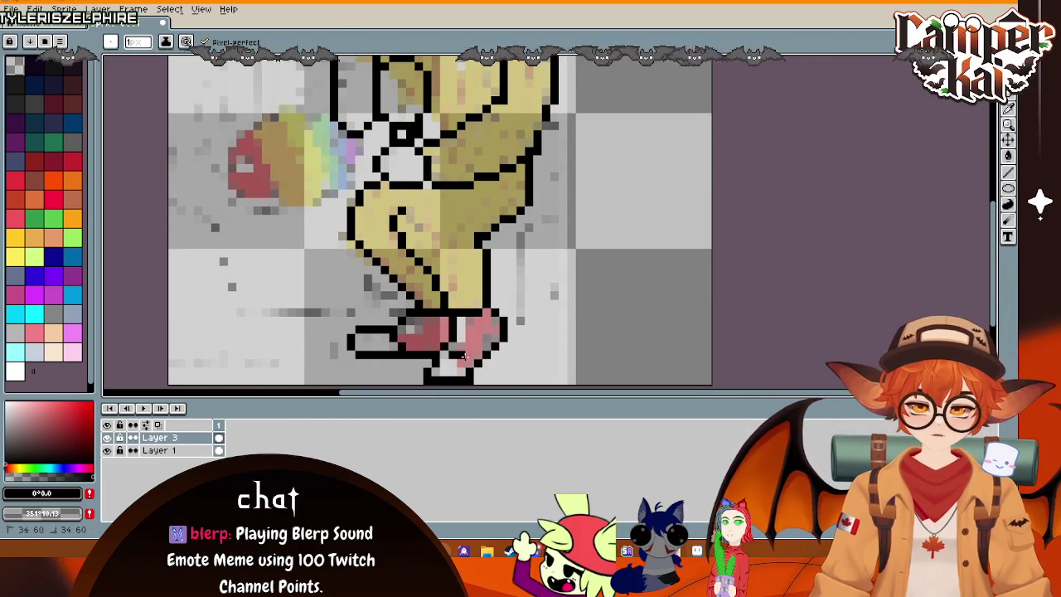
scroll(539, 290, up, 1)
scroll(630, 241, down, 1)
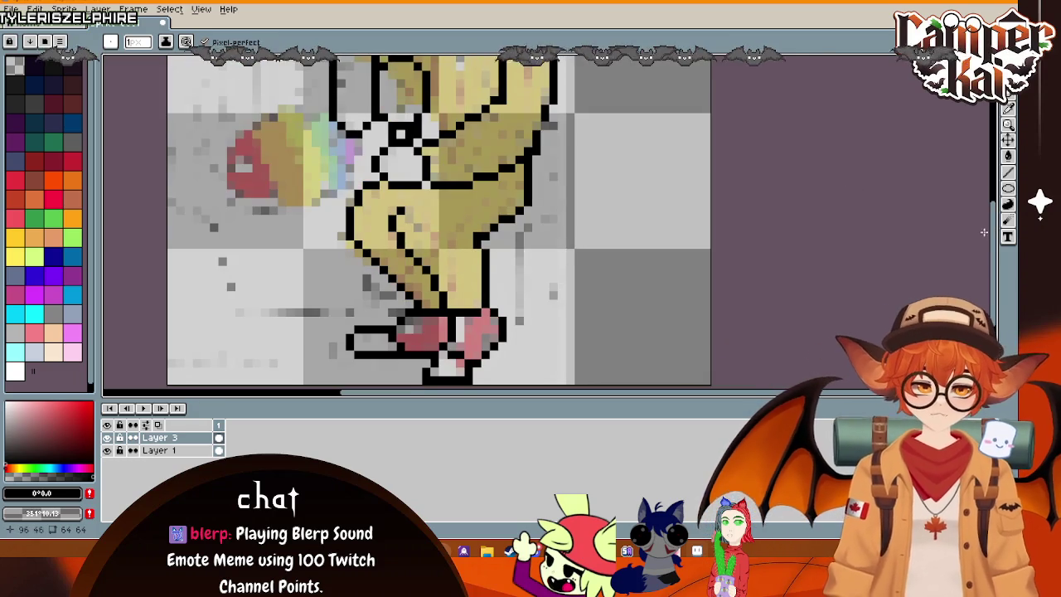
scroll(539, 165, up, 4)
scroll(538, 163, up, 2)
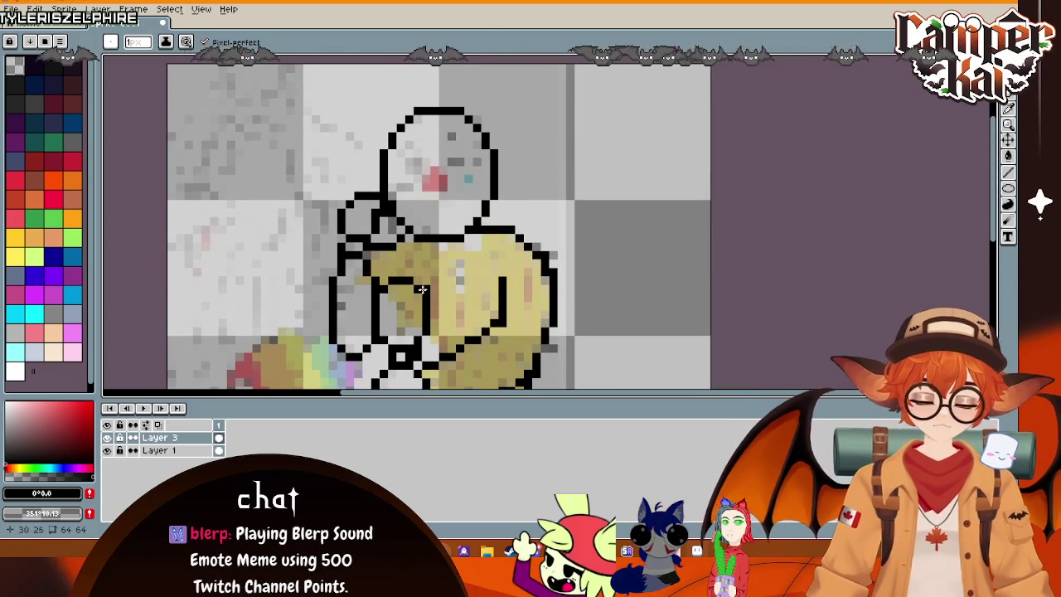
Draw a small red filled-rectangle cross in an empty area of the canvas.
click(58, 201)
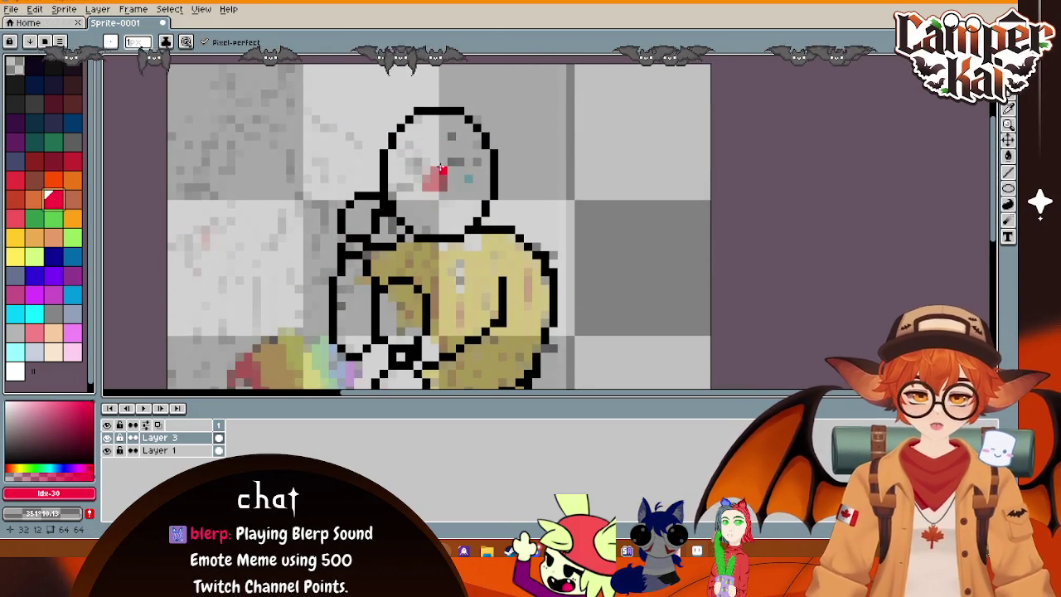
click(1008, 189)
drag(650, 144, 629, 155)
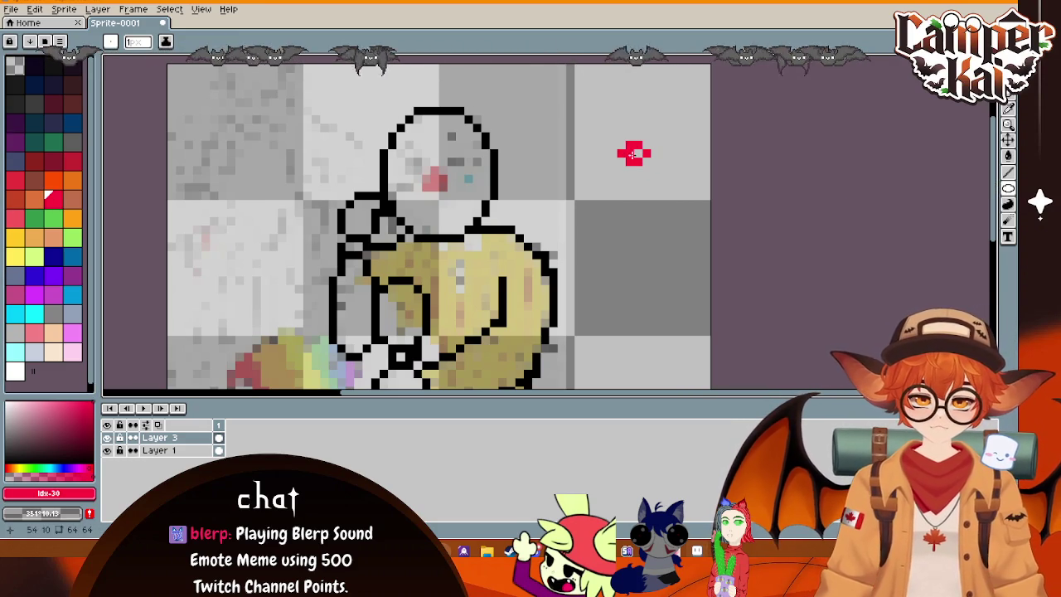
Move the red cross onto the middle of the face and trim it into a nose.
key(m)
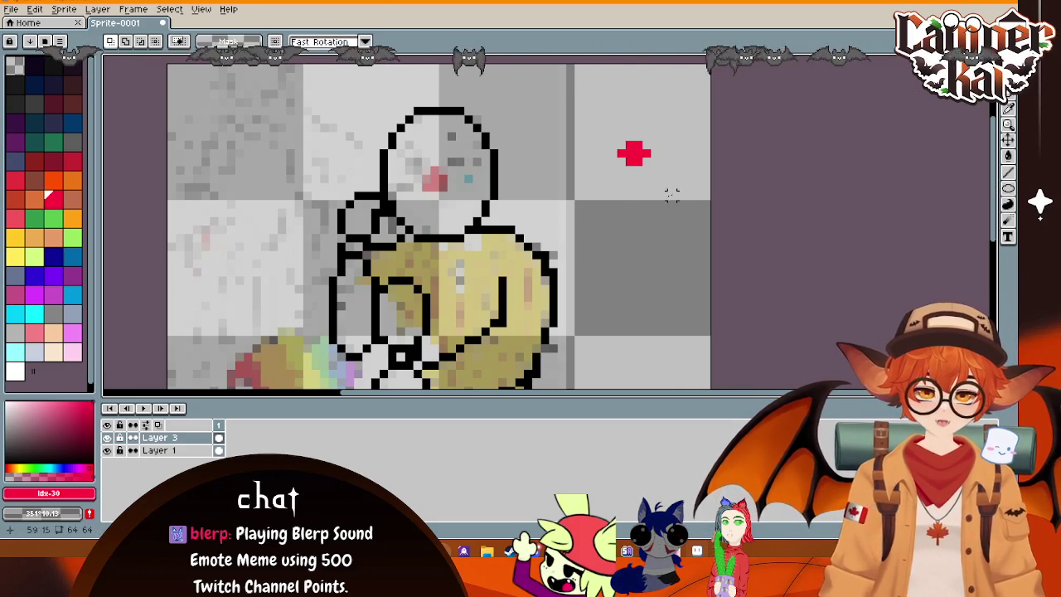
mouse_move(612, 136)
mouse_down()
mouse_move(663, 177)
mouse_move(455, 171)
mouse_move(438, 184)
mouse_up()
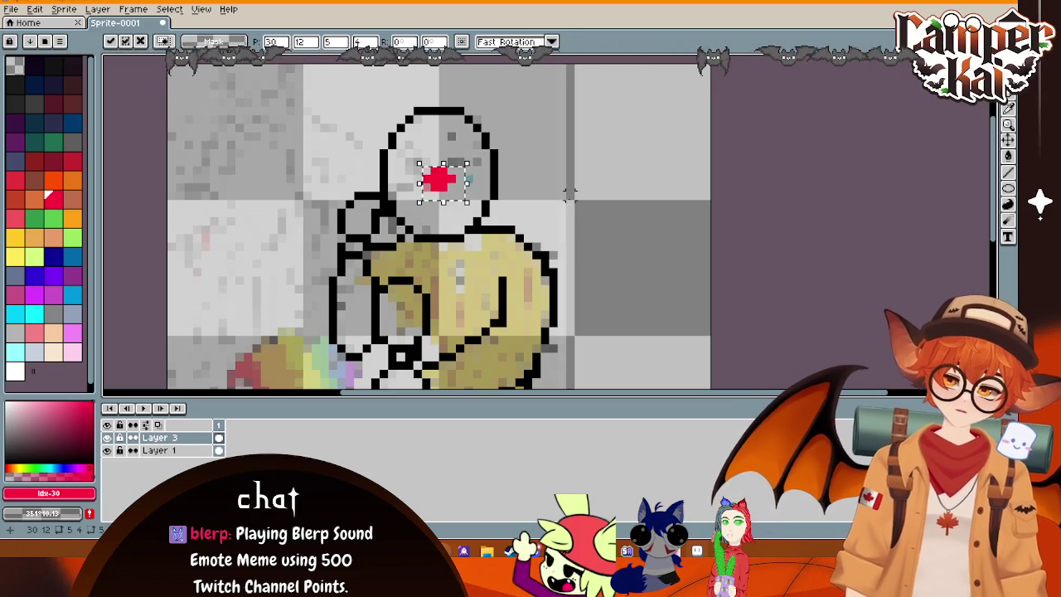
key(Escape)
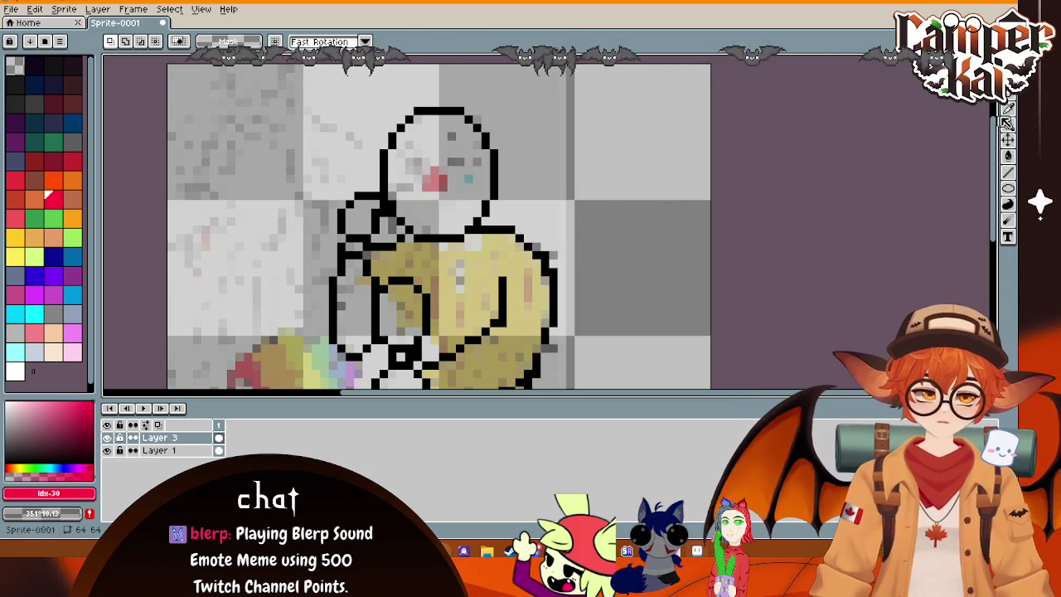
click(1008, 95)
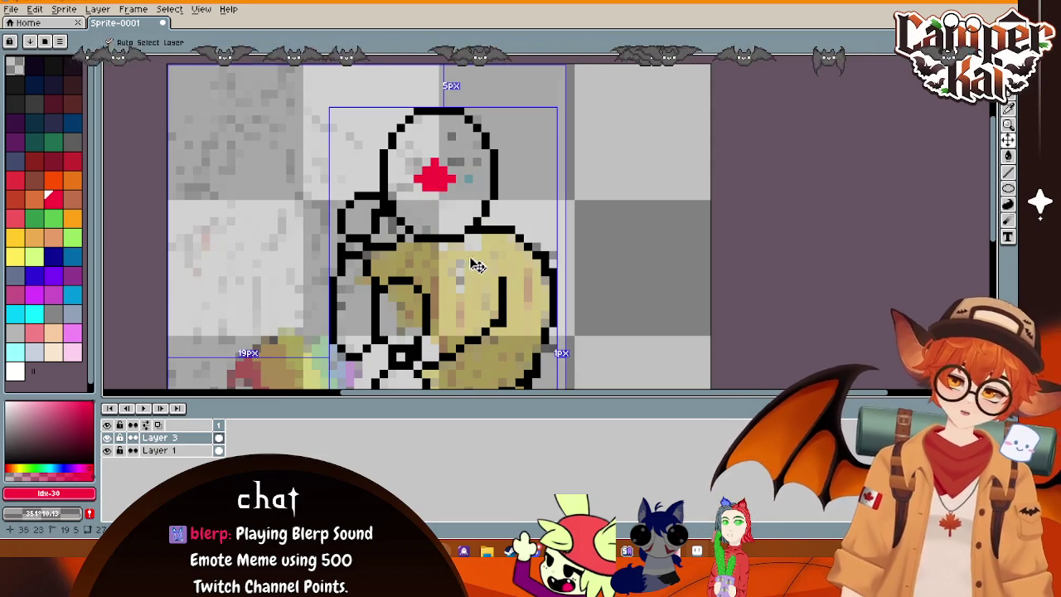
key(ctrl+z)
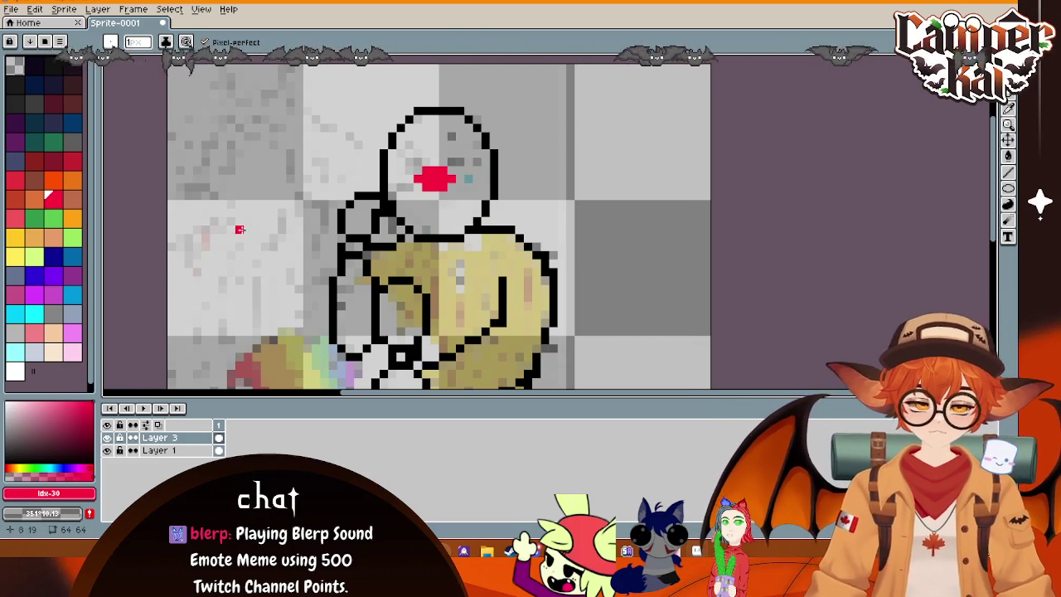
Launch Pixel Picker from Start search and park its window at the lower right.
key(super)
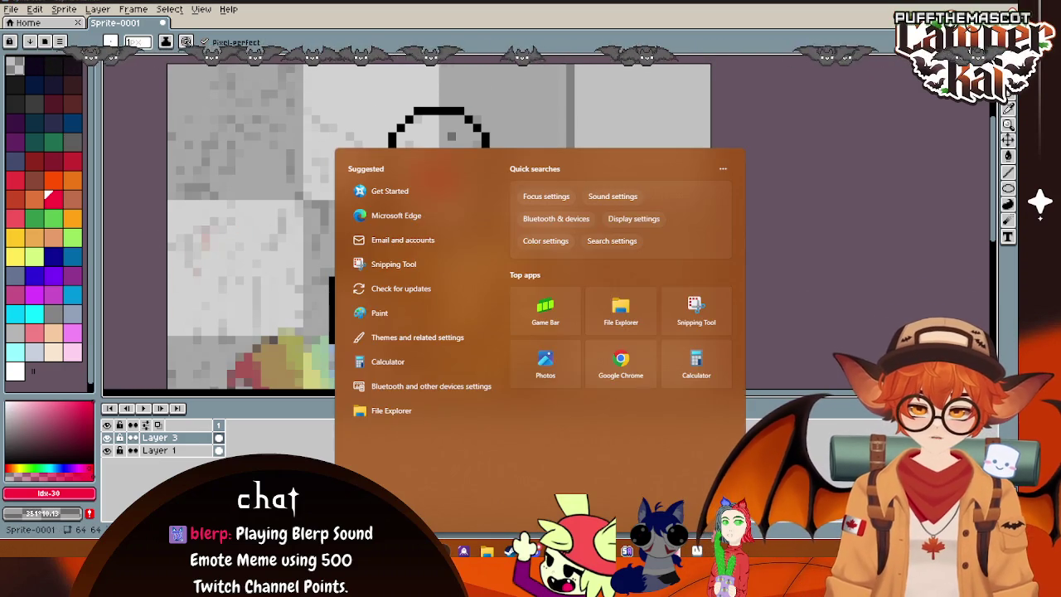
text(paintixel)
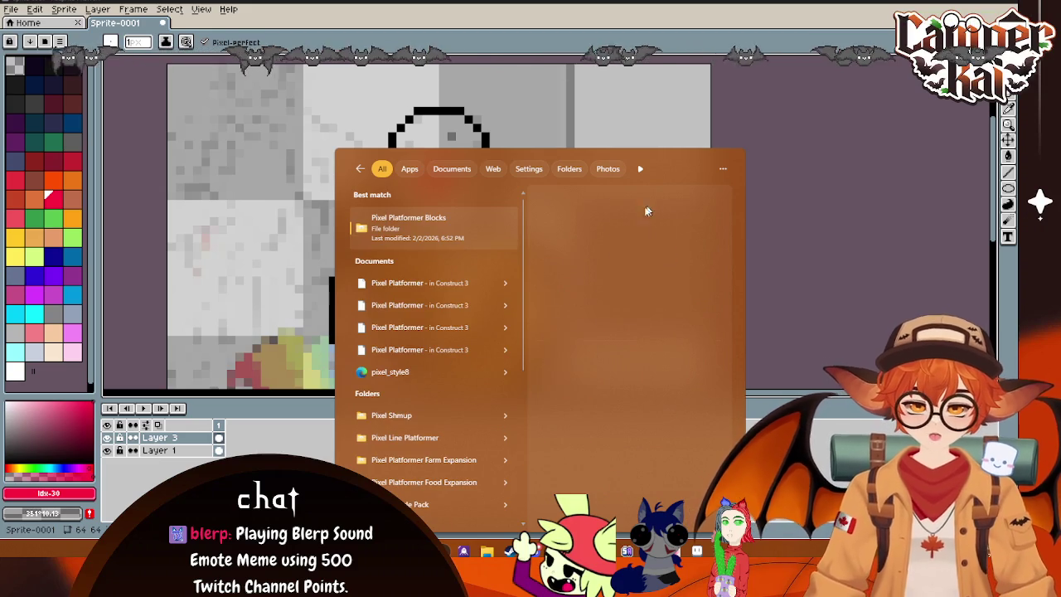
text( p)
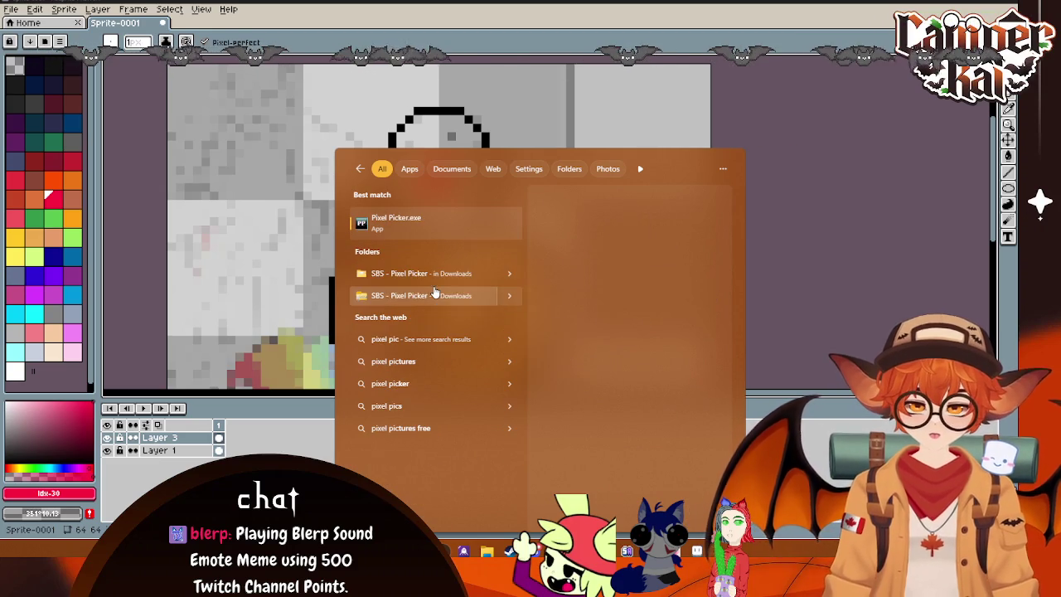
click(404, 212)
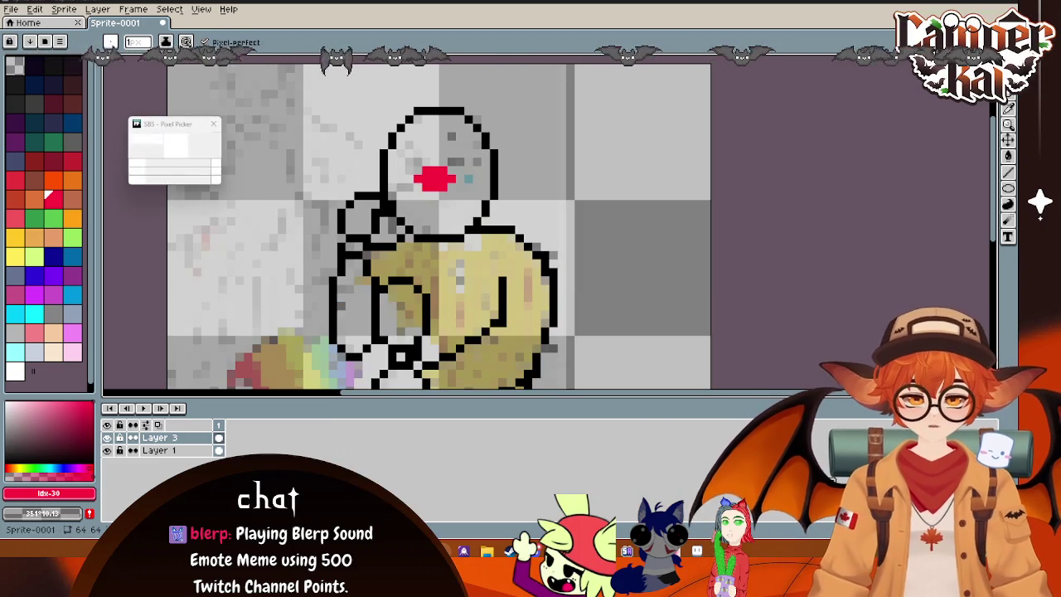
drag(182, 131, 884, 379)
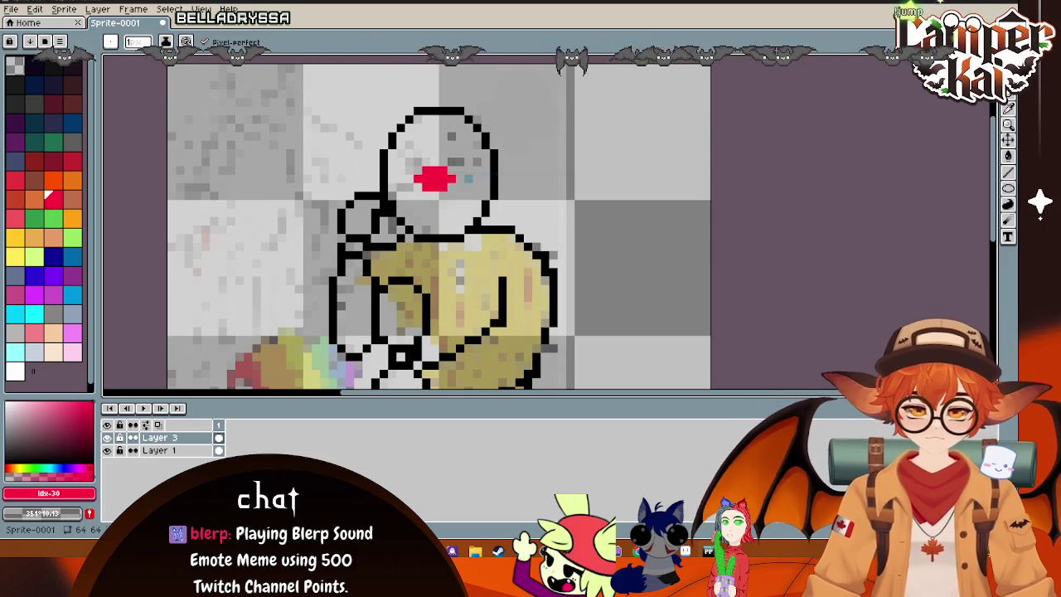
Set the foreground colour to hex F90102 in the colour popup.
click(49, 493)
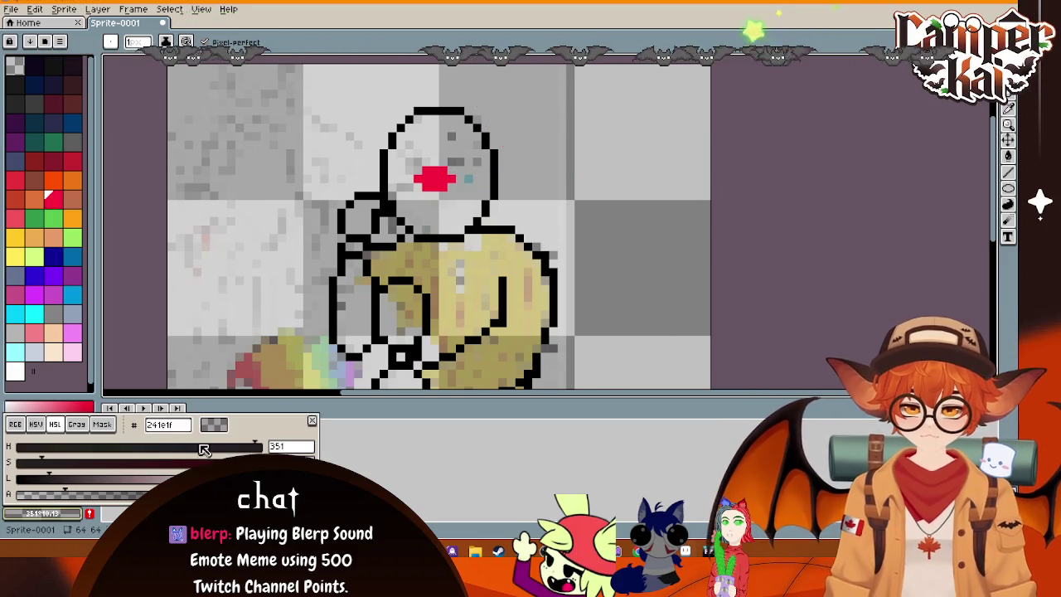
key(Return)
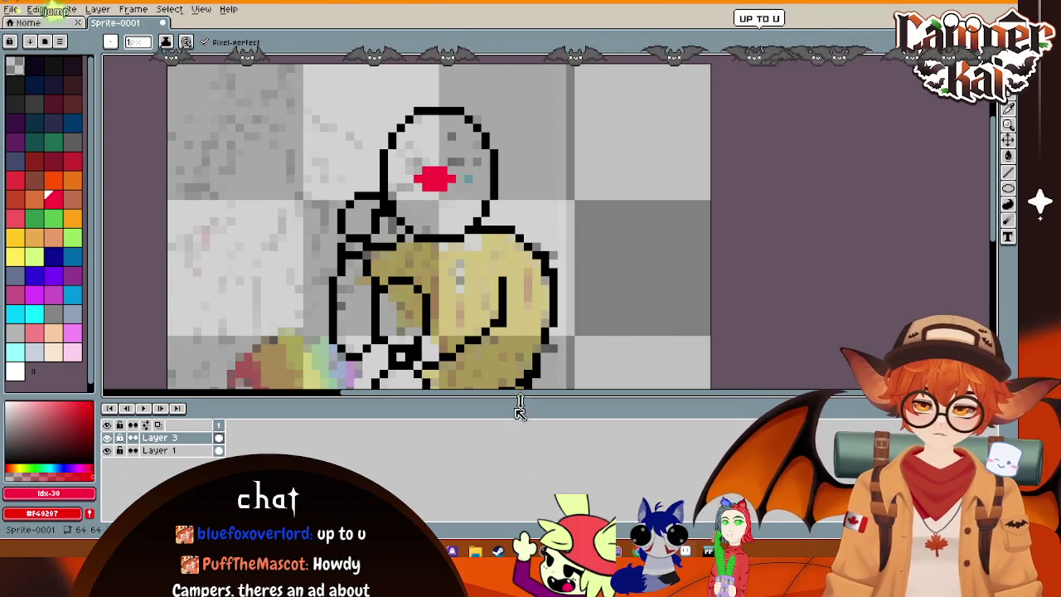
click(82, 509)
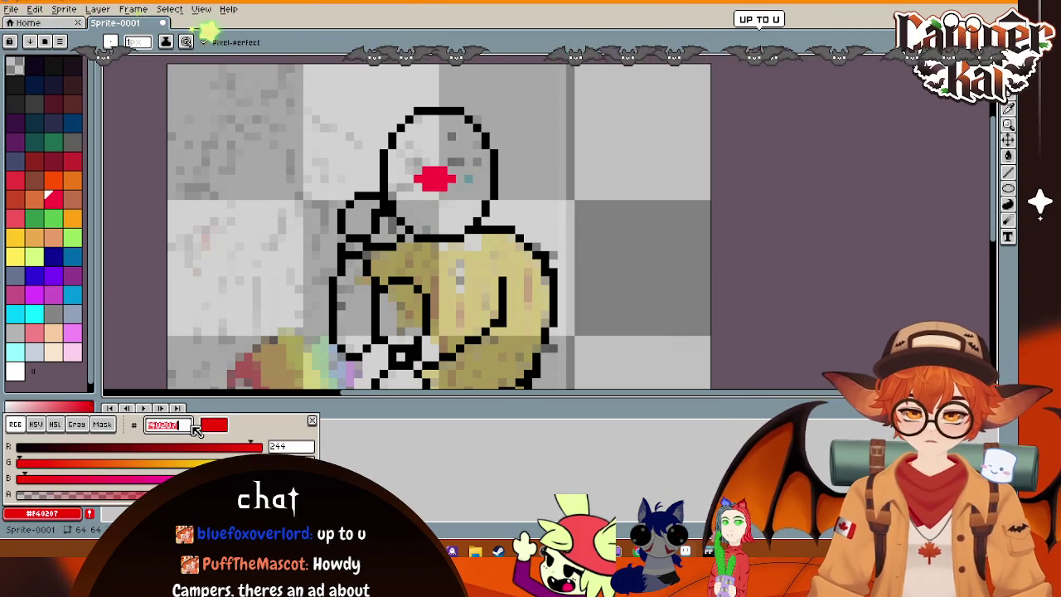
text(f90102)
key(Return)
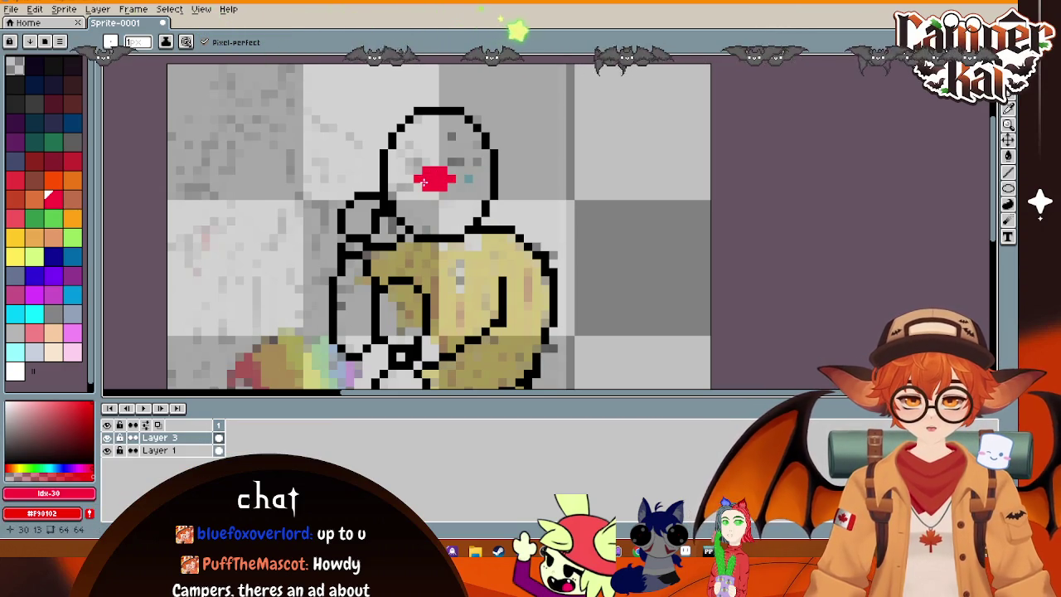
Zoom in on the suit and eyedrop black from the outline.
scroll(545, 221, up, 1)
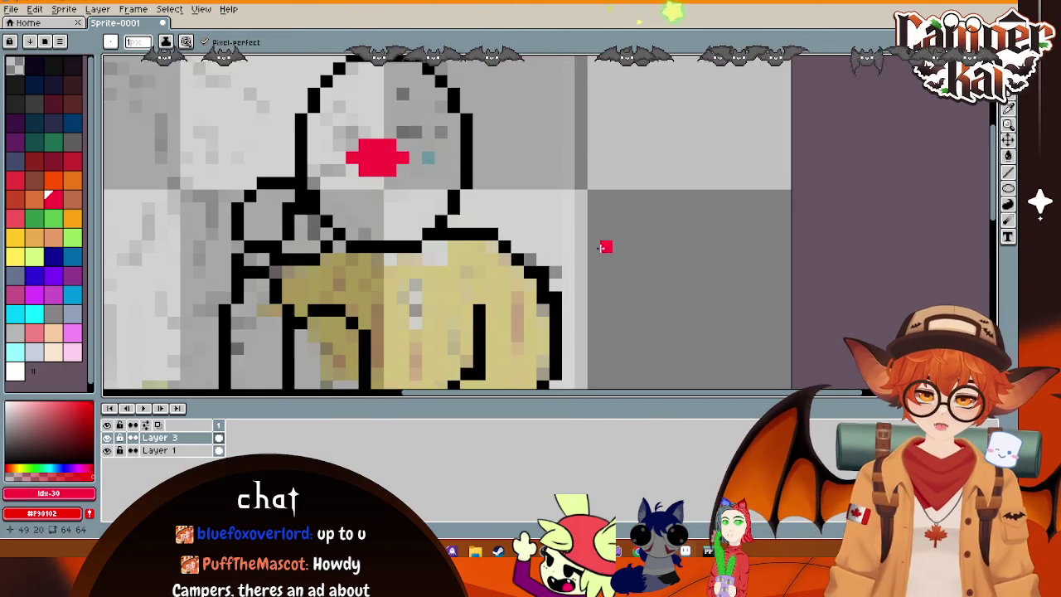
scroll(982, 215, down, 3)
scroll(604, 177, up, 1)
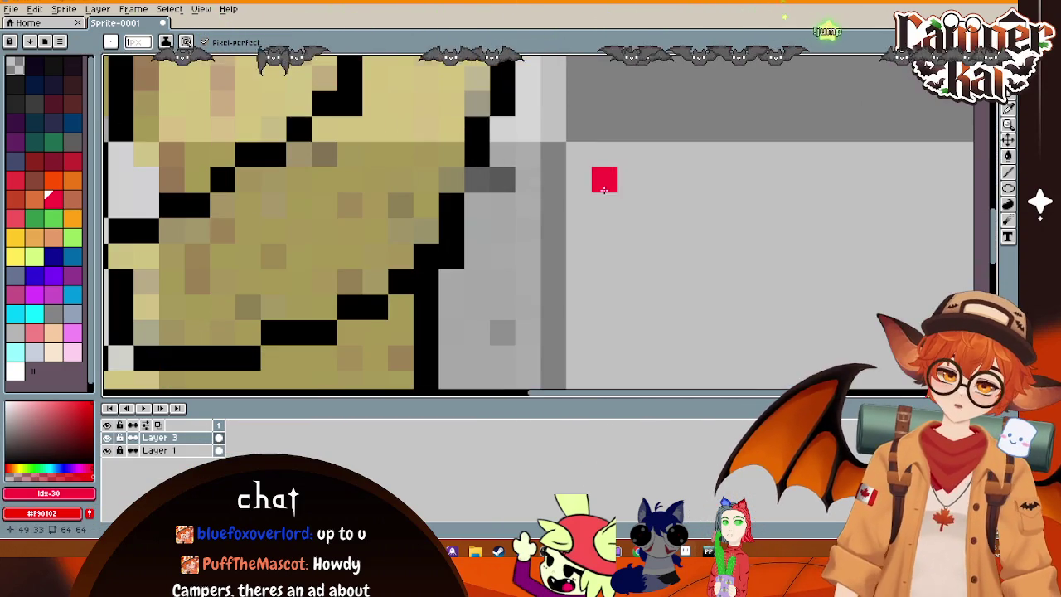
scroll(1003, 232, up, 3)
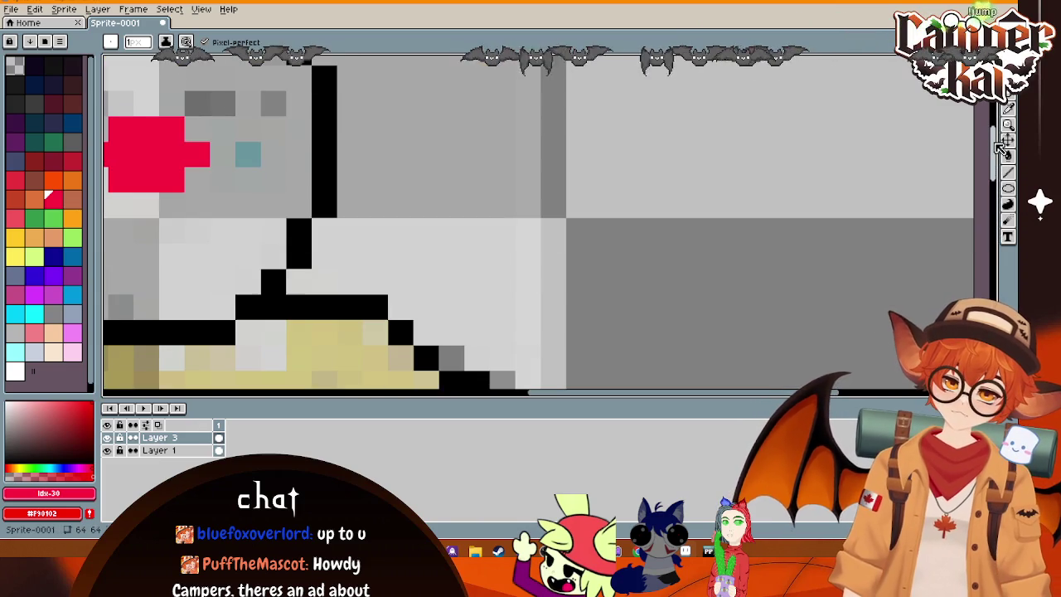
mouse_move(390, 253)
mouse_down()
mouse_move(682, 137)
mouse_move(694, 107)
mouse_up()
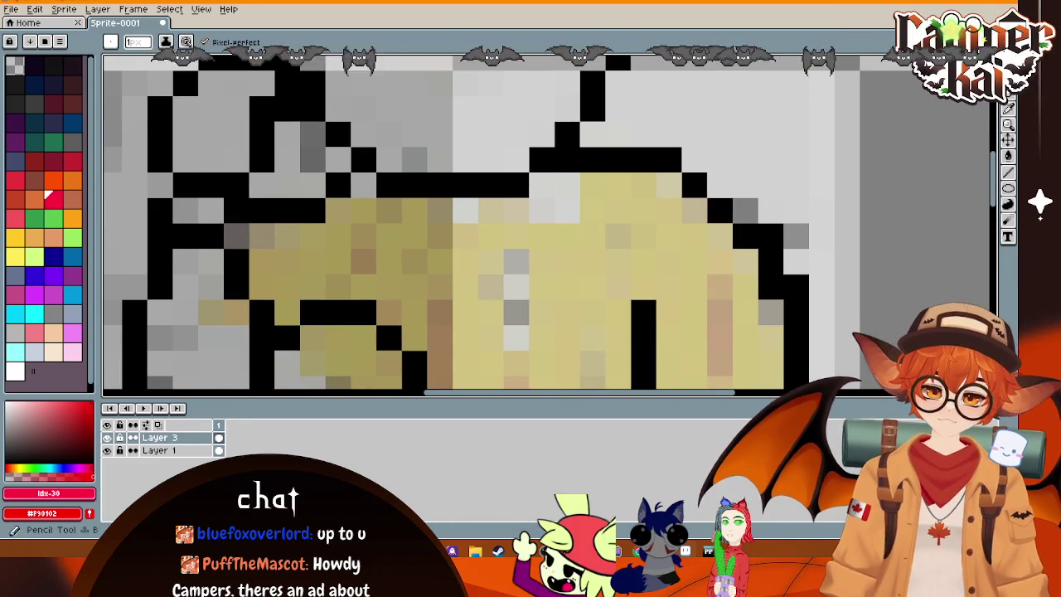
click(1008, 110)
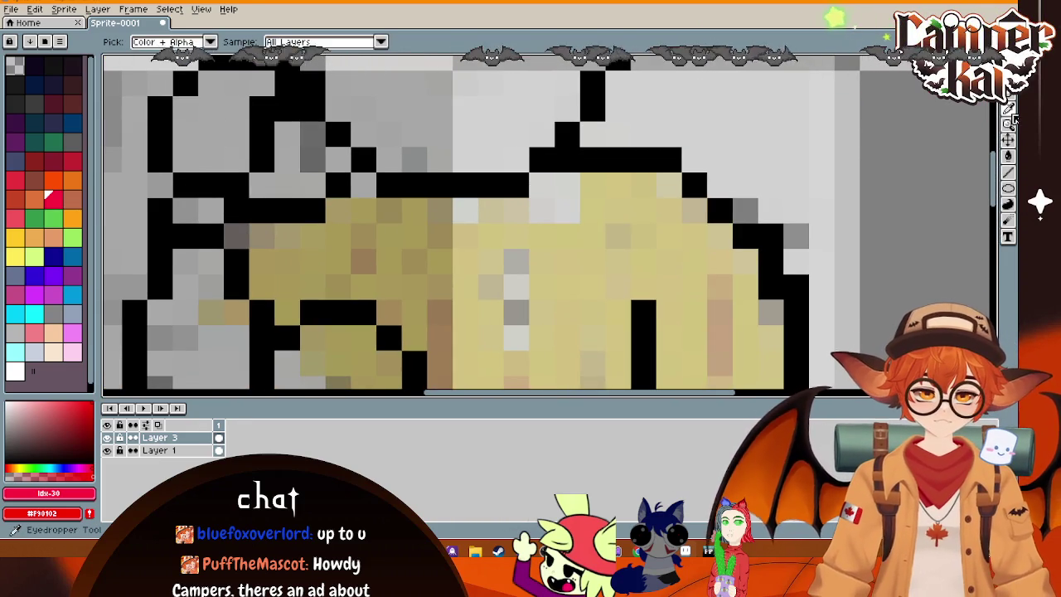
click(569, 146)
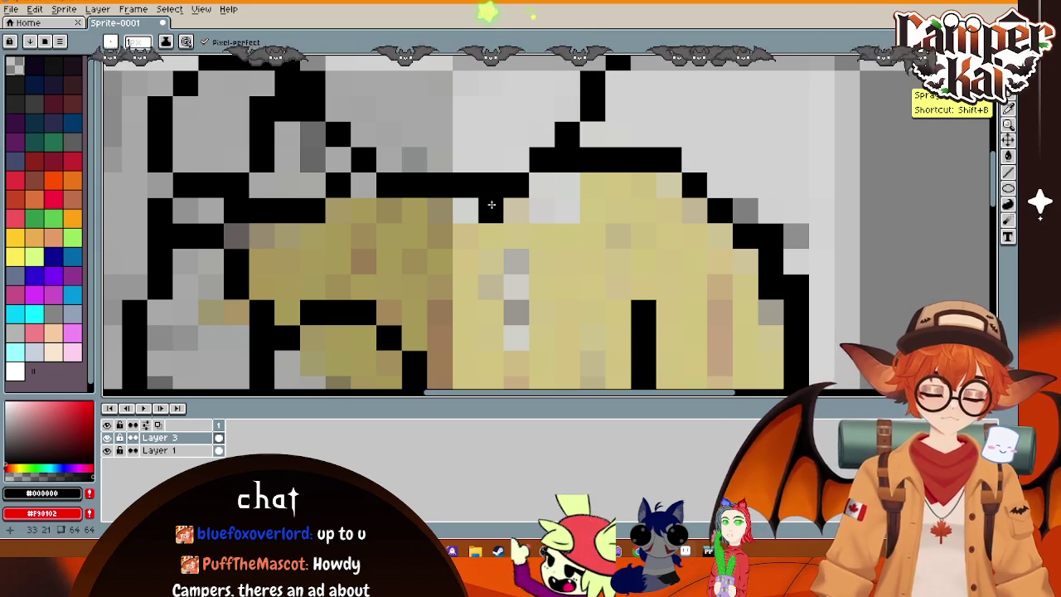
Draw black fold and arm lines across the yellow suit and touch up the collar.
click(453, 202)
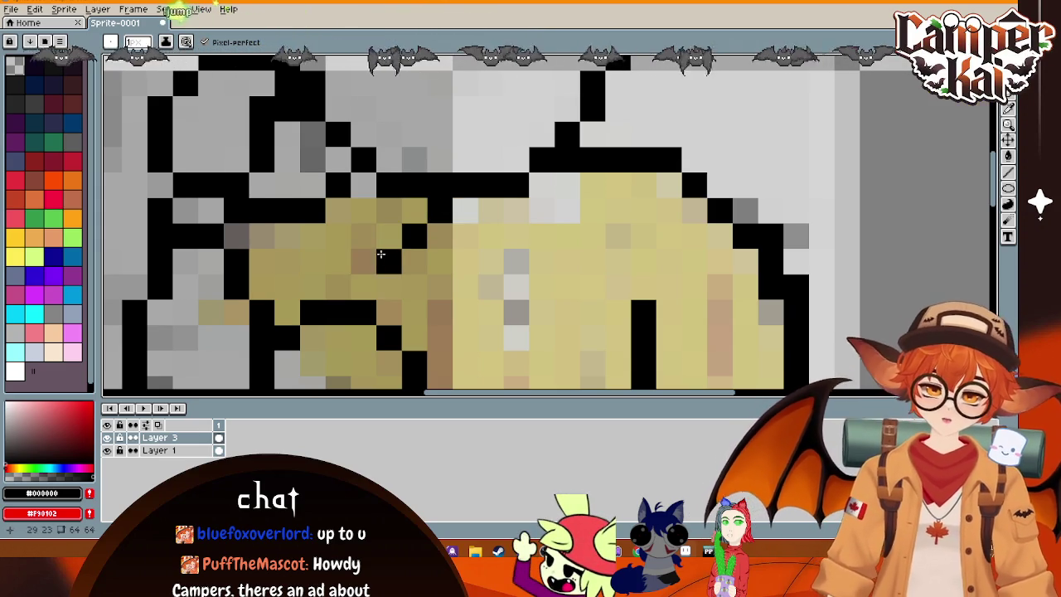
drag(390, 262, 340, 236)
click(363, 210)
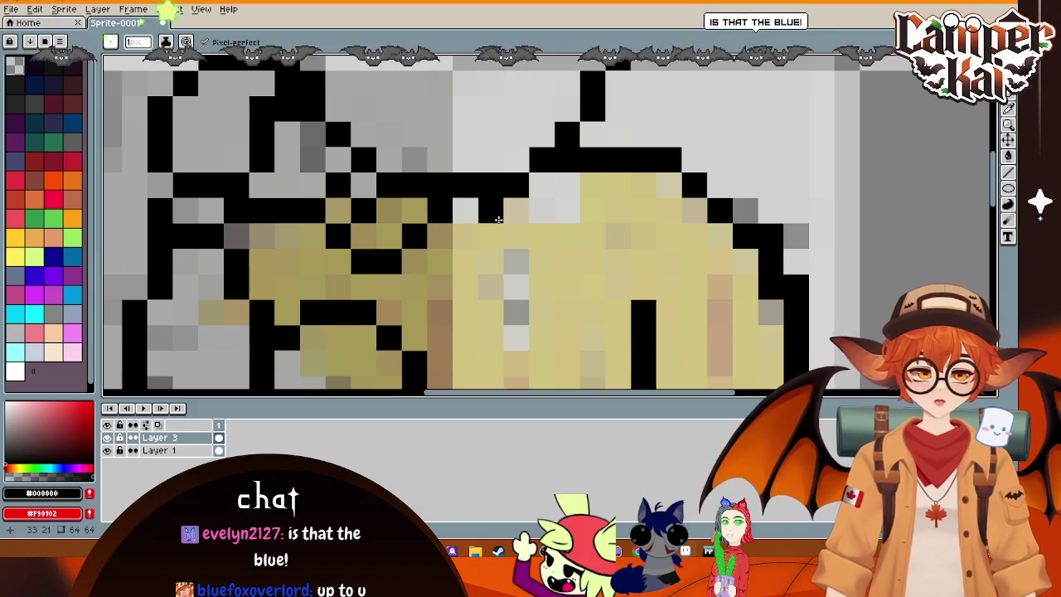
mouse_move(498, 218)
mouse_down()
mouse_move(498, 236)
mouse_move(583, 242)
mouse_move(593, 207)
mouse_up()
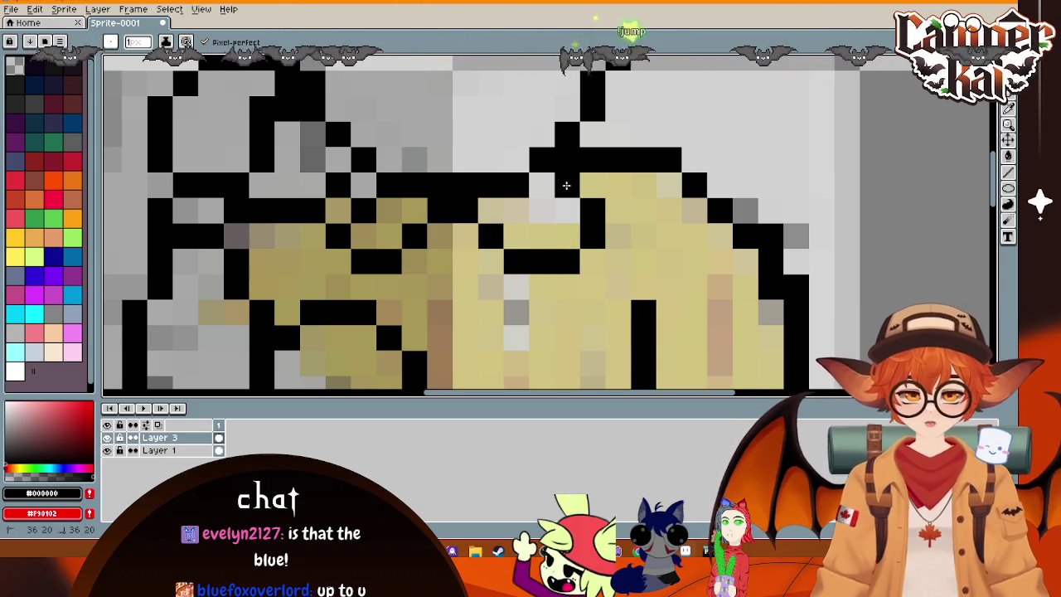
drag(364, 236, 339, 209)
click(1009, 109)
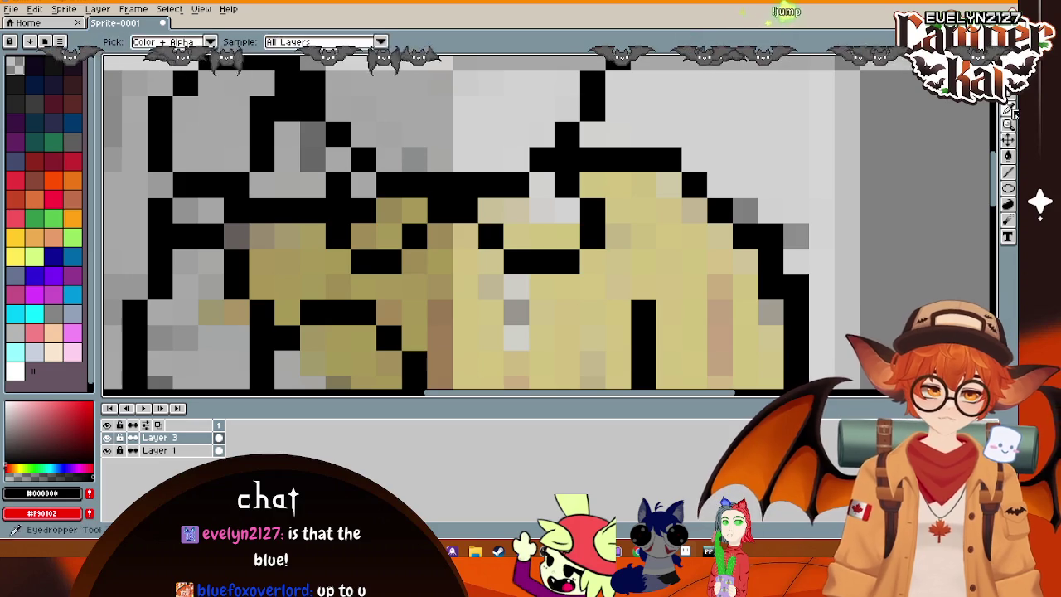
key(ctrl+z)
key(b)
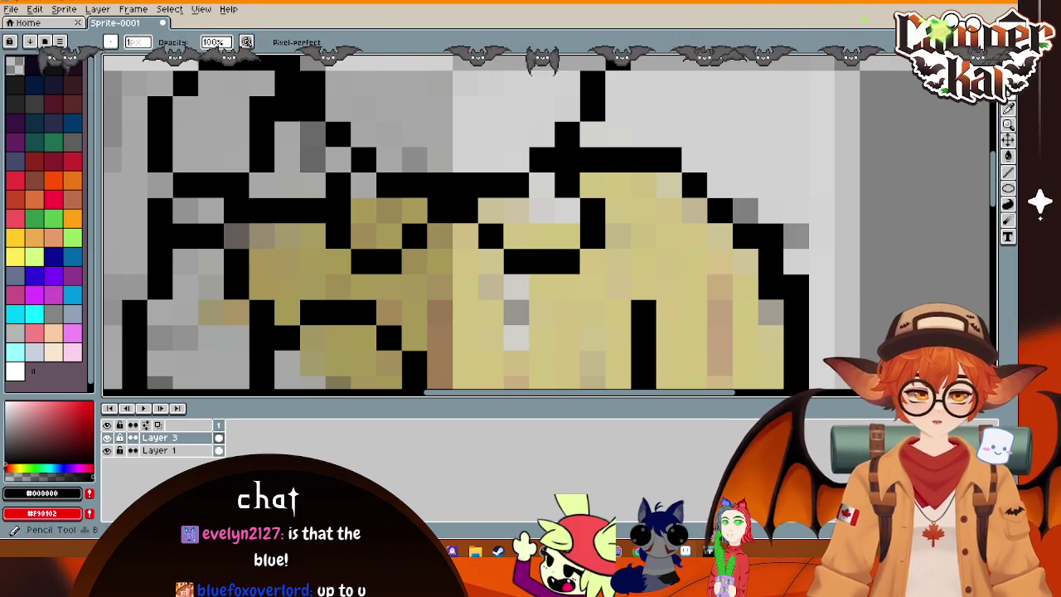
click(366, 188)
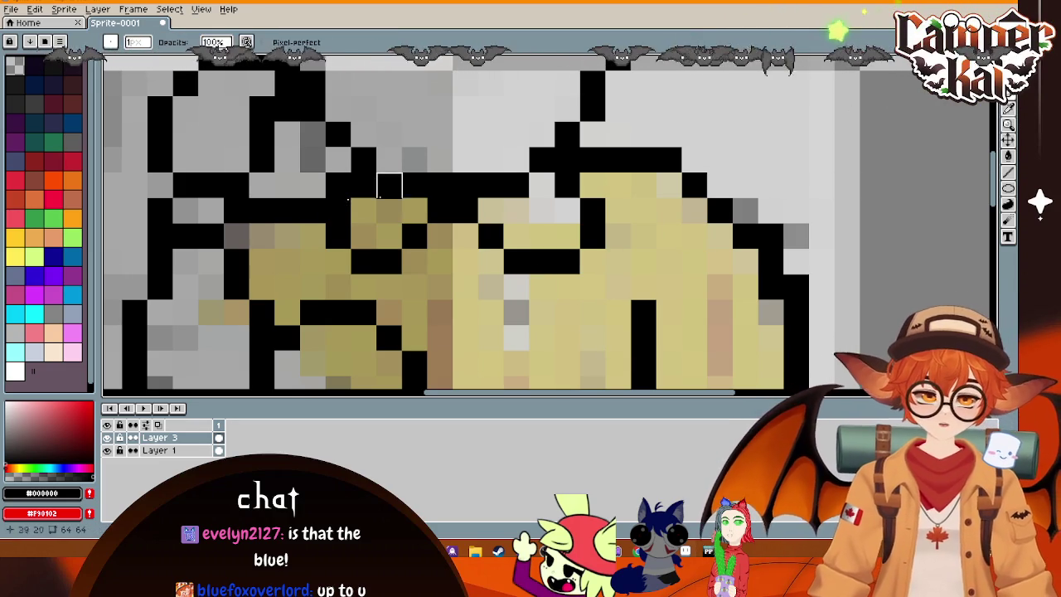
Zoom back out to view the whole outlined suit.
scroll(715, 285, down, 2)
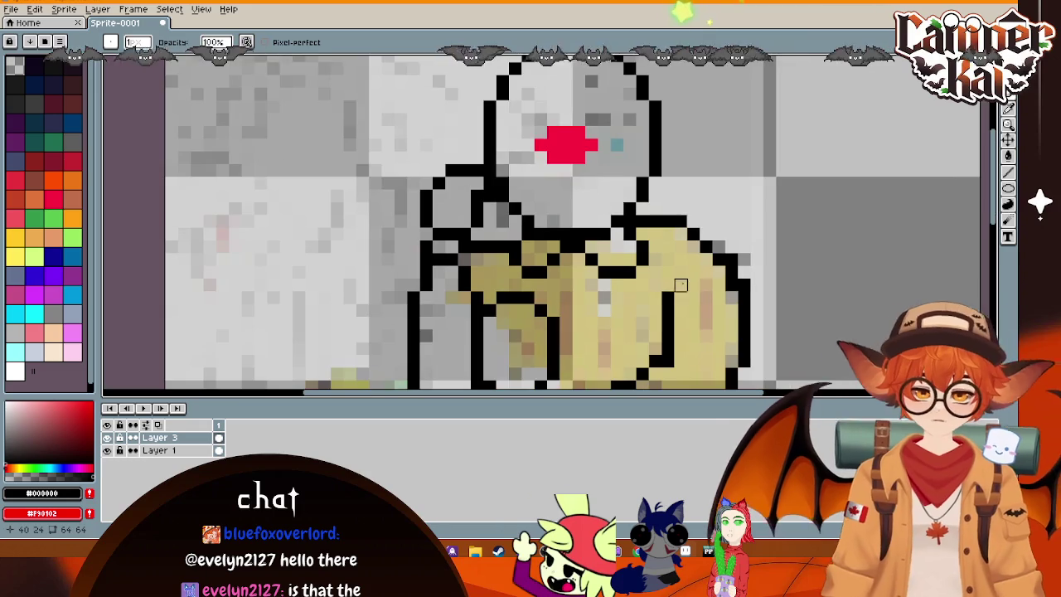
scroll(948, 183, down, 3)
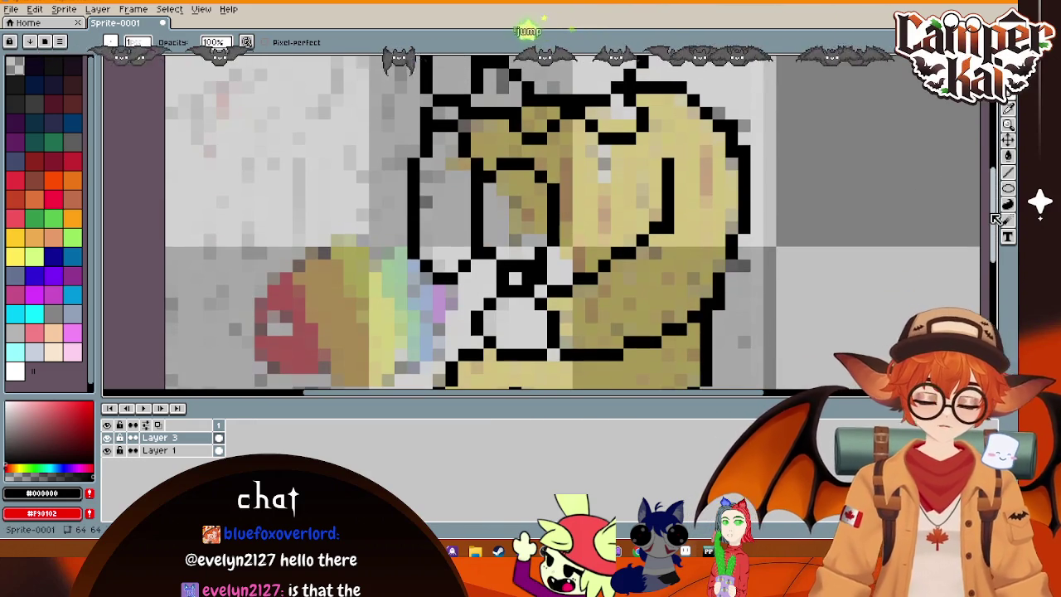
click(1010, 106)
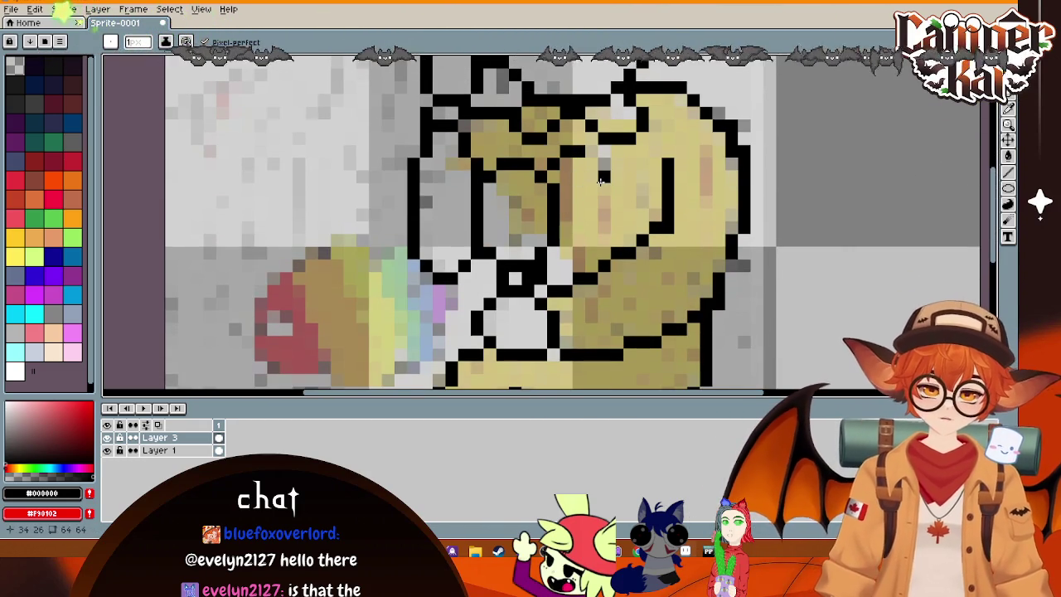
key(v)
key(b)
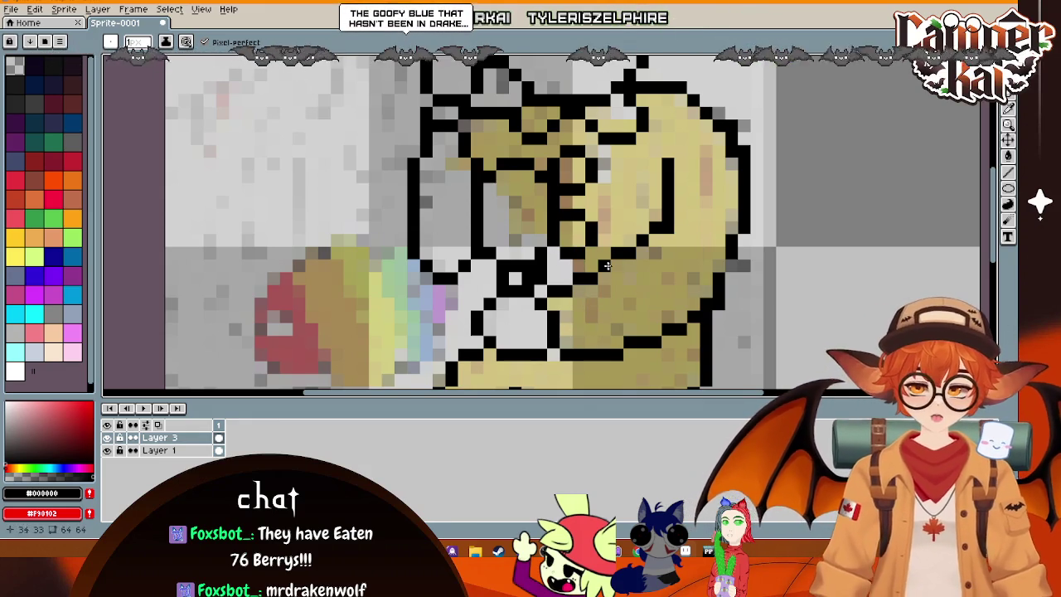
scroll(997, 203, down, 2)
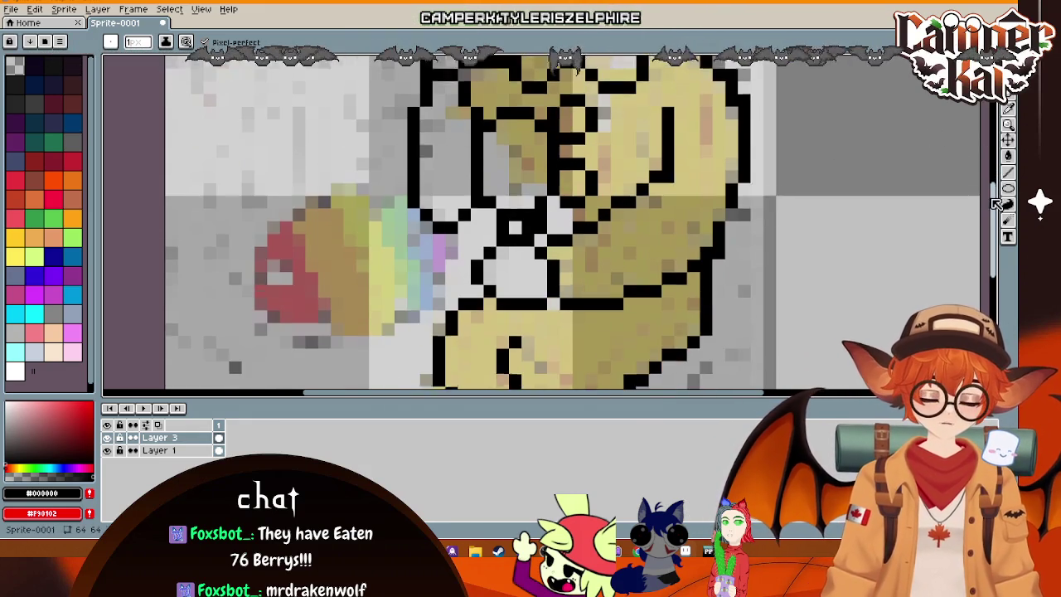
scroll(997, 199, up, 2)
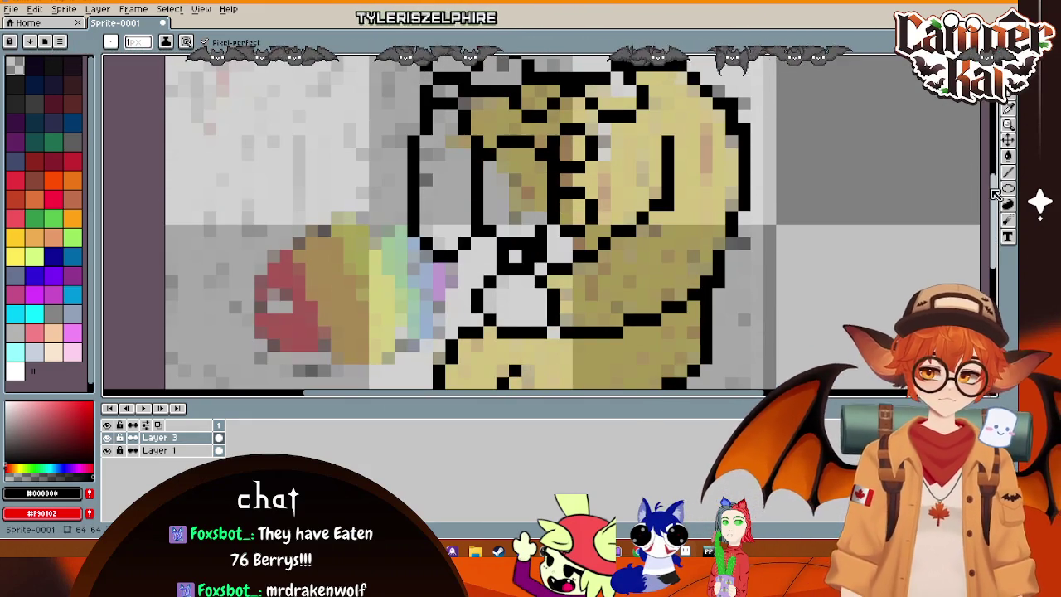
mouse_move(997, 194)
mouse_down()
mouse_move(997, 245)
mouse_move(997, 234)
mouse_up()
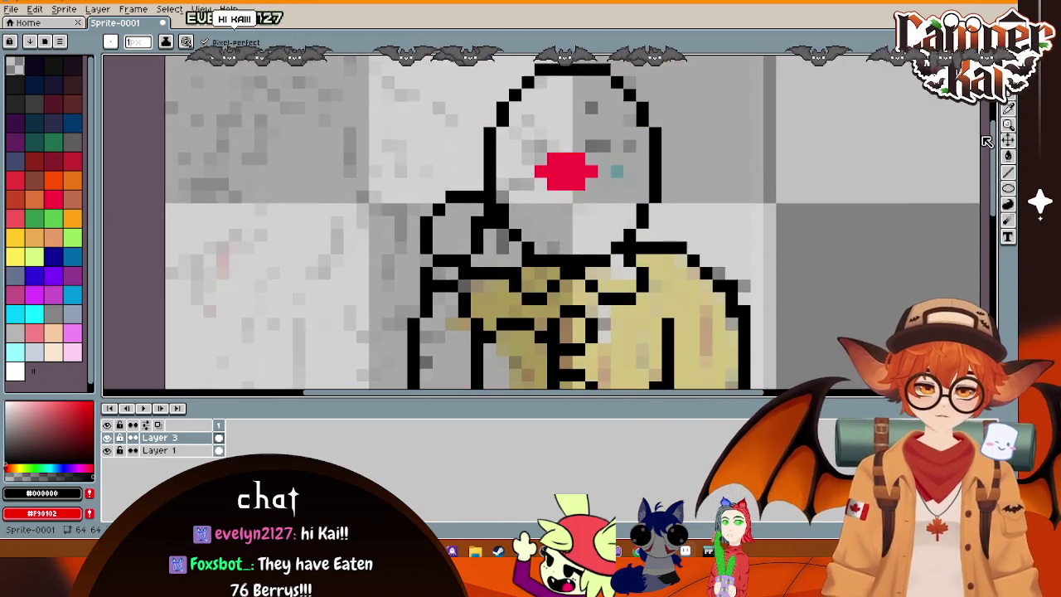
drag(997, 235, 988, 148)
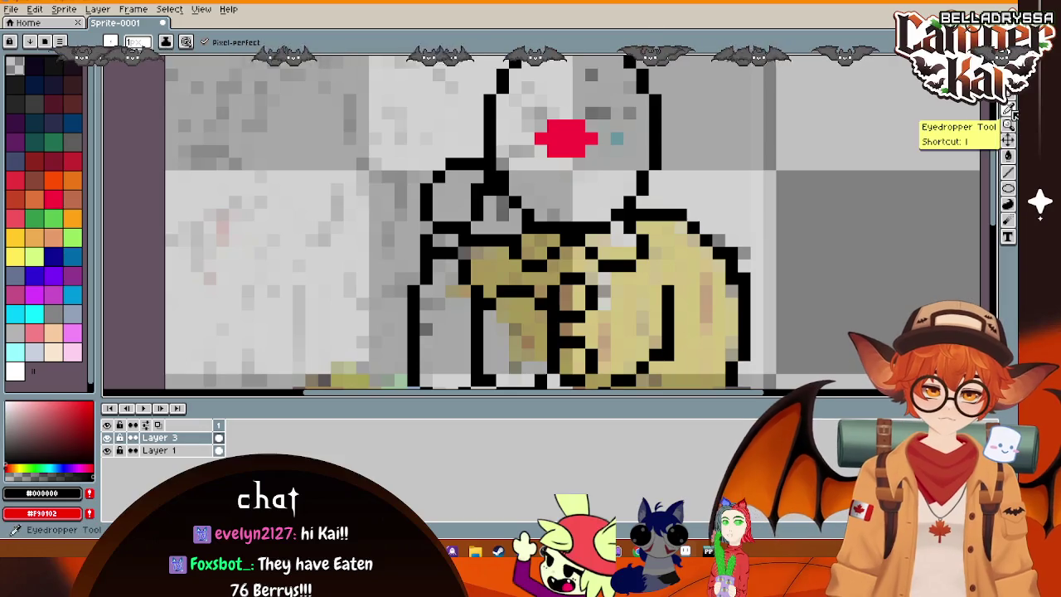
Hide the reference image layer and zoom out.
double_click(108, 437)
click(107, 450)
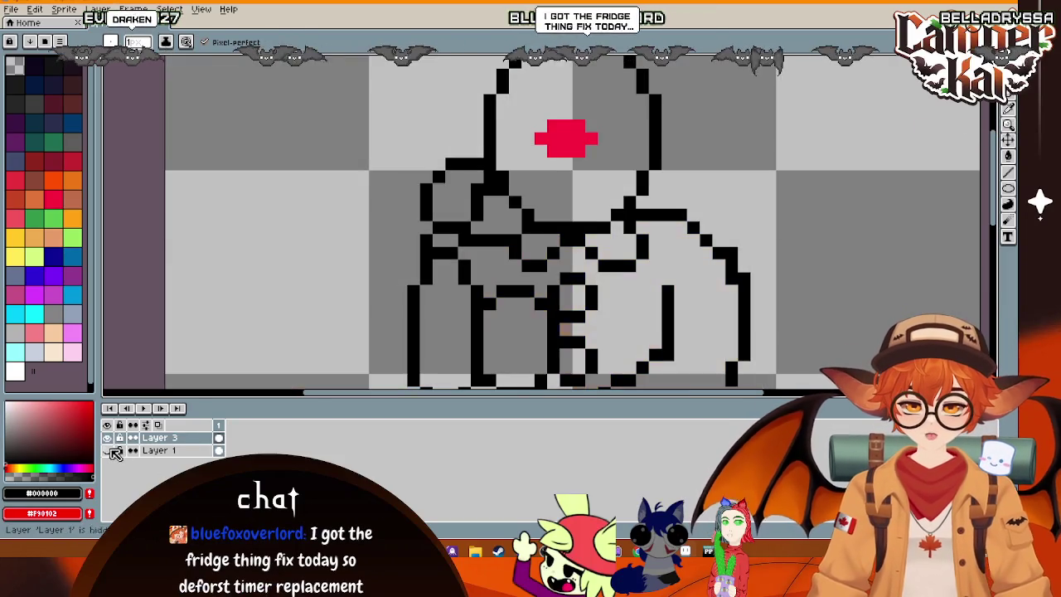
scroll(684, 244, down, 1)
scroll(684, 245, down, 1)
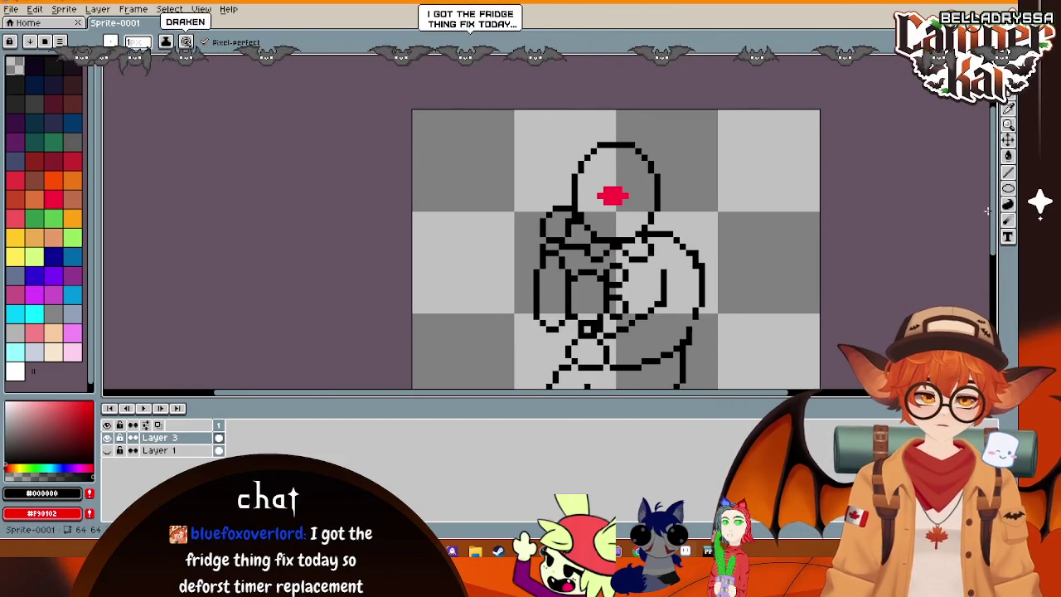
mouse_move(993, 199)
mouse_down()
mouse_move(993, 250)
mouse_move(997, 158)
mouse_up()
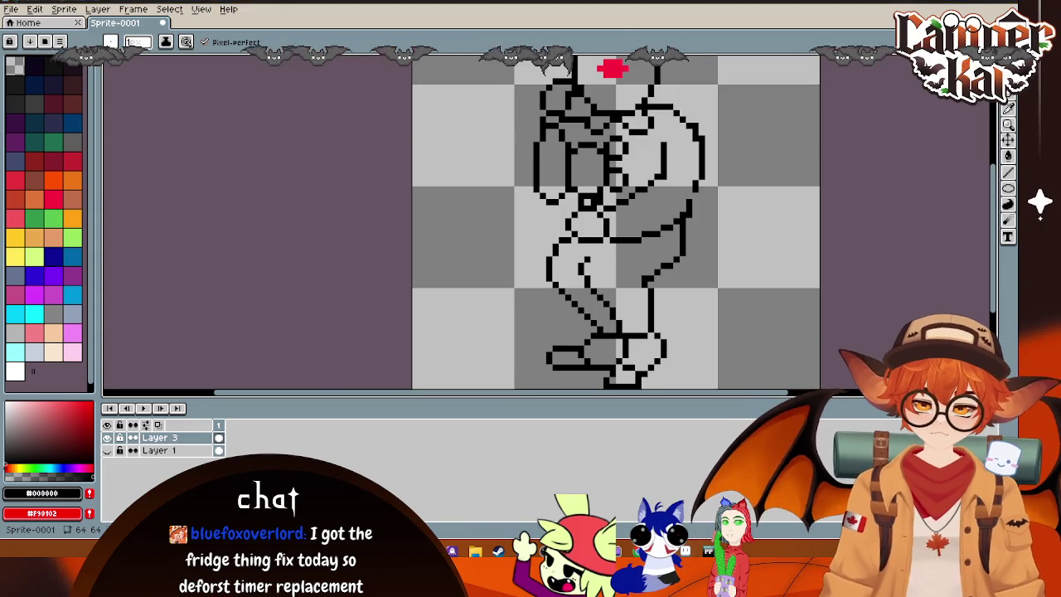
Try a yellow F3CC02 fill, undo it, and eyedrop black from an outline pixel.
click(41, 493)
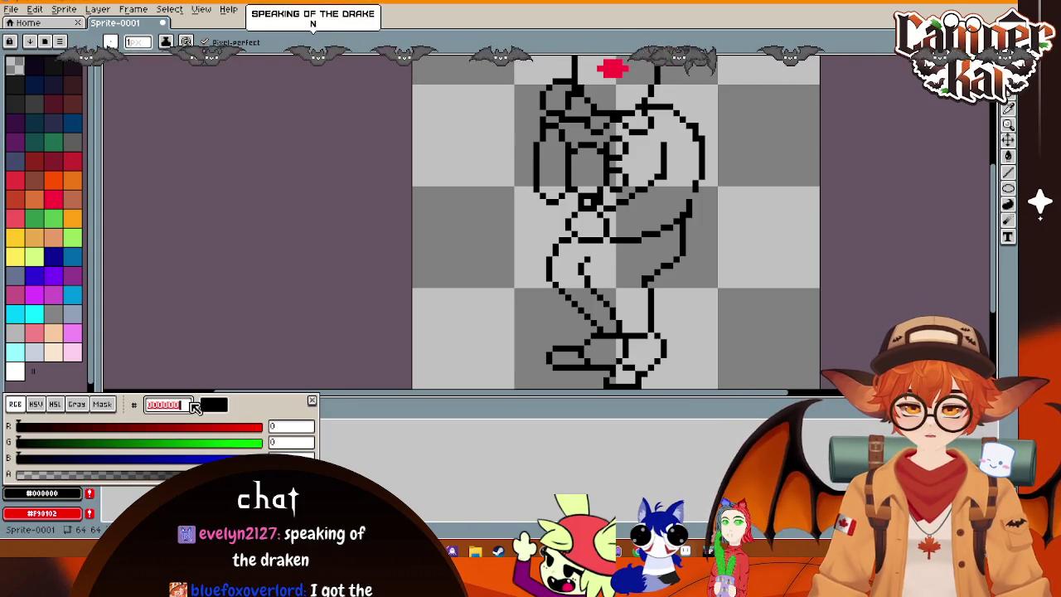
click(241, 387)
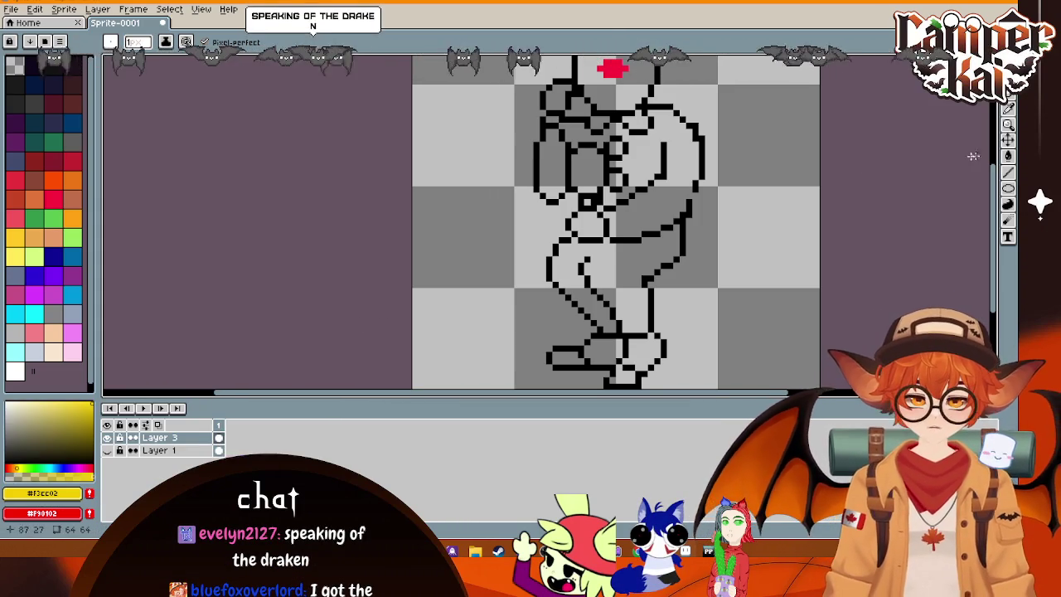
key(g)
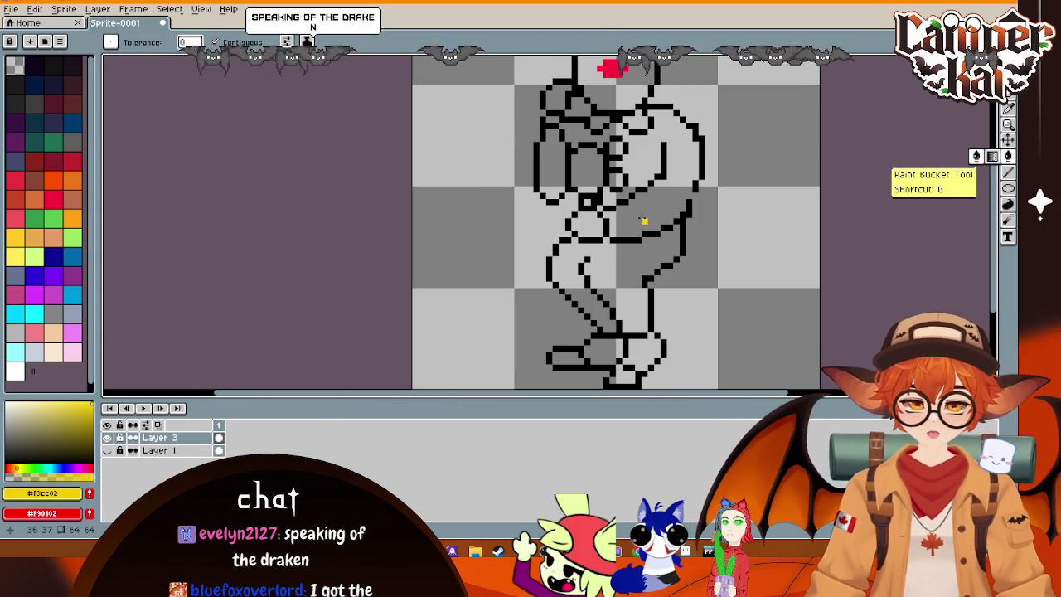
click(641, 218)
key(ctrl+z)
click(1009, 109)
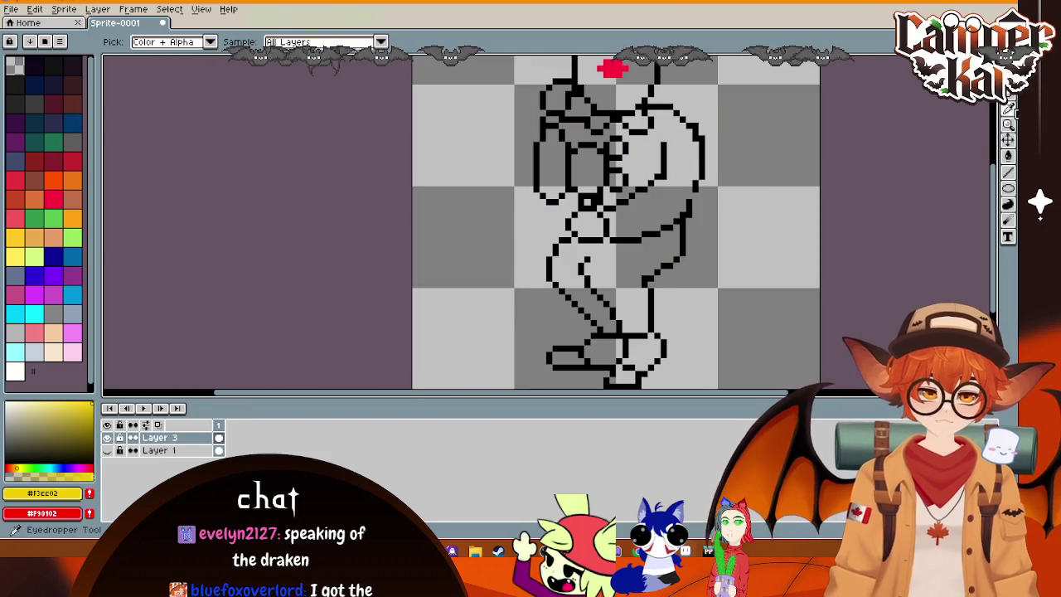
click(698, 181)
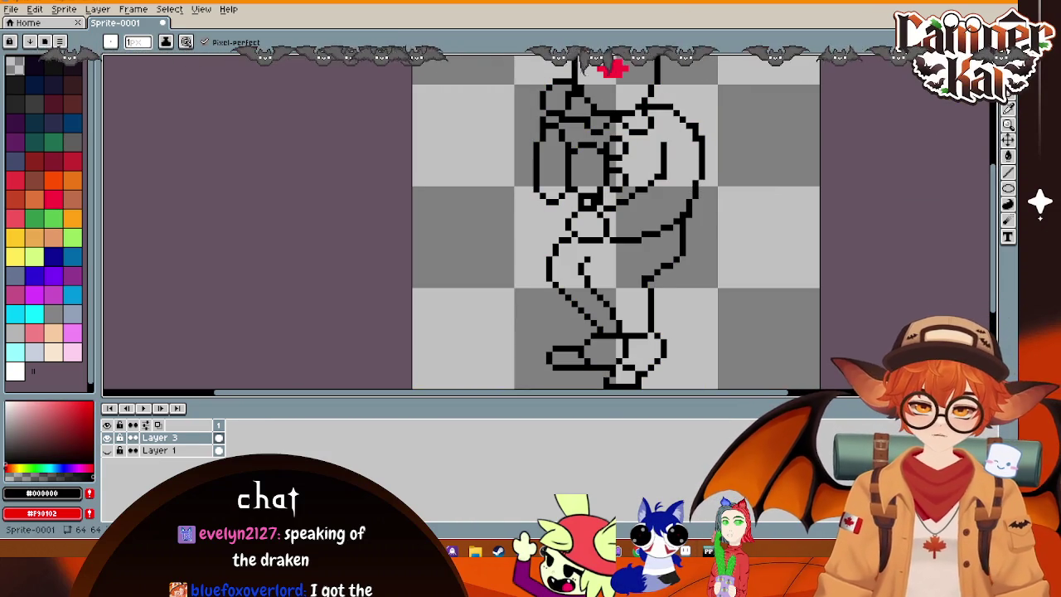
Set the foreground colour to hex F70106.
click(42, 493)
click(42, 493)
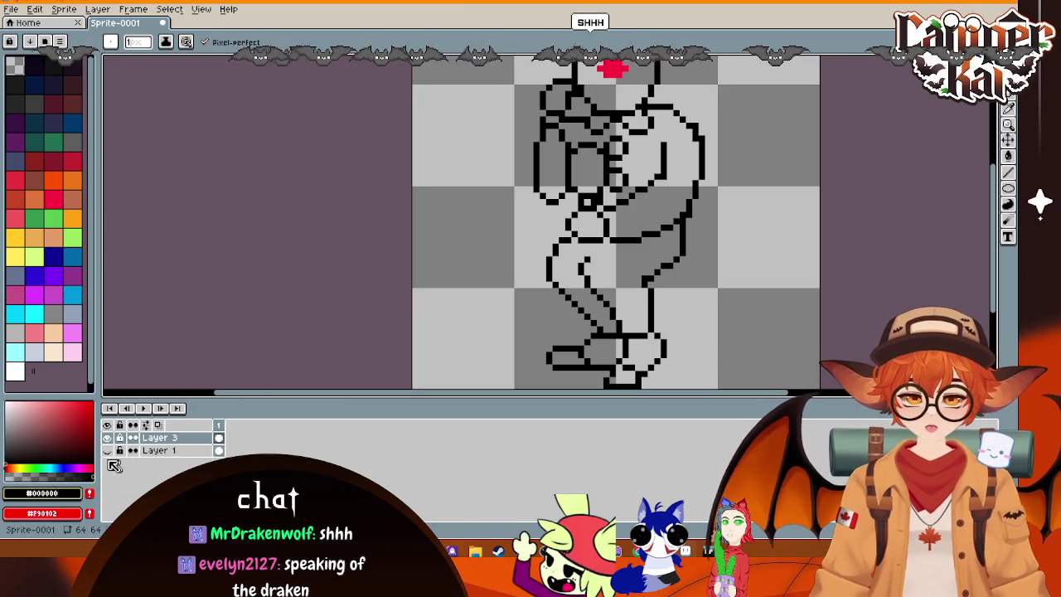
click(58, 494)
double_click(166, 404)
text(F70106)
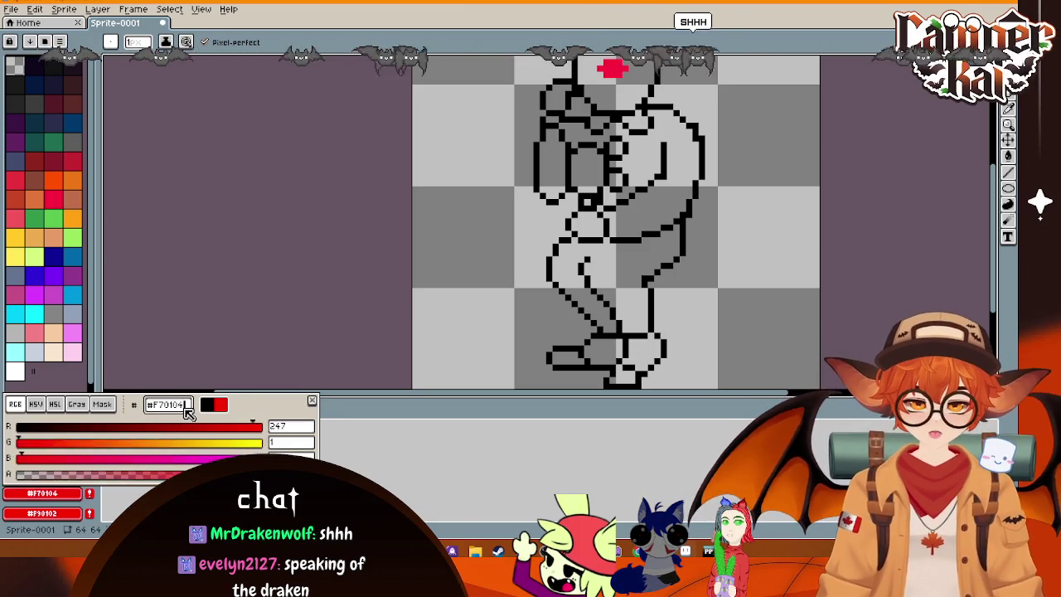
click(232, 393)
Zoom in and erase the old red blob from the clown's head.
scroll(592, 94, up, 3)
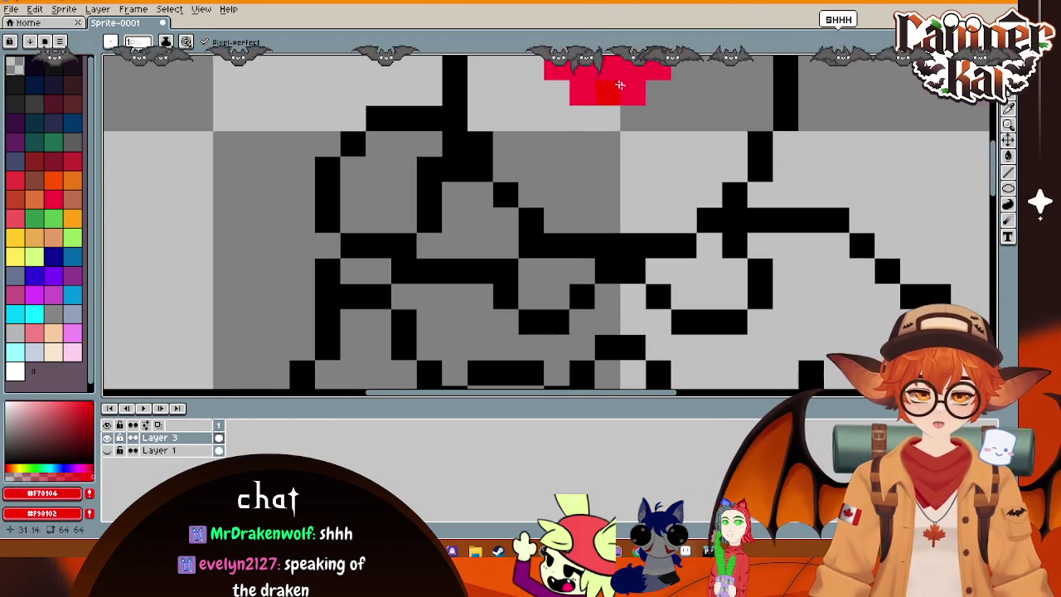
drag(994, 170, 995, 133)
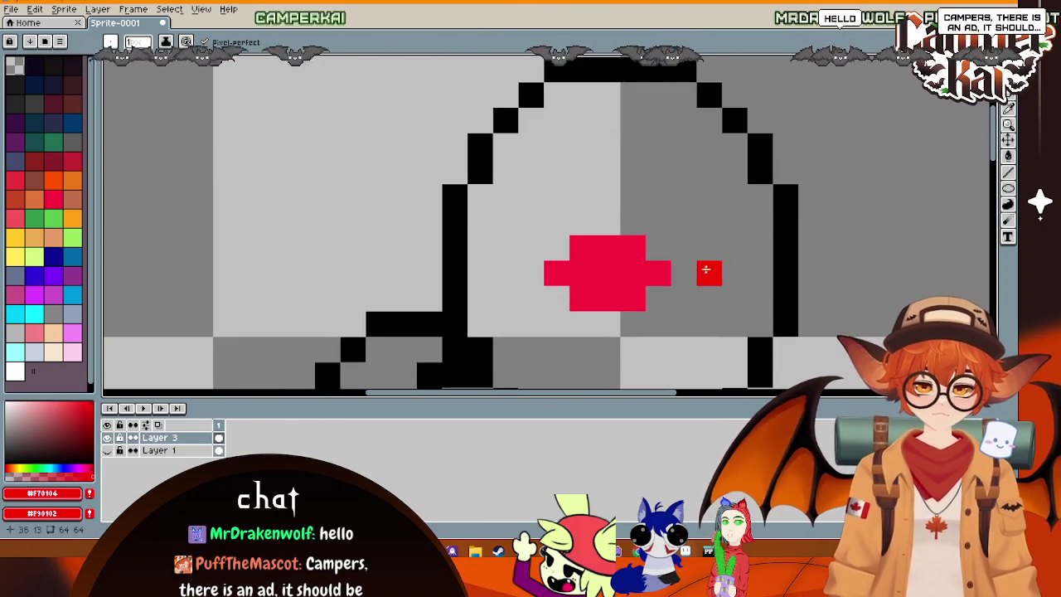
mouse_move(555, 274)
mouse_down()
mouse_move(659, 274)
mouse_move(580, 246)
mouse_move(582, 300)
mouse_up()
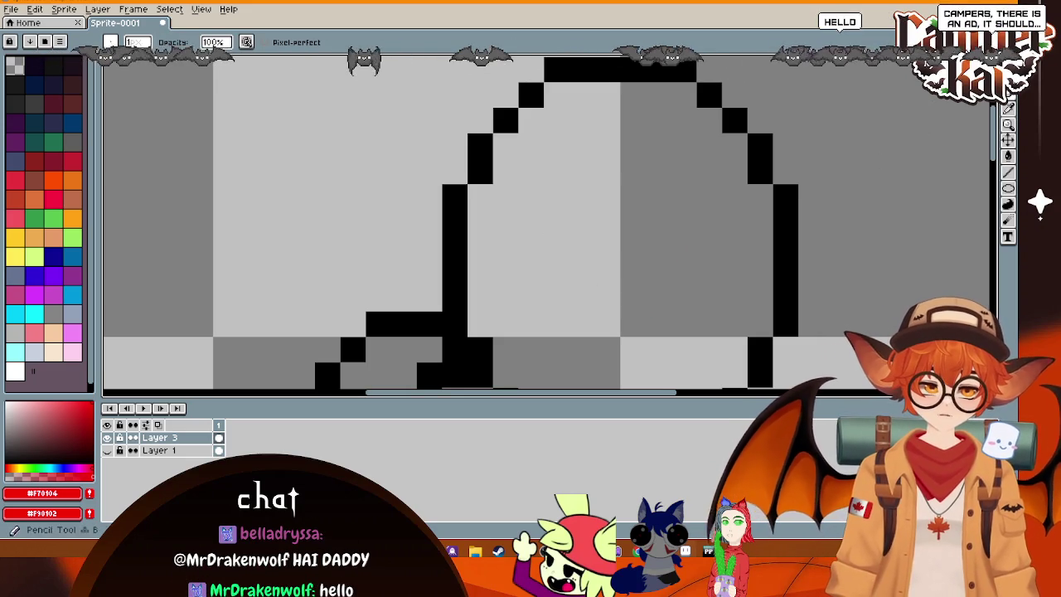
click(1008, 107)
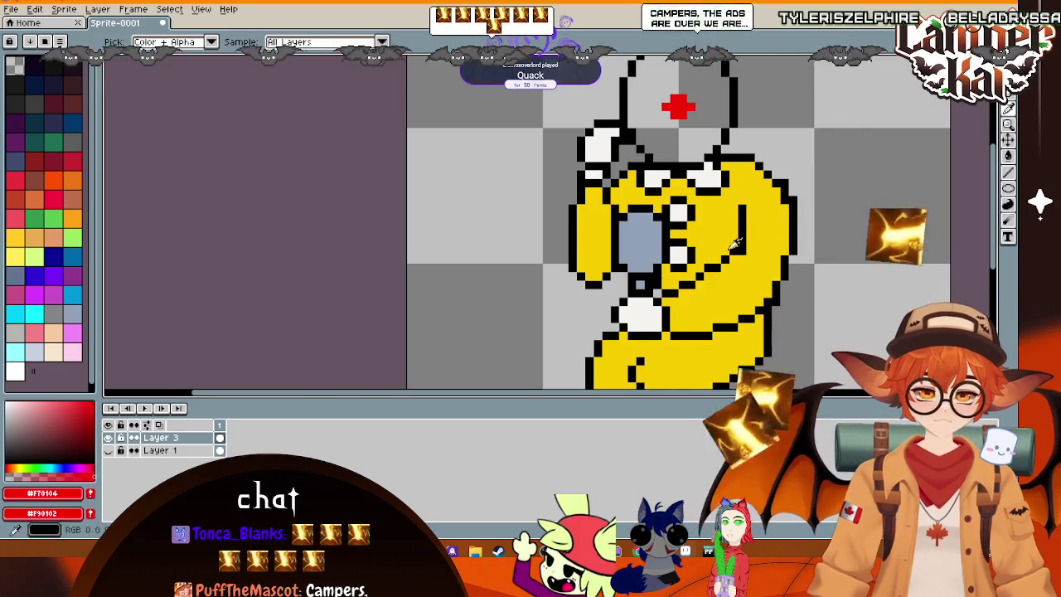
Fill the empty left toe with off-white, then sample black 000000 from the outline.
scroll(999, 198, down, 3)
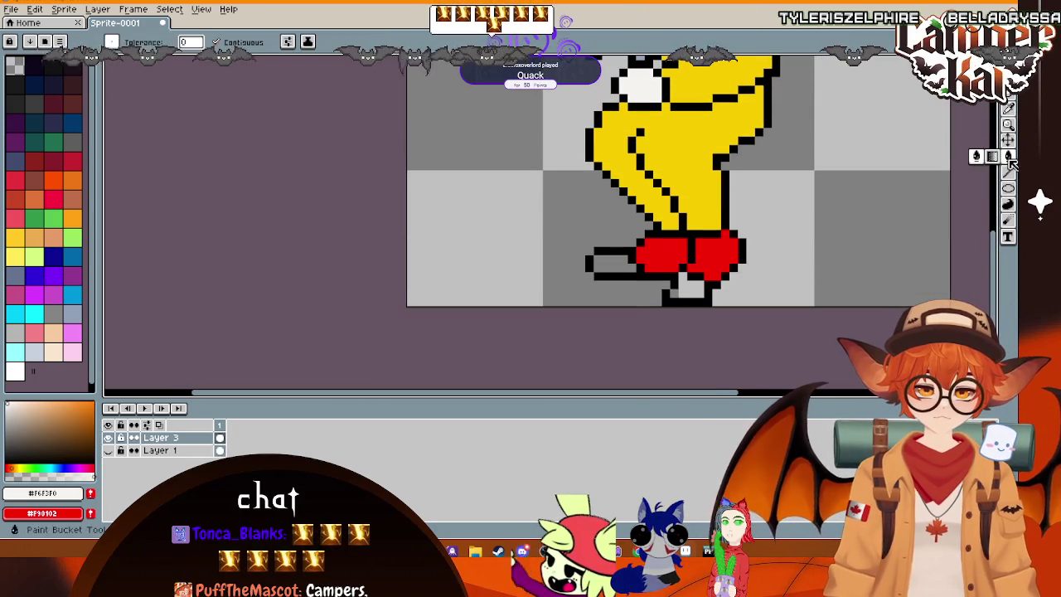
click(1008, 203)
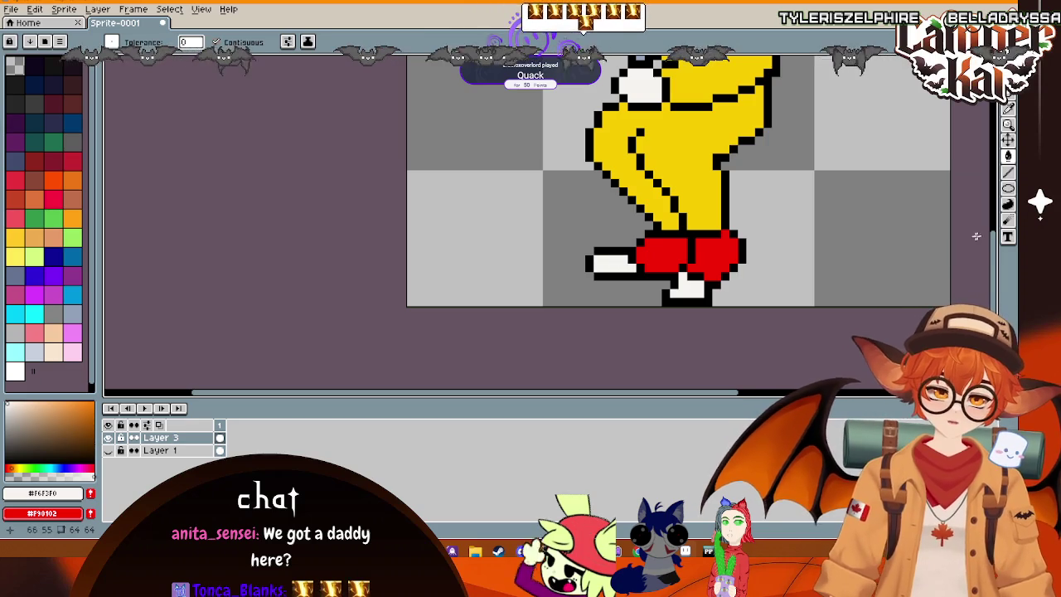
scroll(995, 174, up, 3)
scroll(912, 173, up, 2)
scroll(829, 174, up, 1)
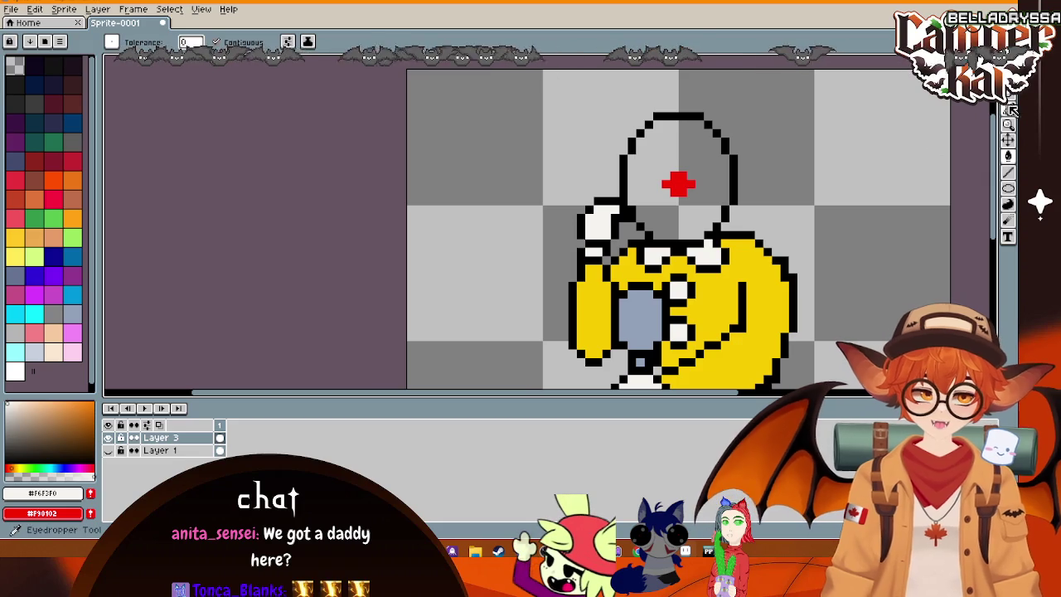
alt+click(633, 139)
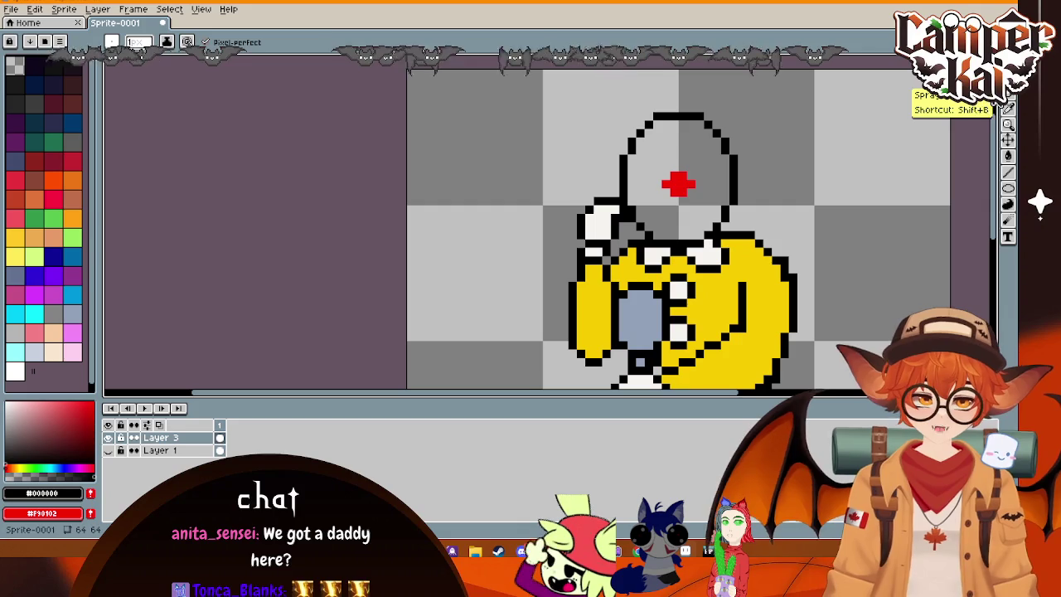
click(1008, 61)
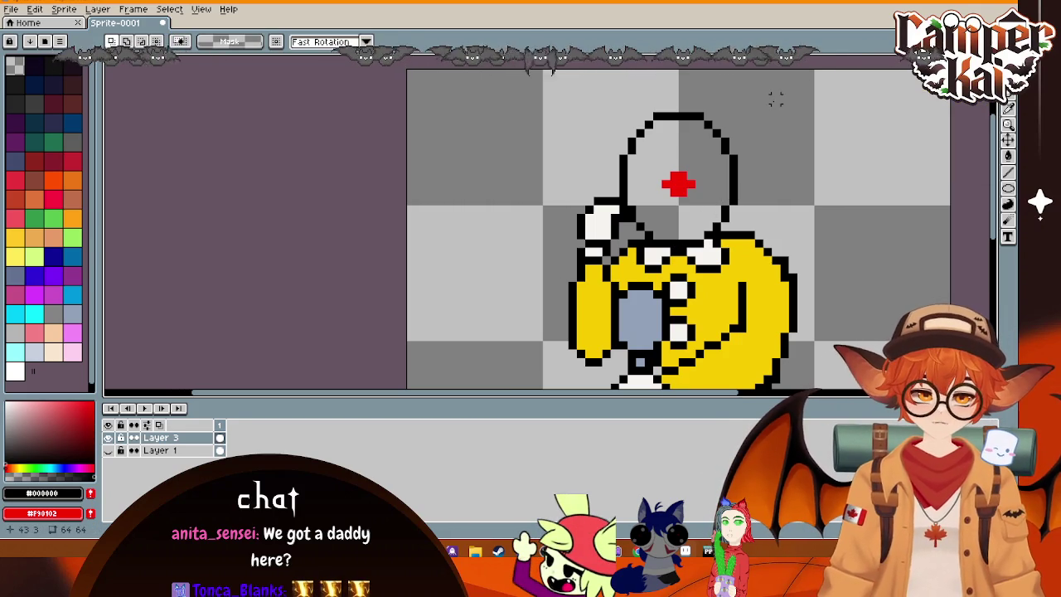
drag(775, 77, 610, 242)
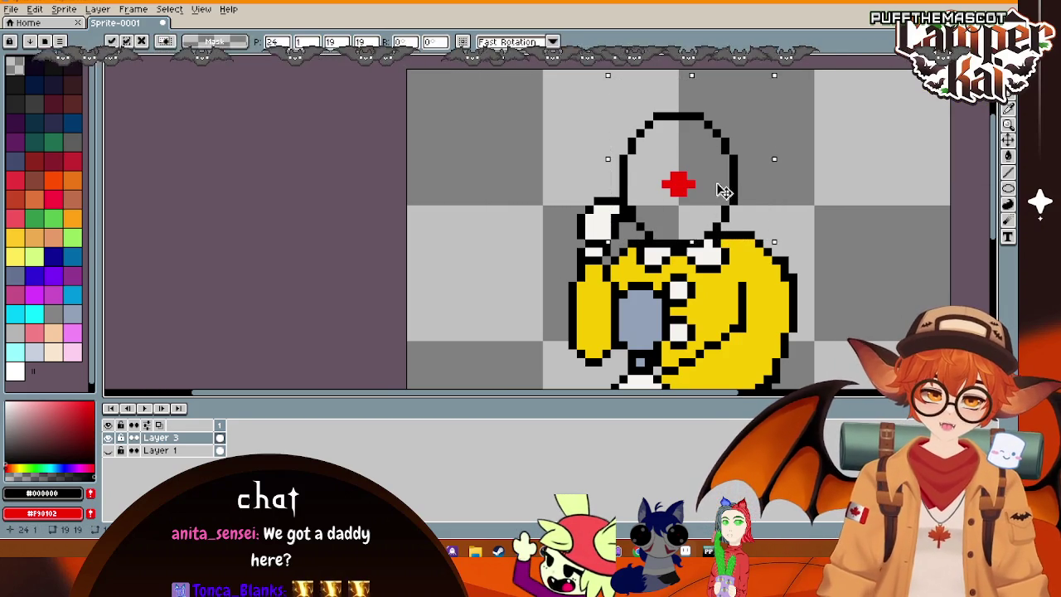
click(911, 168)
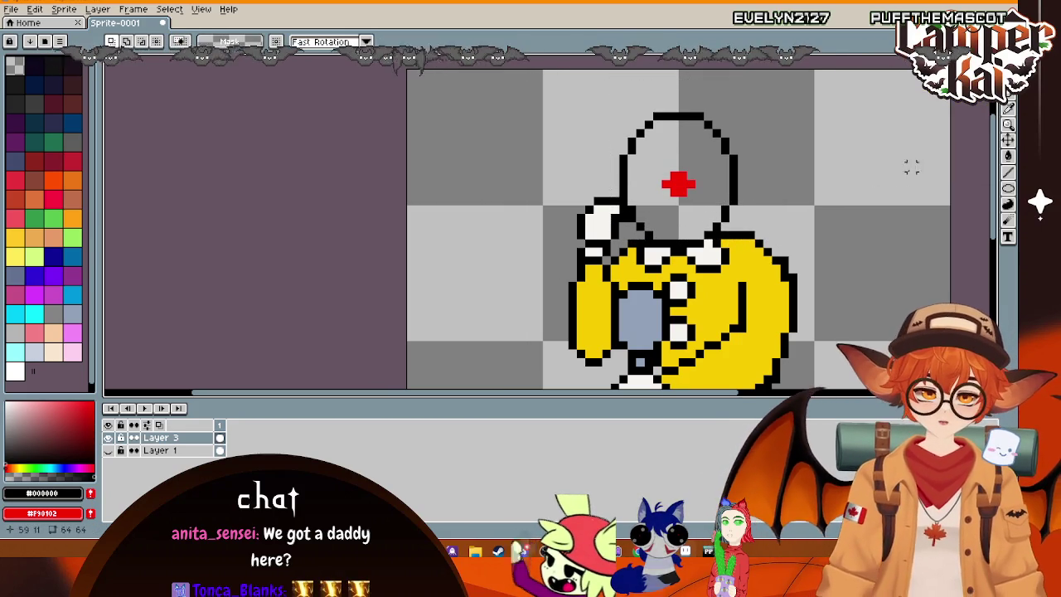
drag(762, 97, 620, 237)
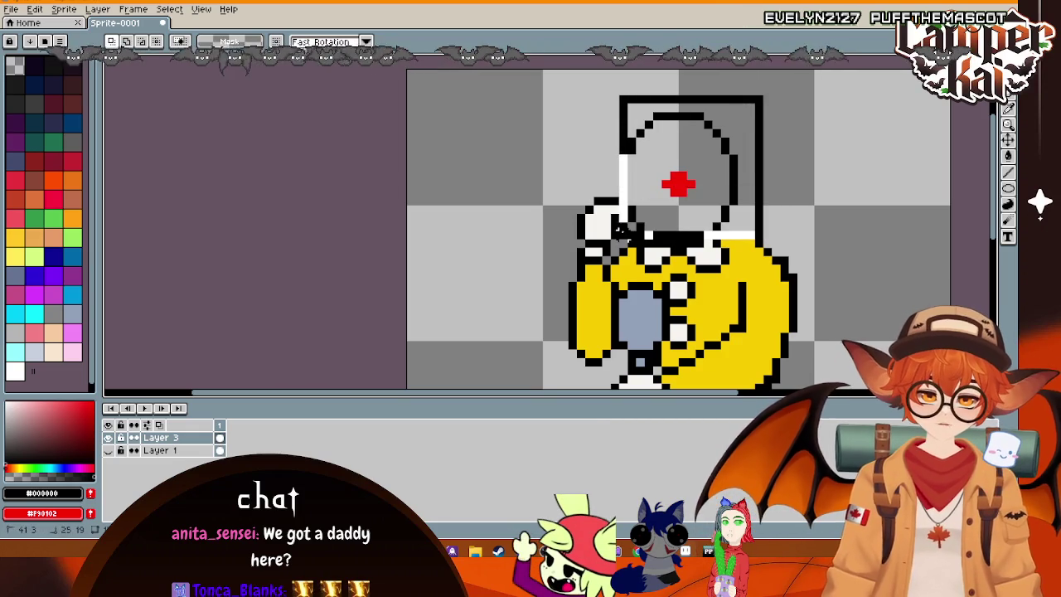
drag(765, 171, 757, 178)
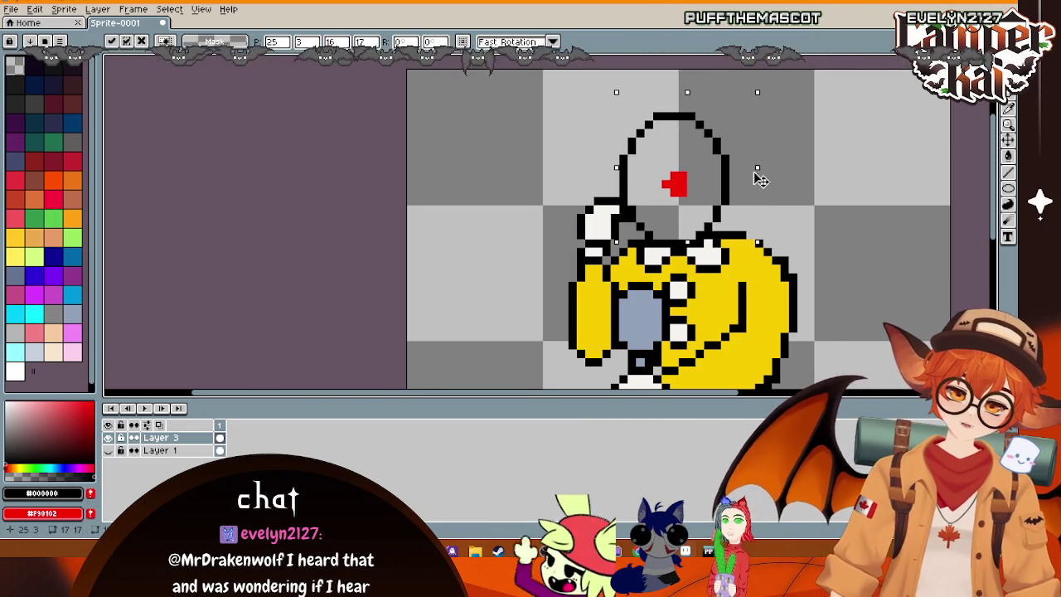
drag(761, 180, 767, 180)
click(822, 184)
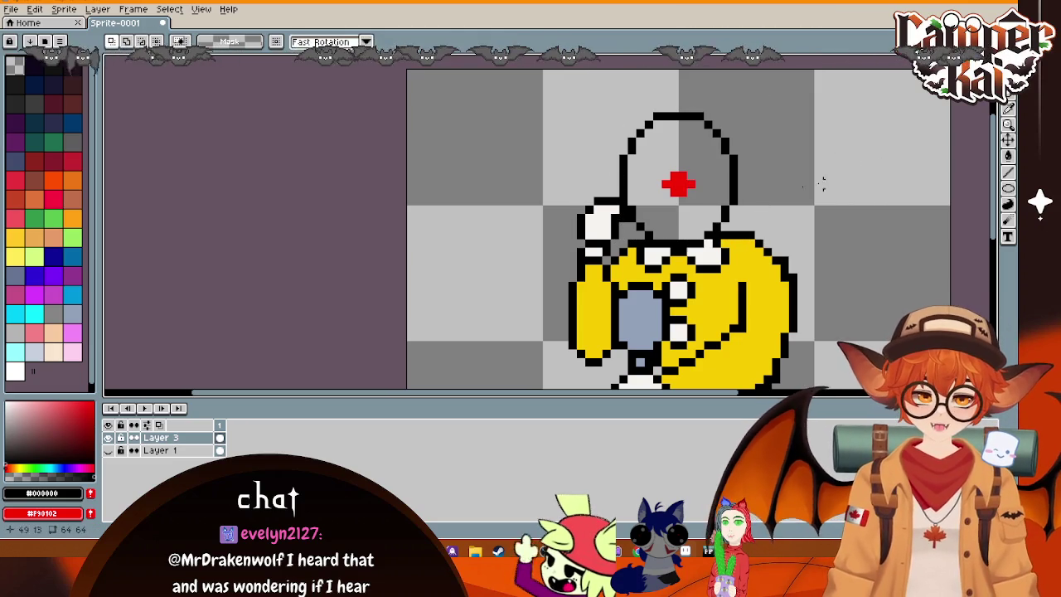
drag(734, 101, 793, 140)
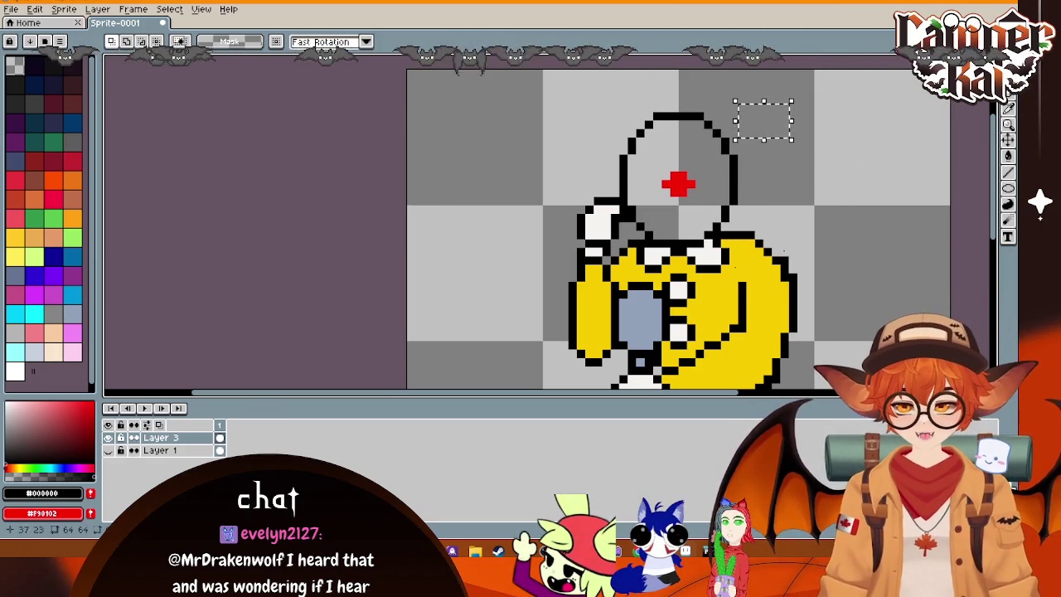
click(801, 167)
click(1008, 109)
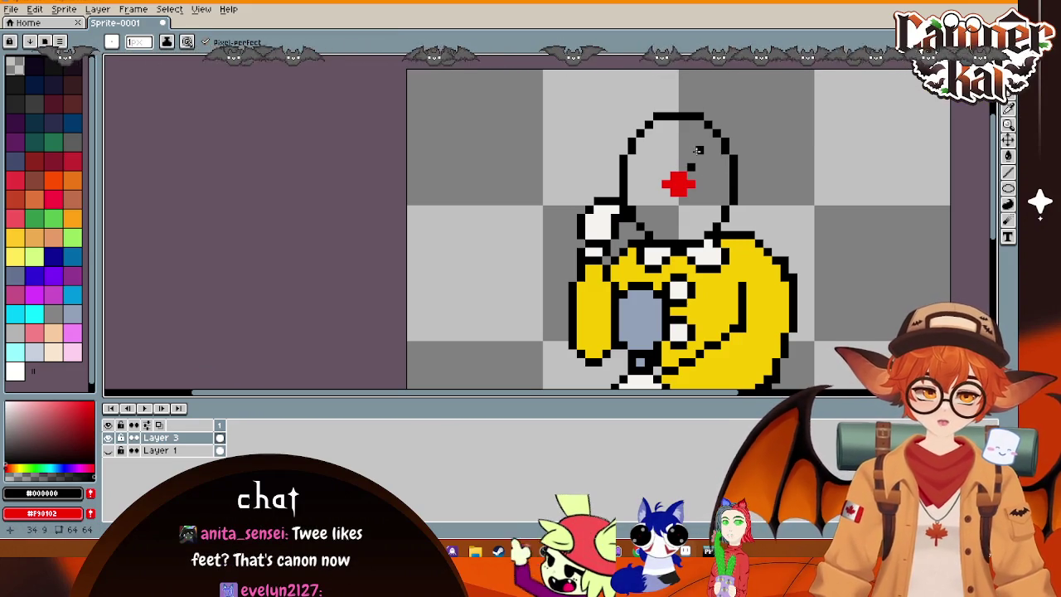
Draw right and left closed-eye arcs above the red nose in black, undoing an over-long extra line.
drag(690, 159, 718, 159)
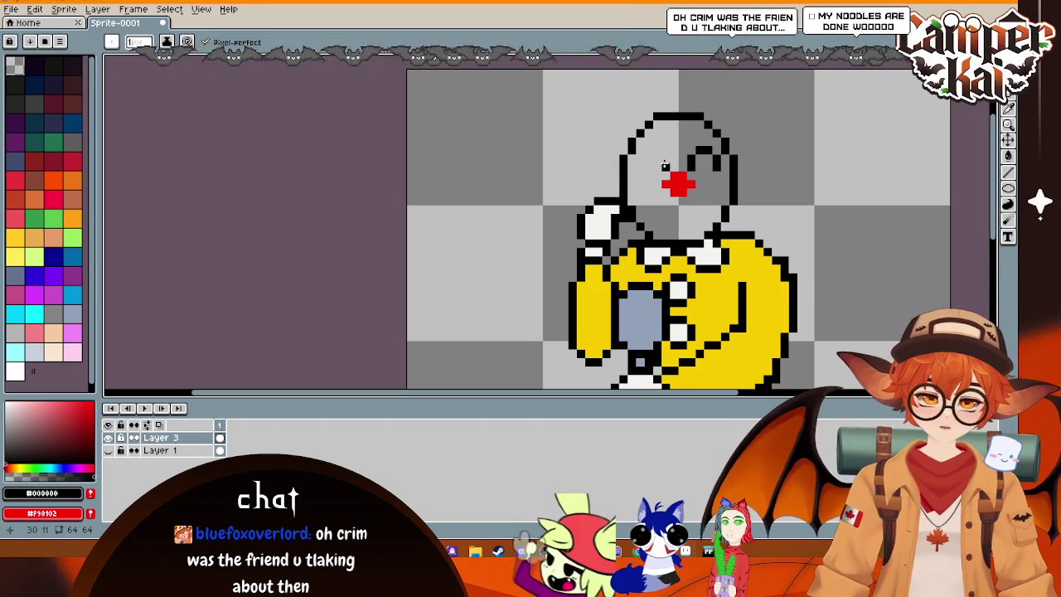
drag(645, 155, 661, 152)
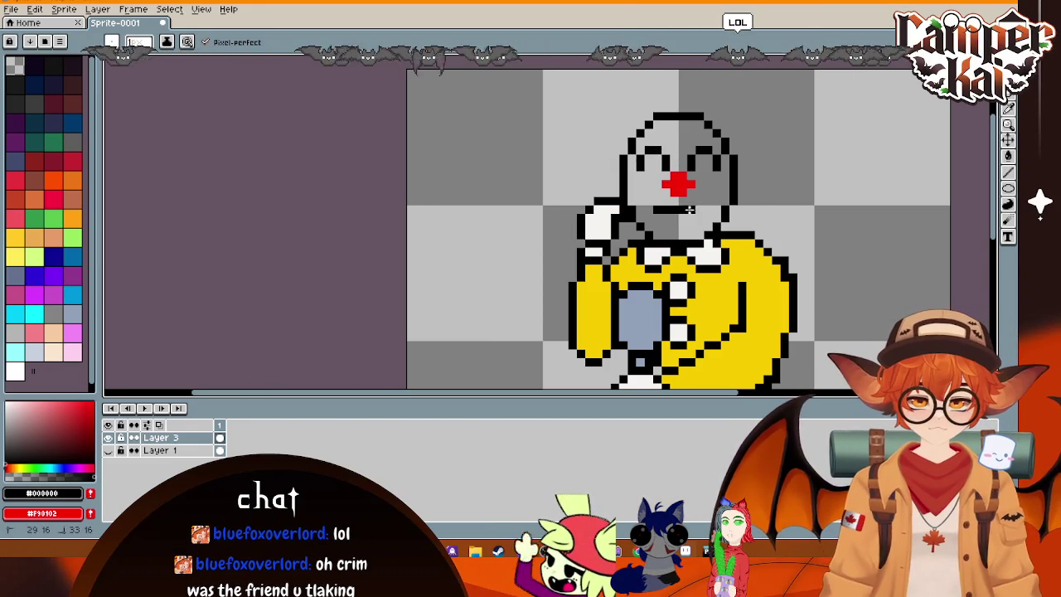
drag(688, 211, 700, 210)
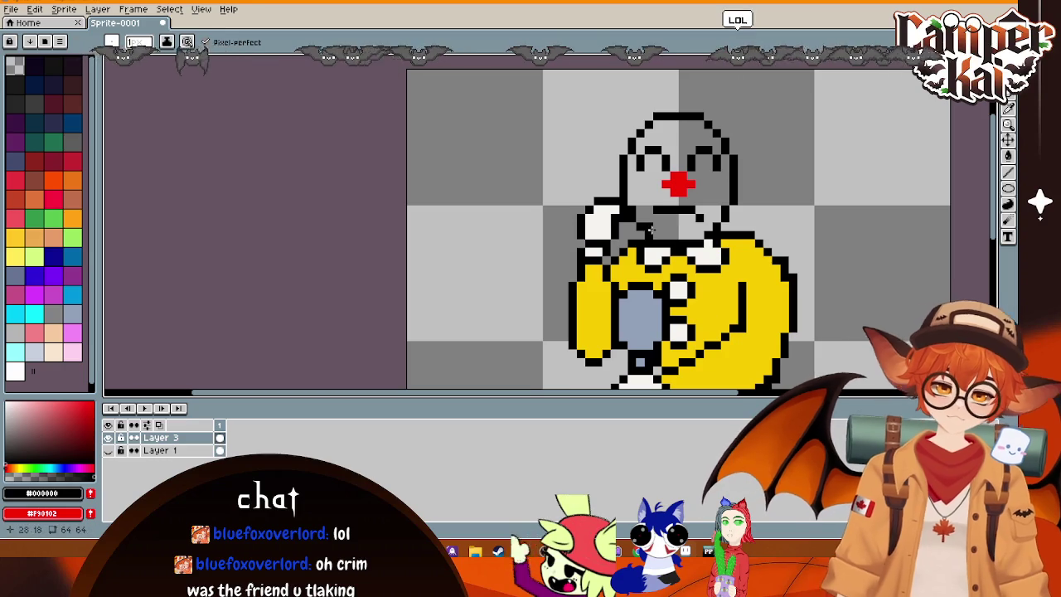
key(ctrl+z)
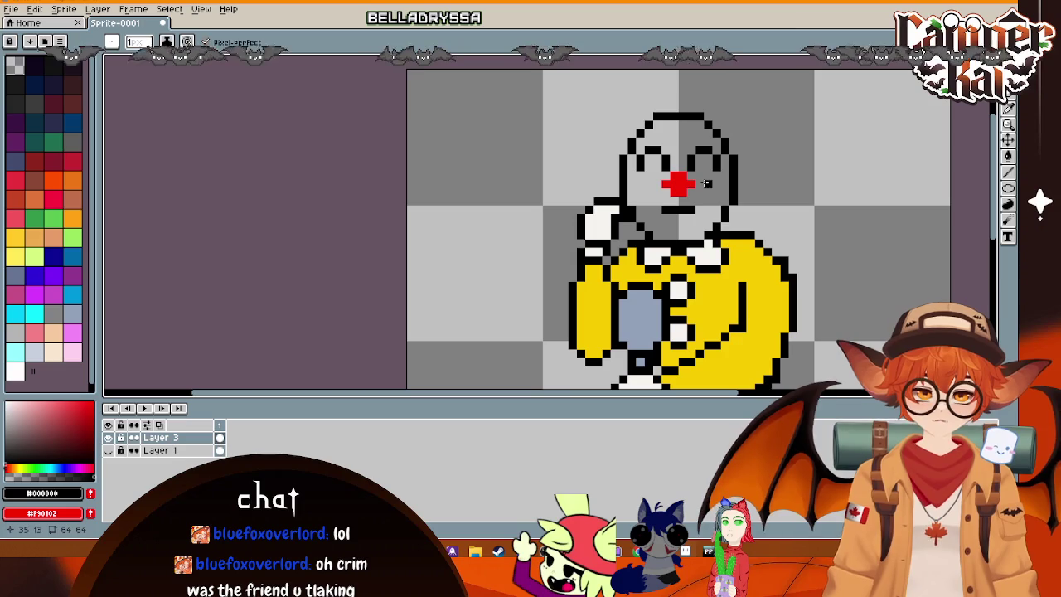
key(v)
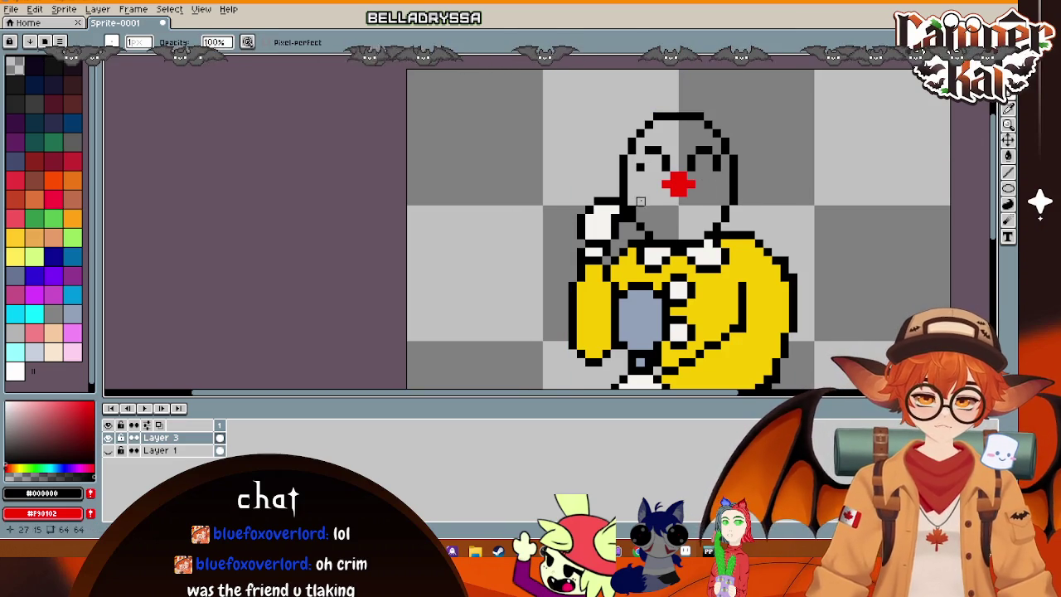
Erase the head's left outline, the red cross nose, the closed eyes and remaining head pixels.
drag(624, 192, 649, 132)
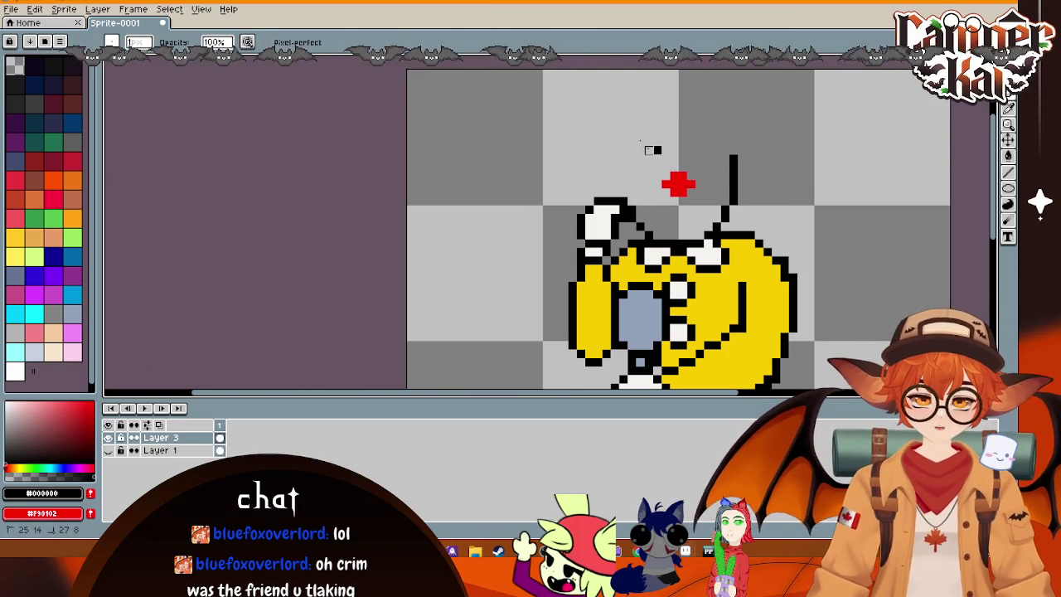
drag(668, 177, 689, 190)
drag(733, 154, 727, 214)
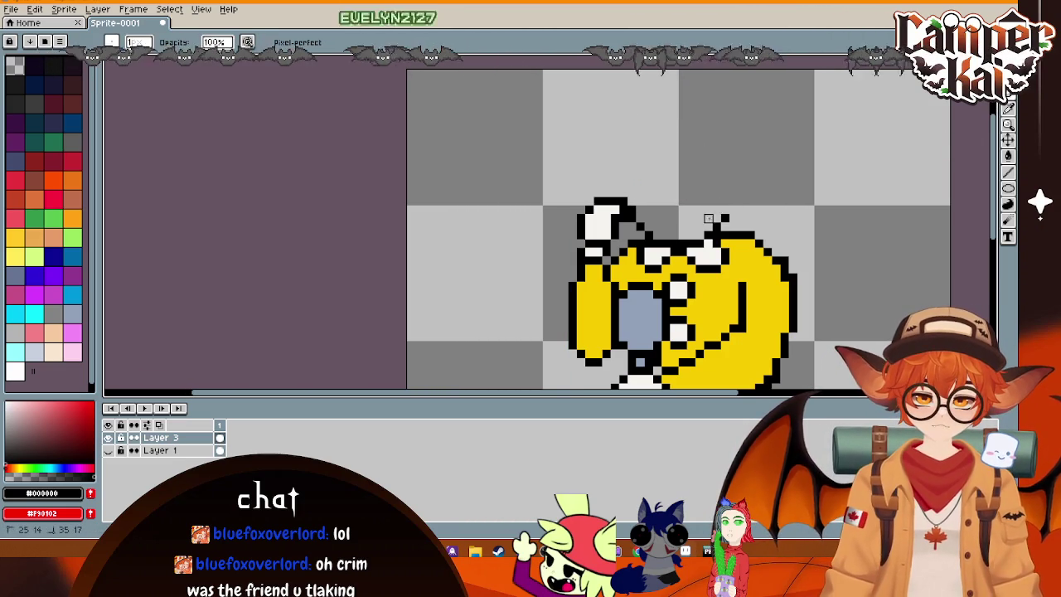
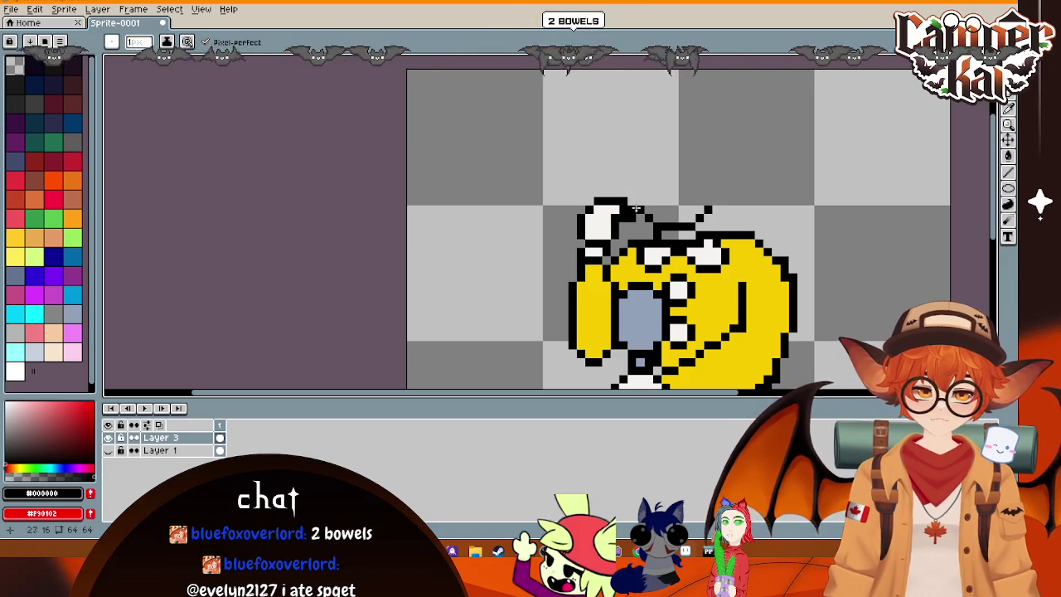
Draw the right side, top and left side of a closed black oval head above the yellow coat.
drag(718, 193, 711, 207)
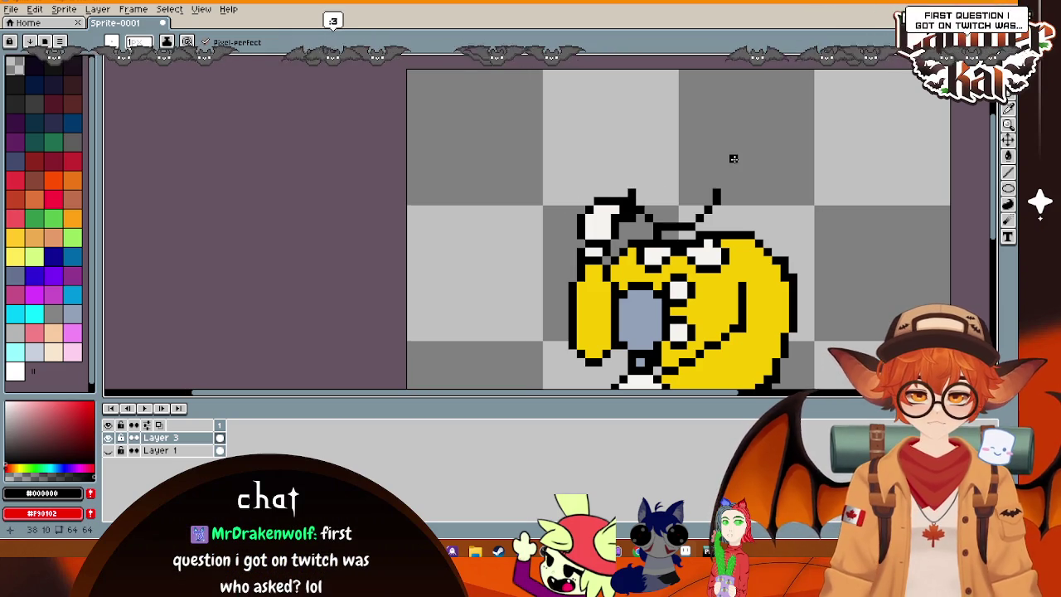
drag(725, 184, 718, 149)
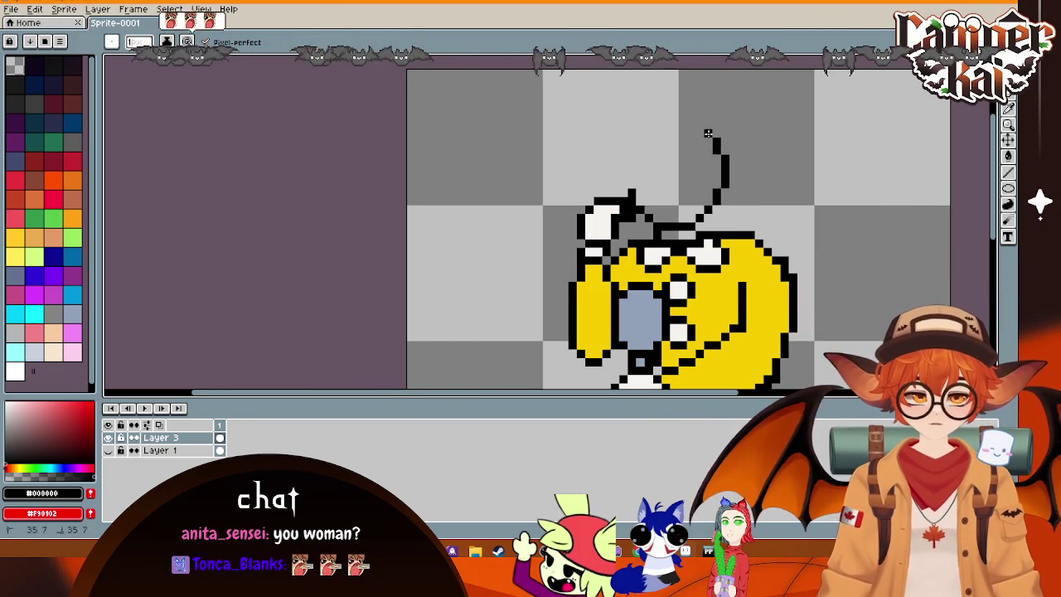
drag(671, 116, 655, 116)
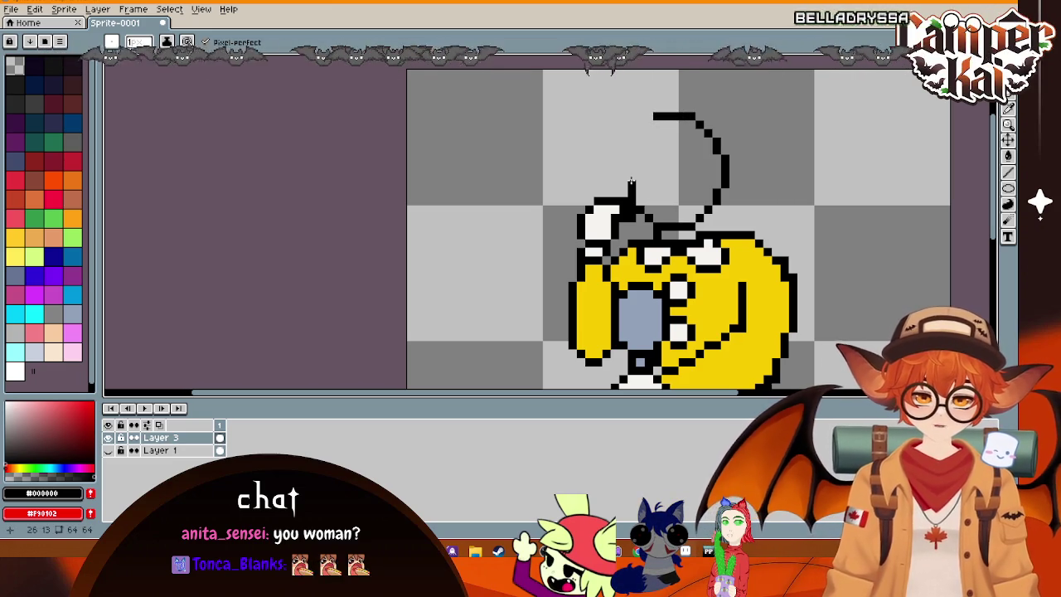
drag(623, 182, 627, 158)
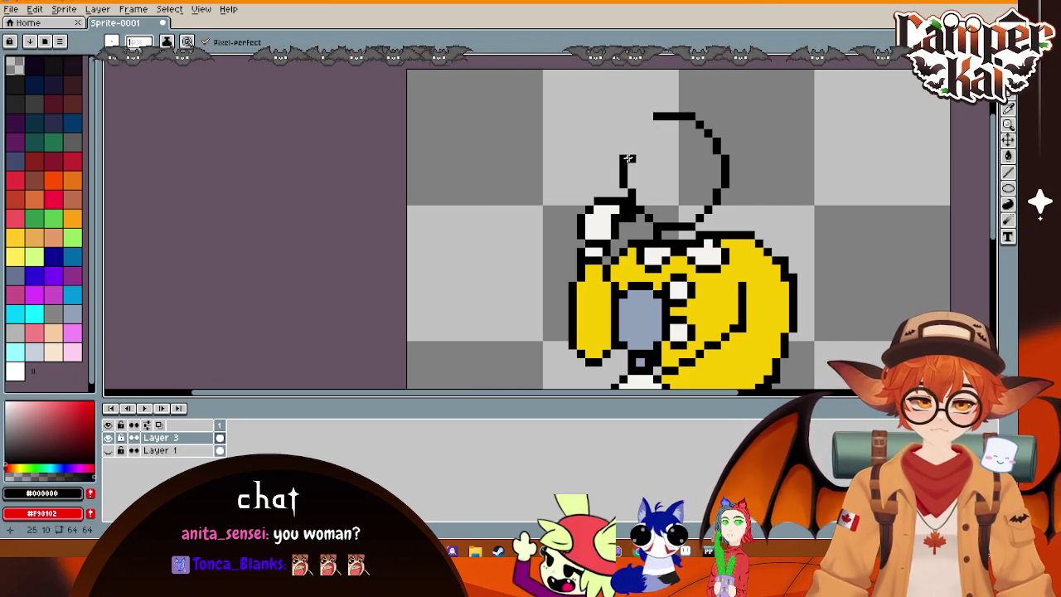
click(646, 125)
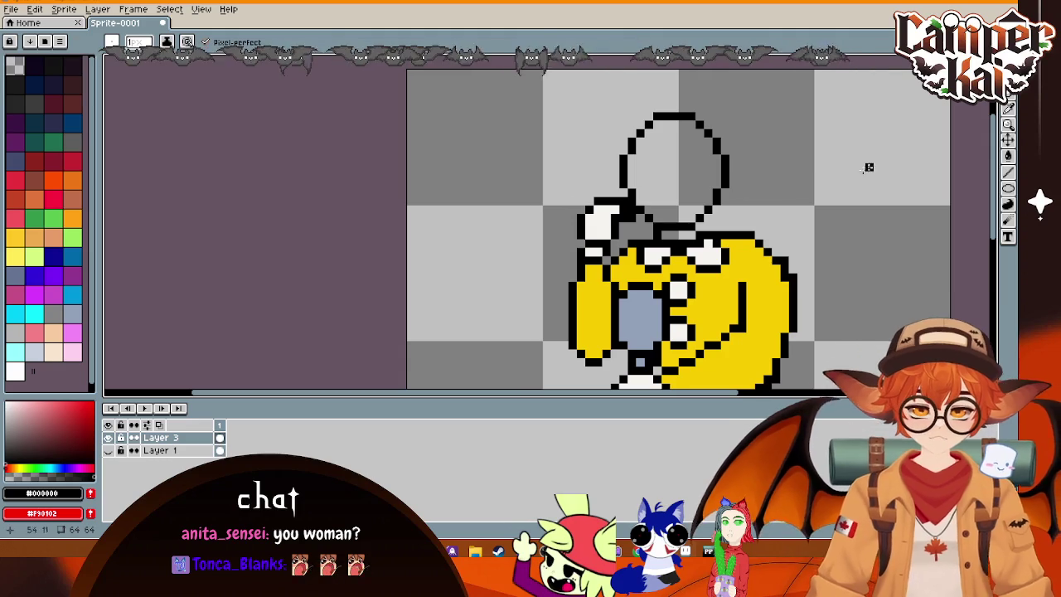
Erase the stray black pixels left beneath the head outline.
key(e)
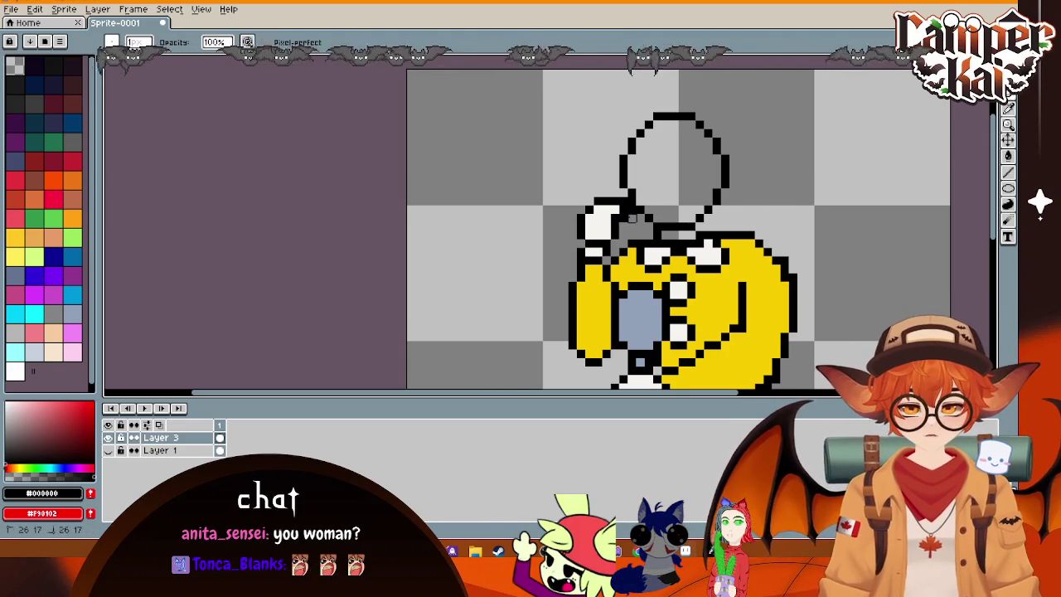
click(632, 217)
drag(630, 212, 624, 202)
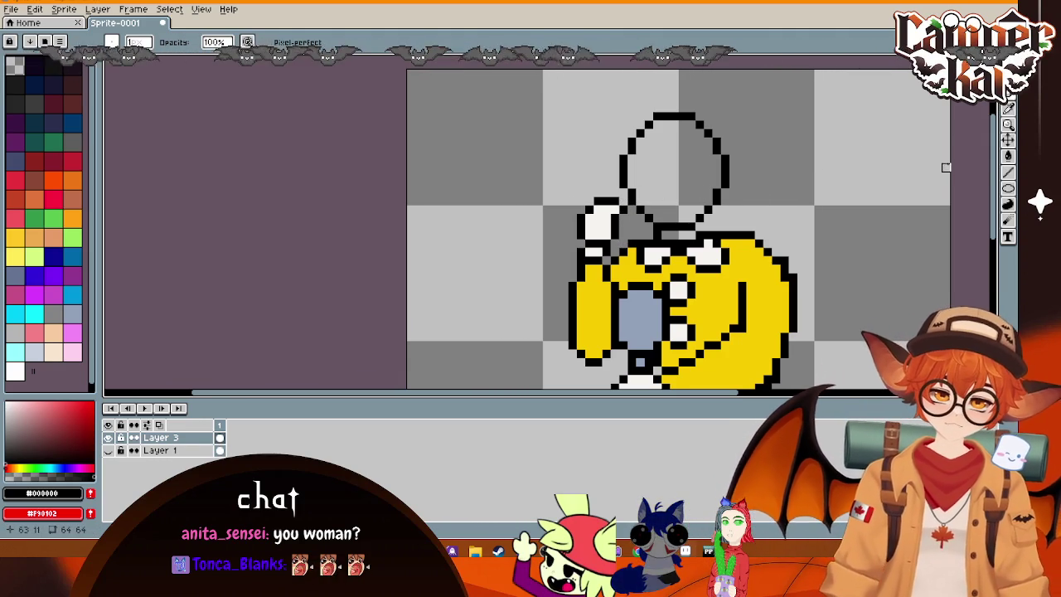
scroll(1001, 189, down, 1)
scroll(1000, 189, down, 5)
scroll(912, 189, up, 5)
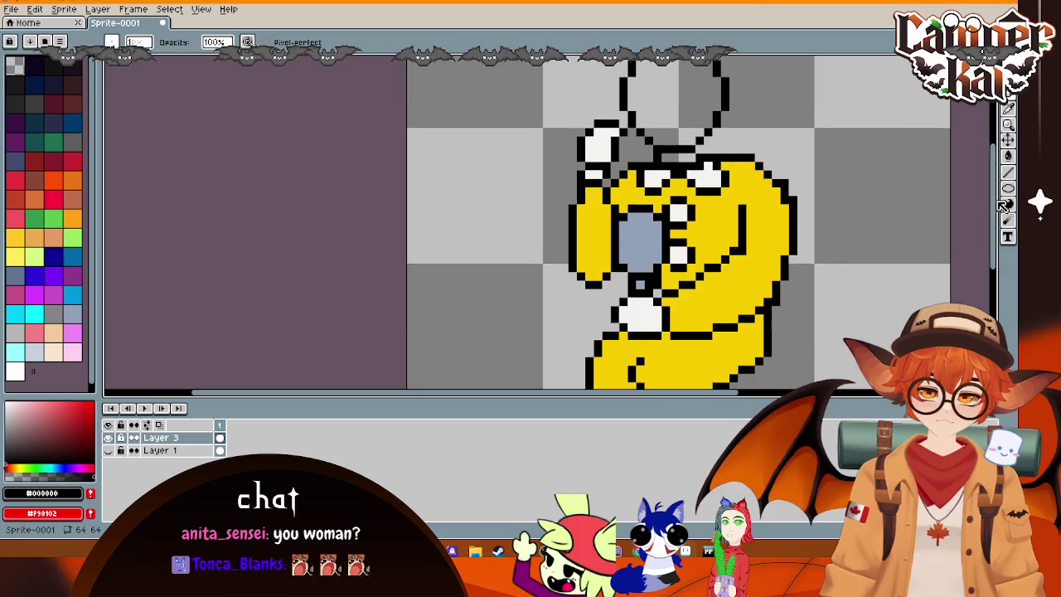
scroll(820, 188, up, 2)
click(1008, 108)
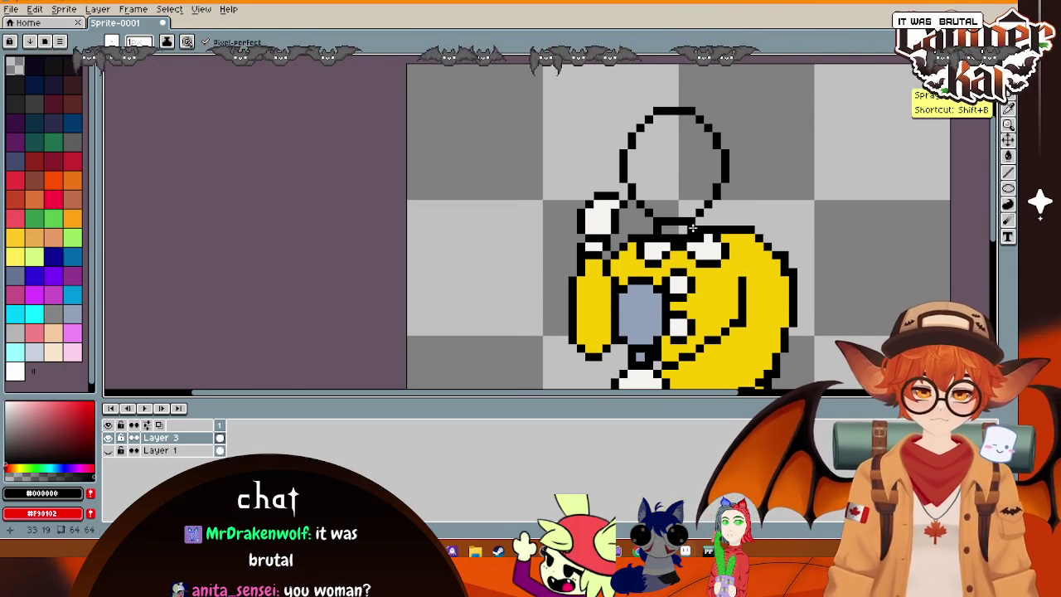
click(1008, 77)
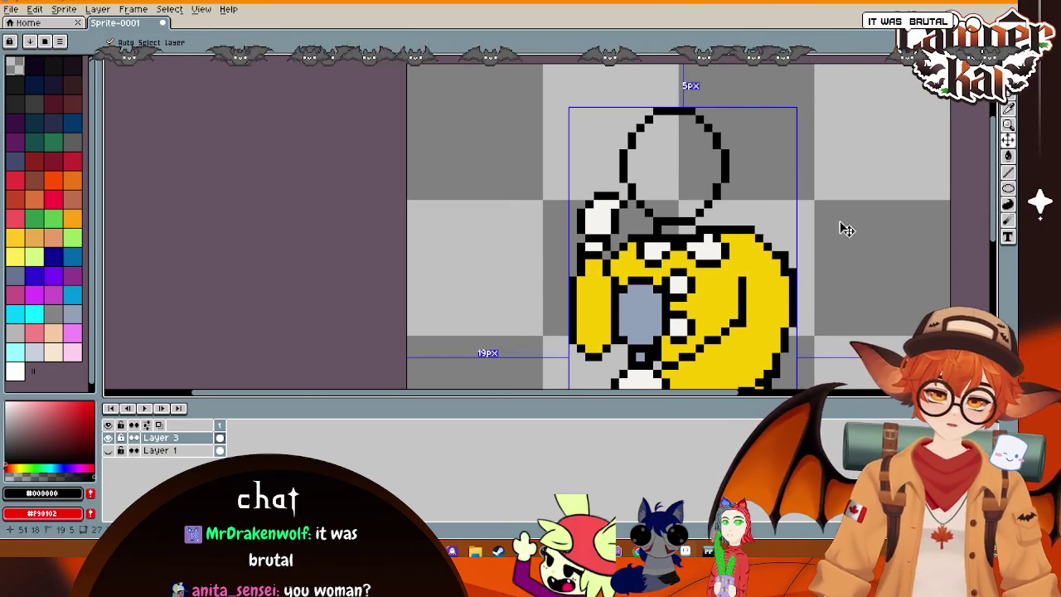
Select the right half of the head and shift it one pixel right to widen it.
key(m)
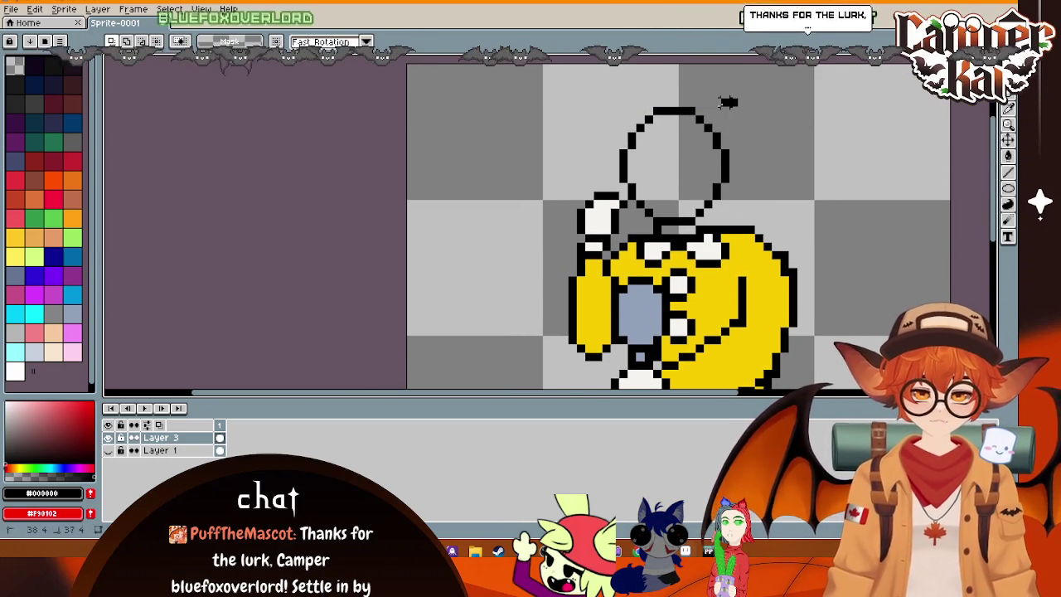
drag(740, 96, 659, 236)
key(Right)
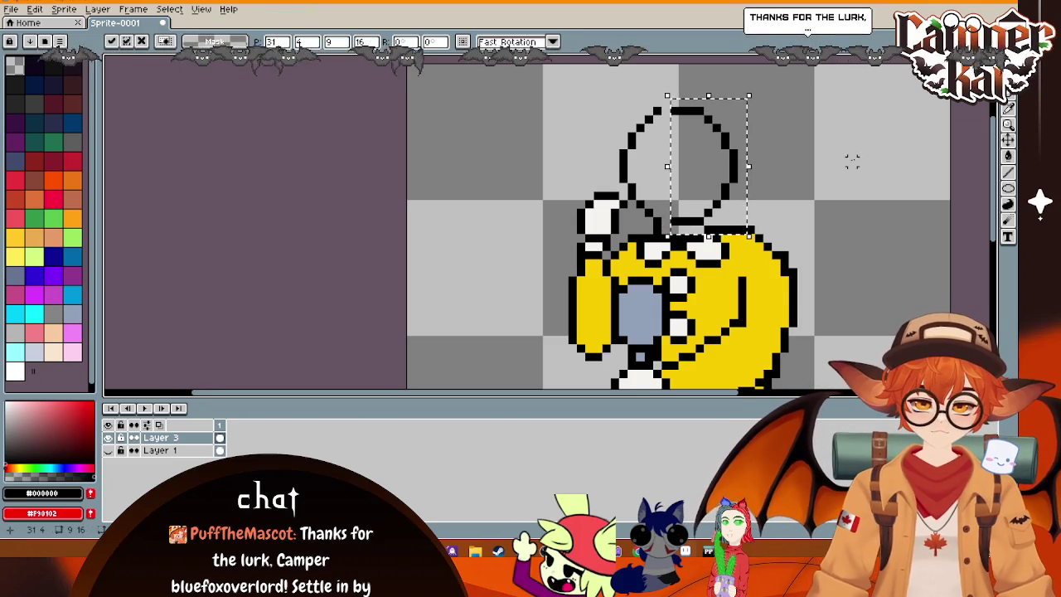
key(ctrl+z)
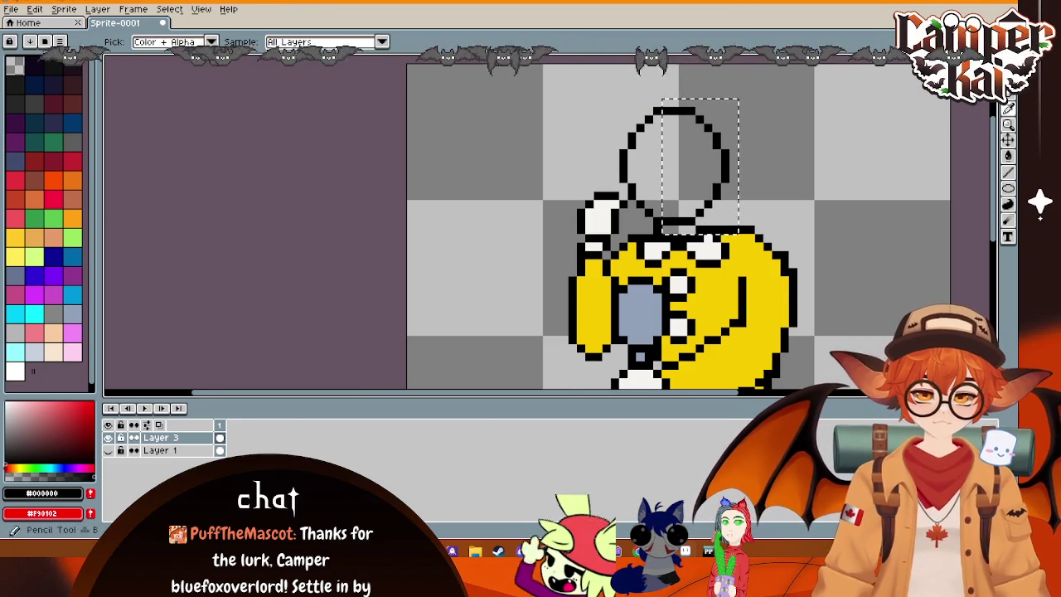
key(ctrl+d)
click(1008, 92)
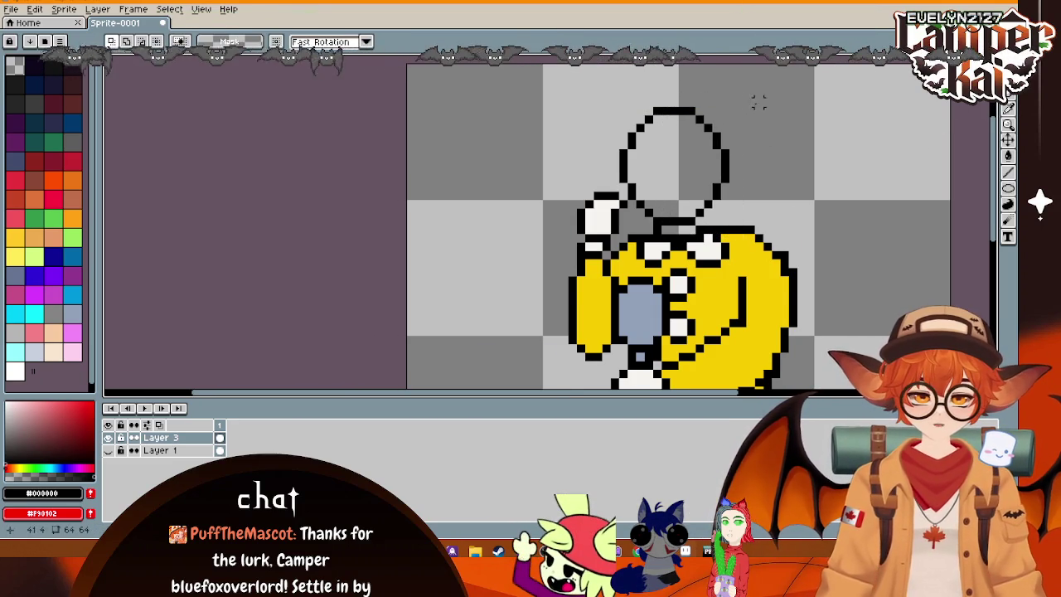
drag(757, 96, 667, 228)
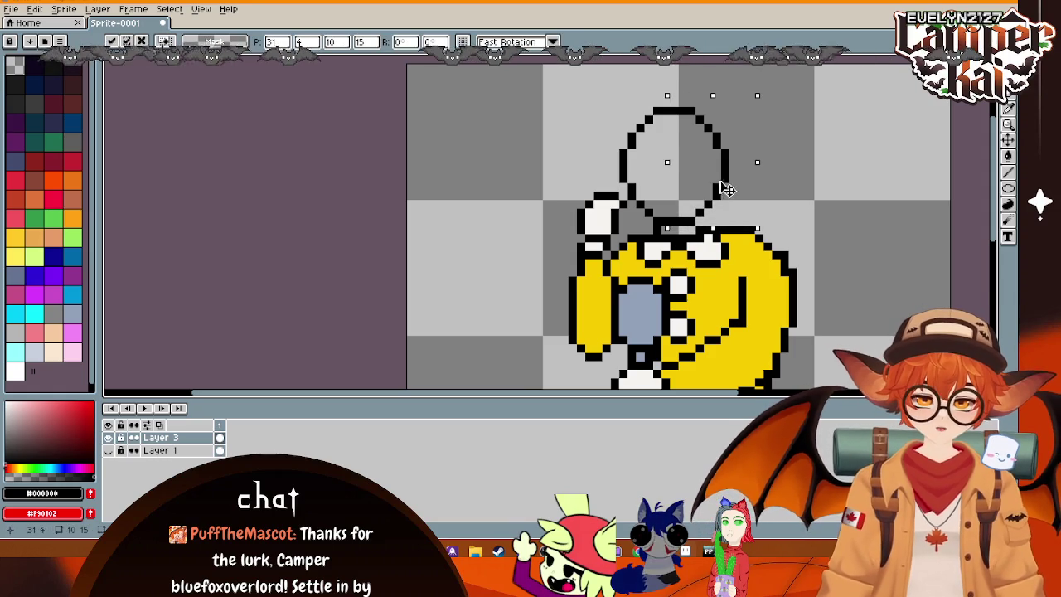
drag(726, 189, 750, 189)
Select the top of the head outline and raise it one pixel.
click(1008, 109)
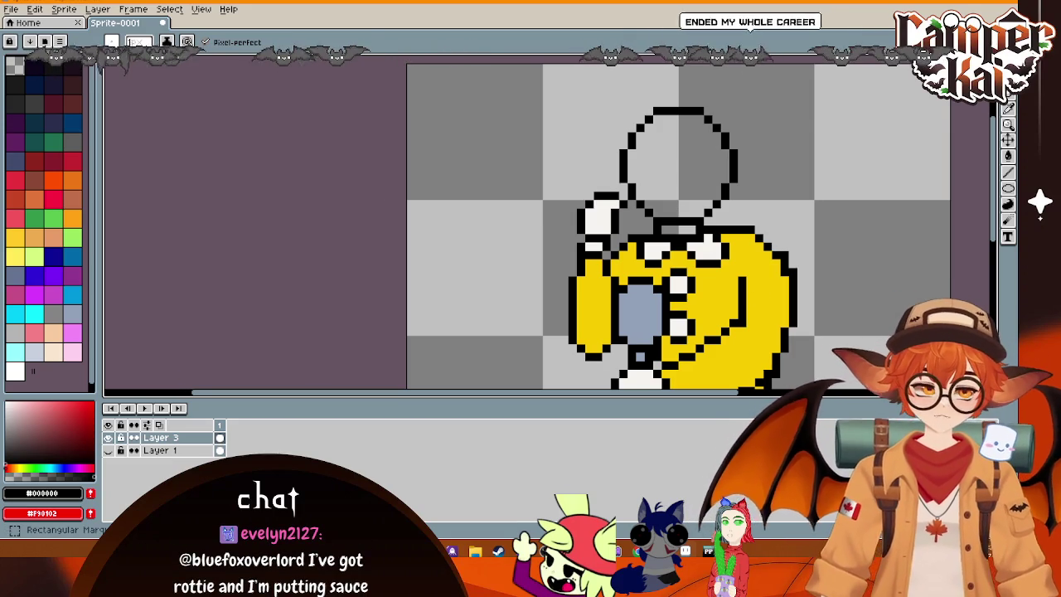
click(1008, 61)
drag(765, 80, 608, 176)
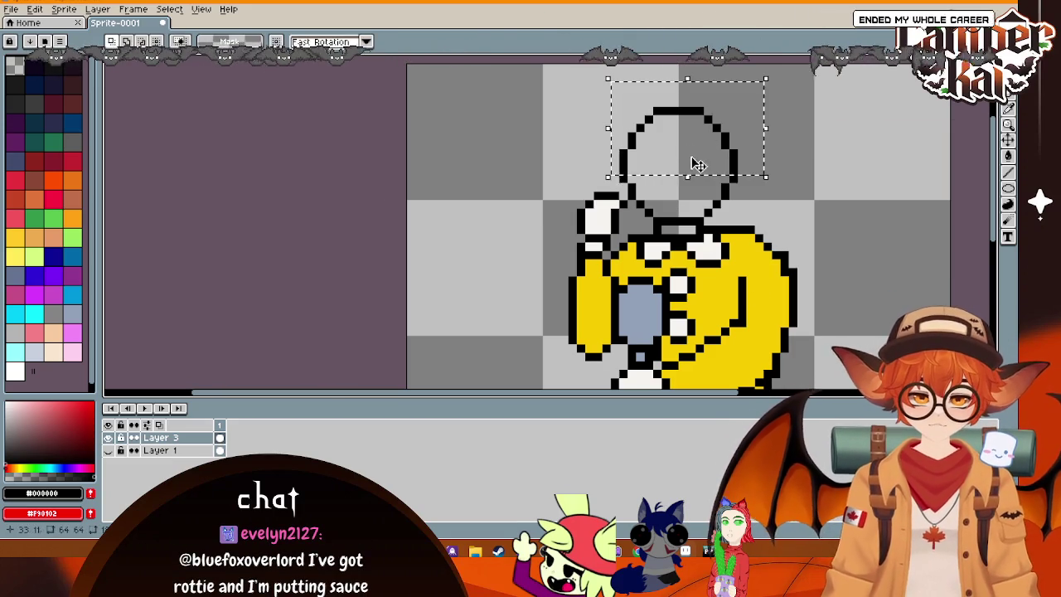
drag(698, 164, 696, 146)
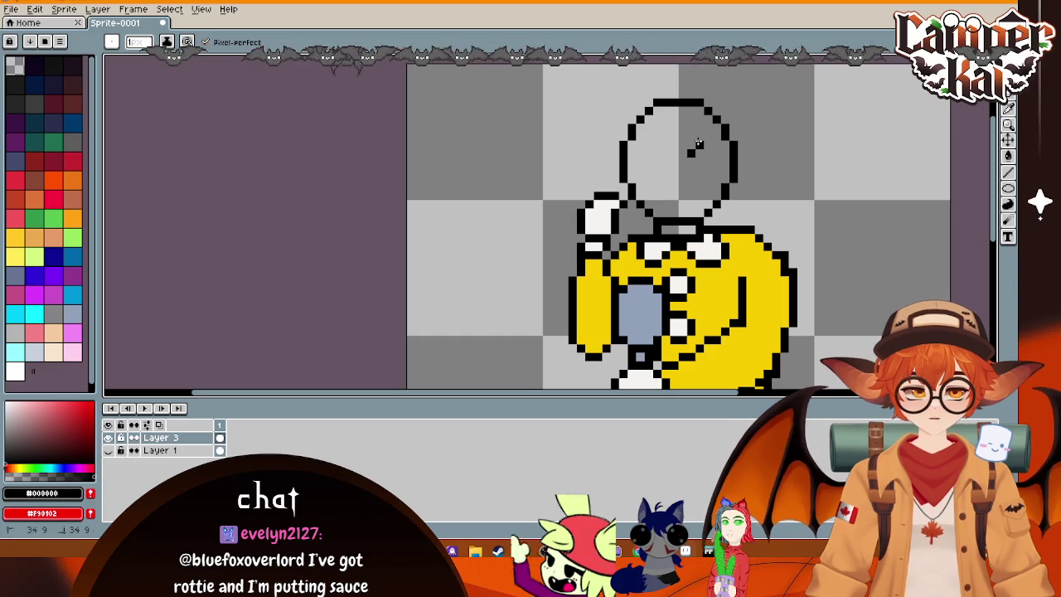
Draw a black eyebrow line across the head and a black pixel for the left eye.
mouse_move(714, 143)
mouse_down()
mouse_move(723, 154)
mouse_move(628, 151)
mouse_up()
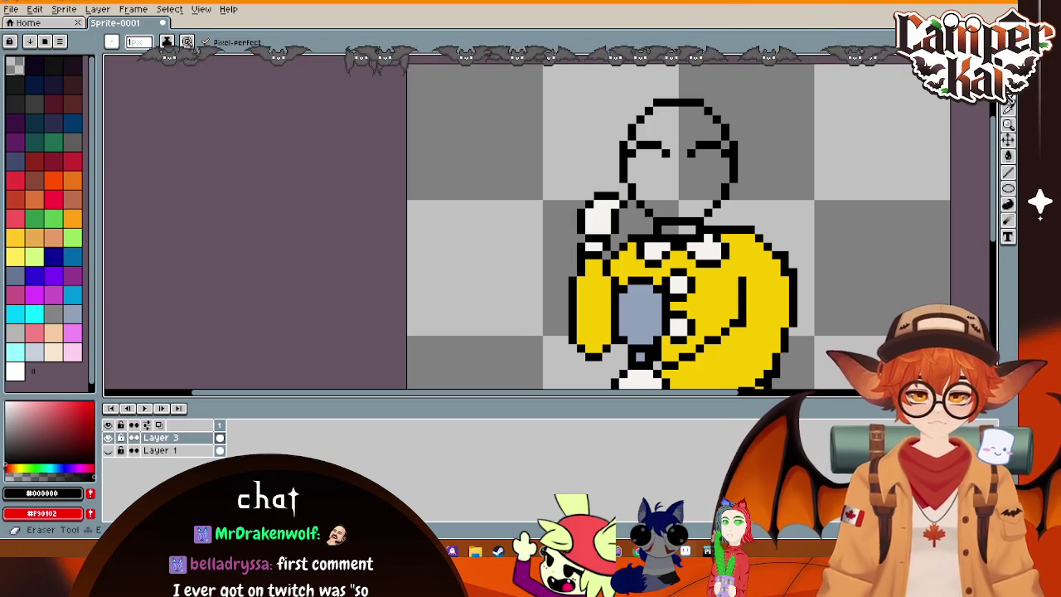
click(1008, 104)
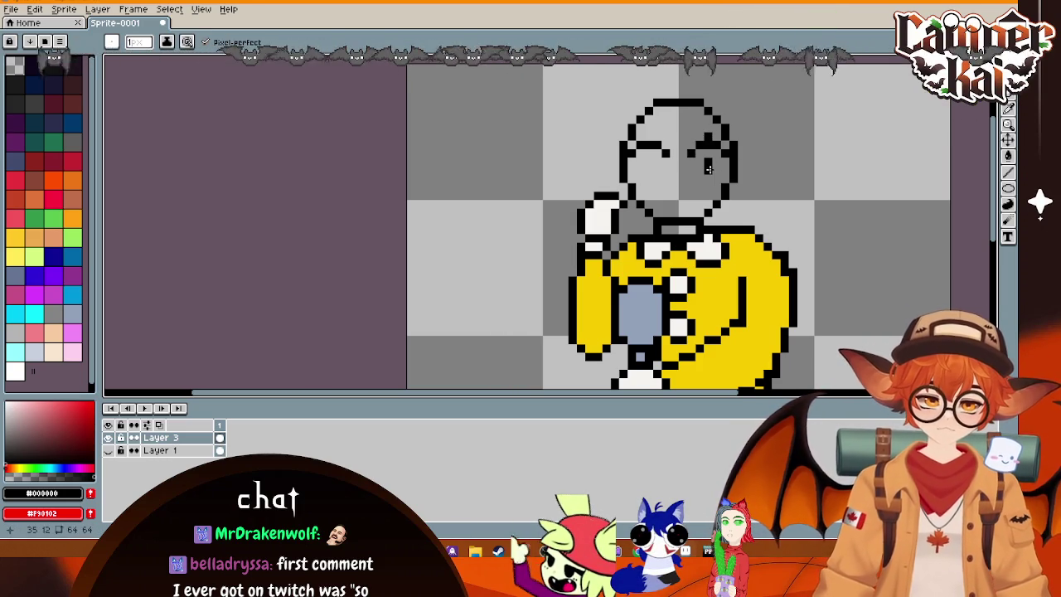
click(649, 170)
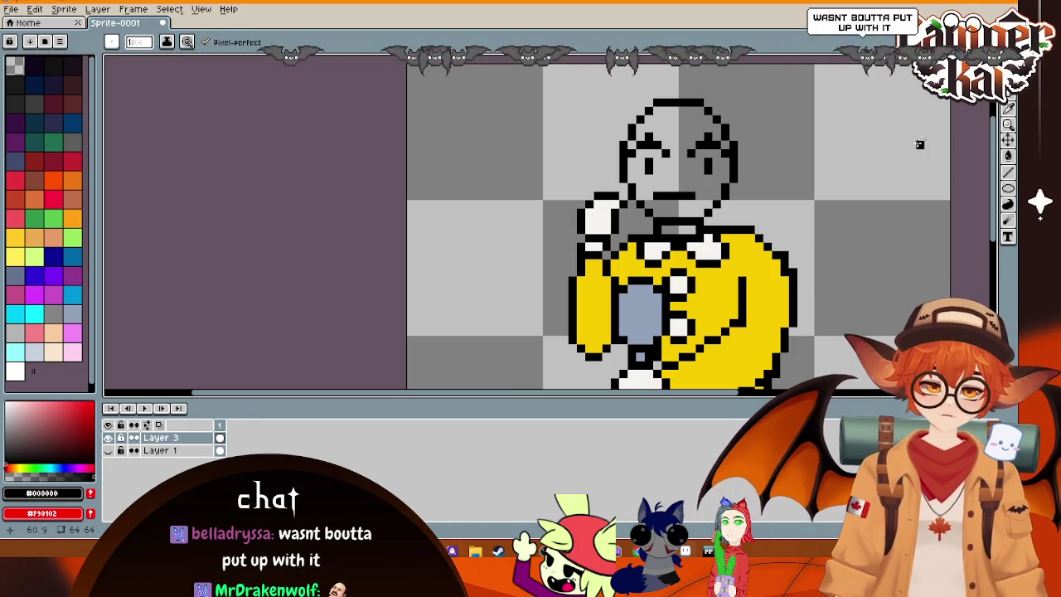
key(e)
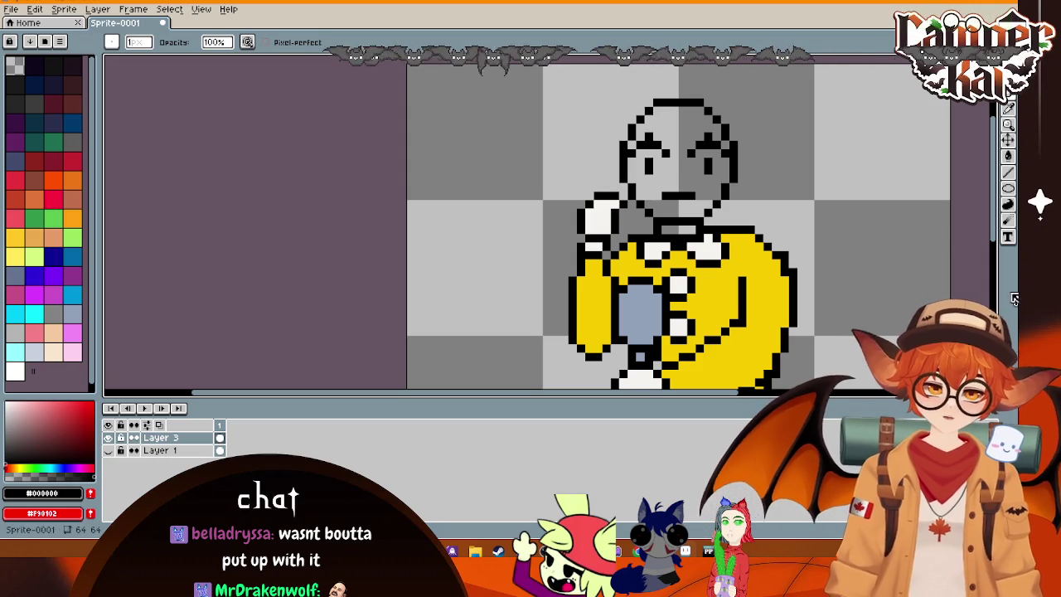
Pick red and paint a square clown nose in the middle of the face.
click(1010, 112)
scroll(860, 202, down, 1)
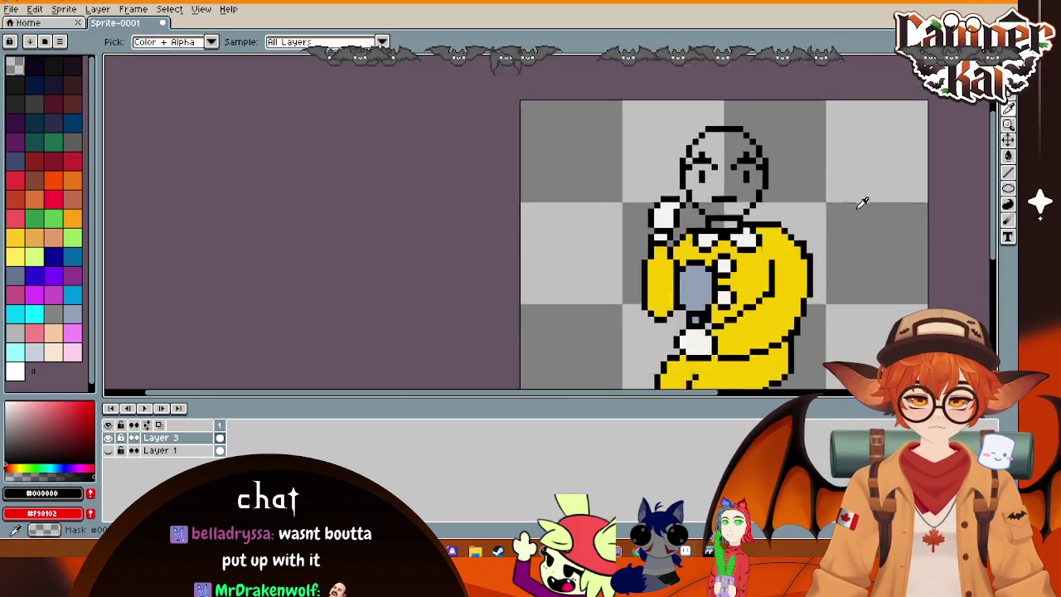
scroll(798, 367, down, 2)
click(794, 369)
scroll(830, 179, up, 5)
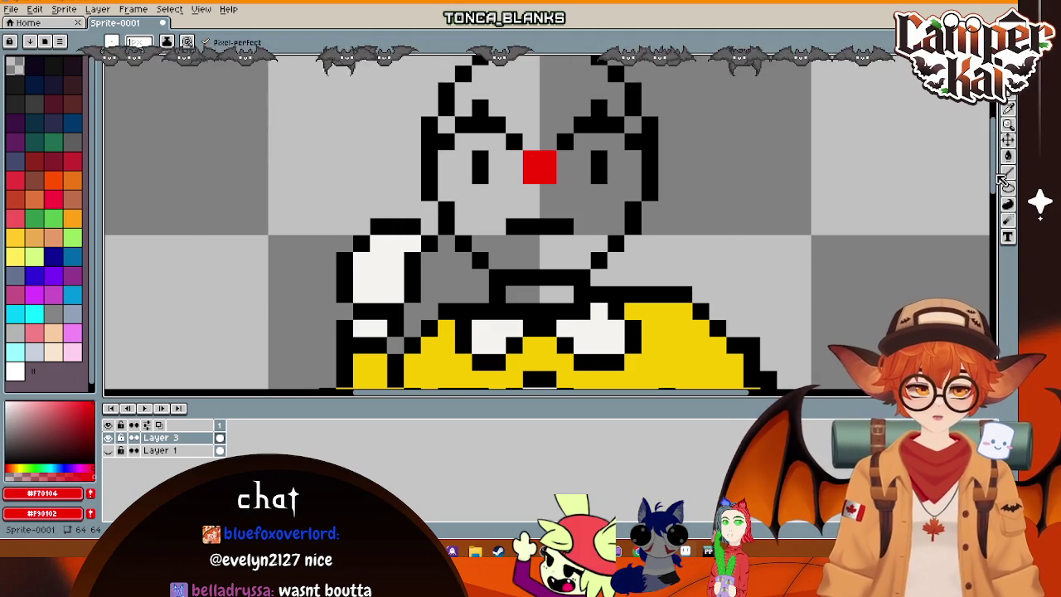
drag(993, 189, 1005, 168)
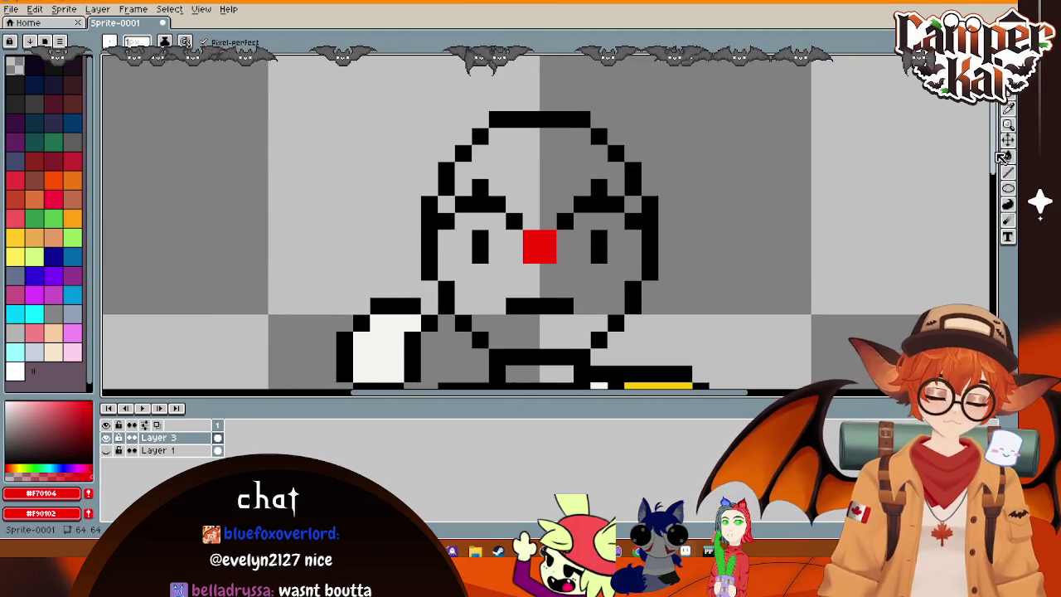
Select the mouth and repaint its top row in black sampled from the mouth.
click(1008, 62)
mouse_move(595, 254)
mouse_down()
mouse_move(503, 275)
mouse_move(537, 260)
mouse_up()
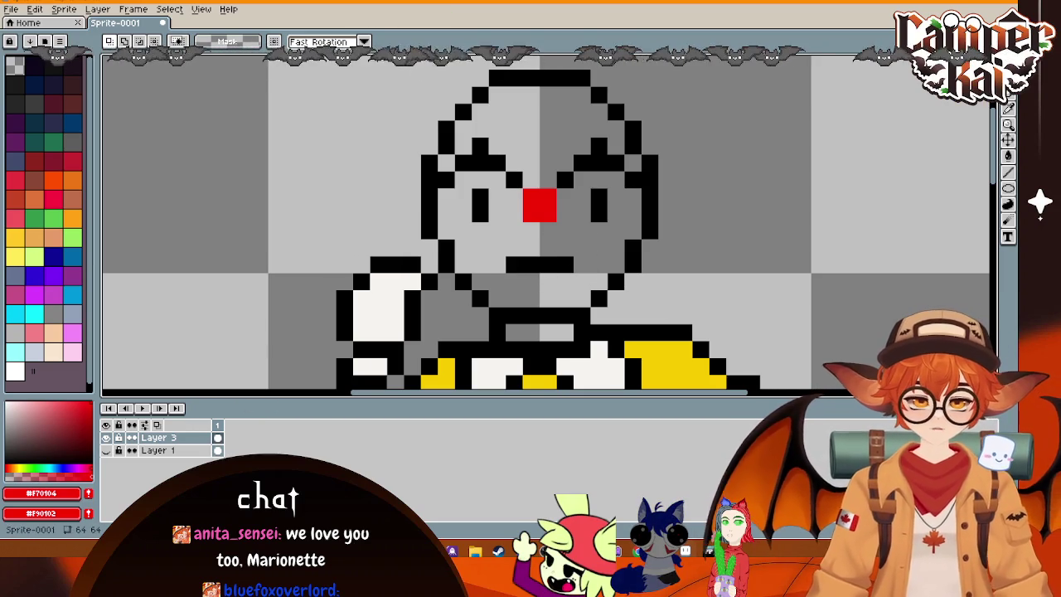
click(1009, 114)
click(553, 262)
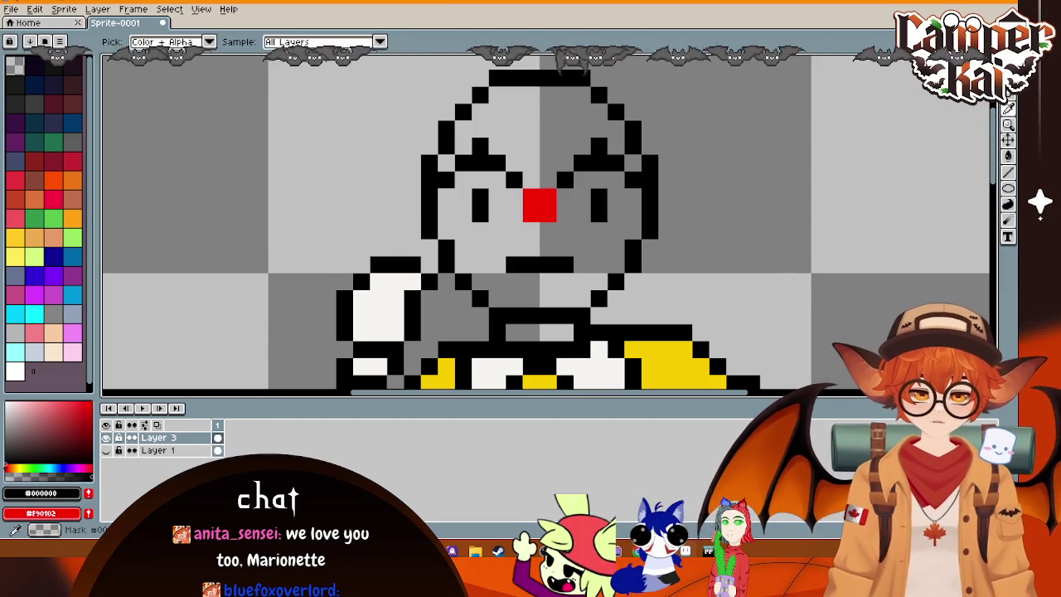
drag(522, 247, 567, 249)
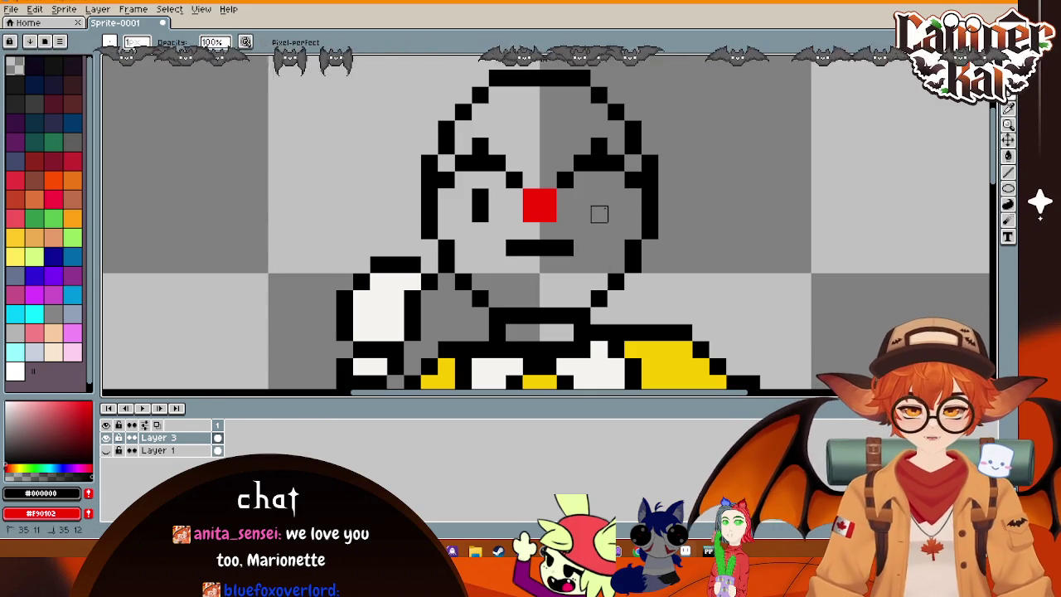
Reduce the clown's eyes to single black dots beside the red nose.
drag(480, 182, 480, 214)
key(b)
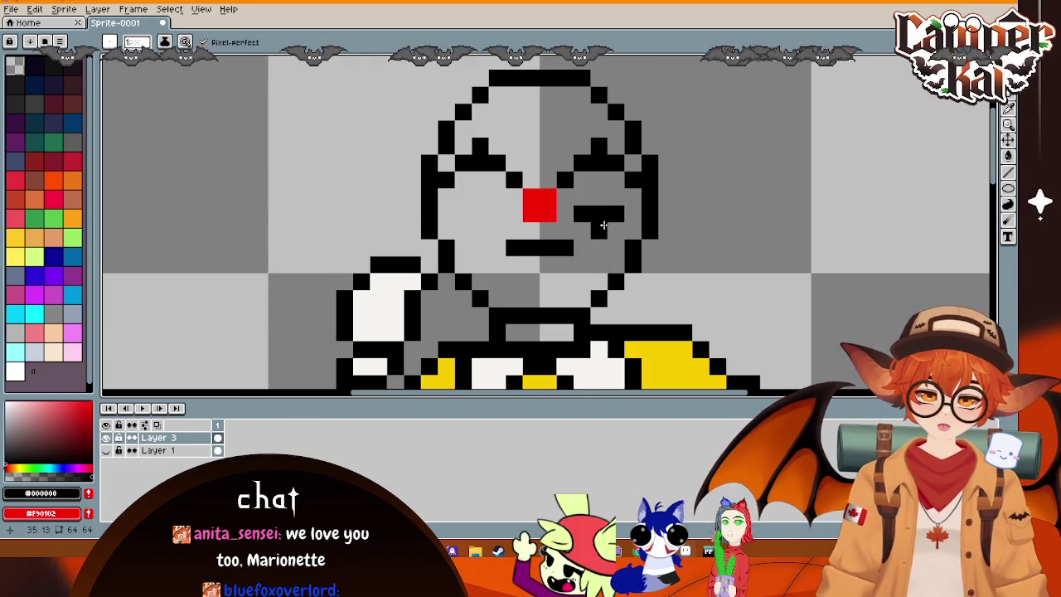
drag(484, 215, 498, 214)
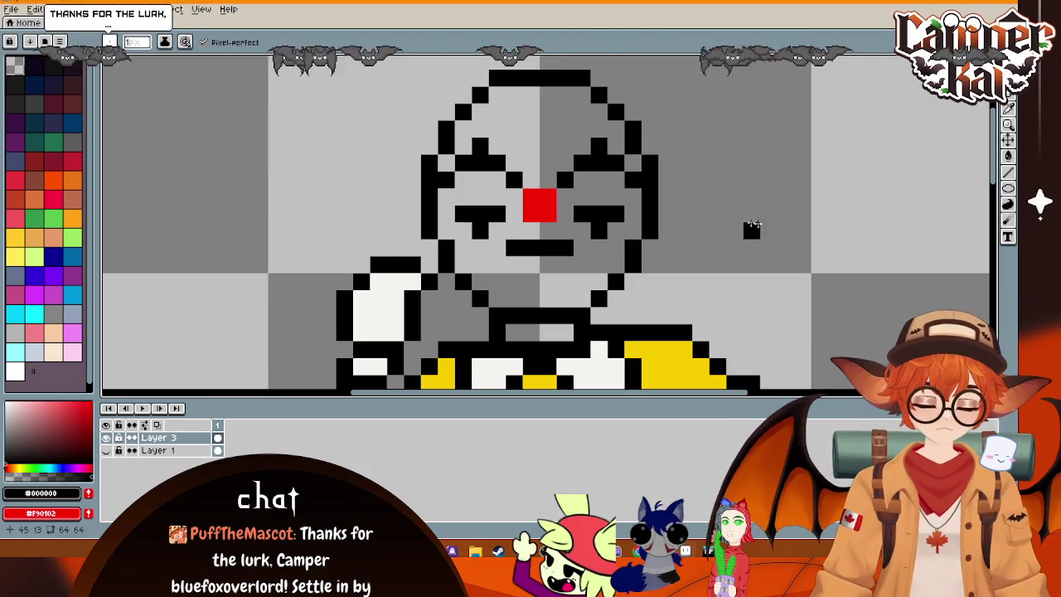
click(597, 199)
click(480, 199)
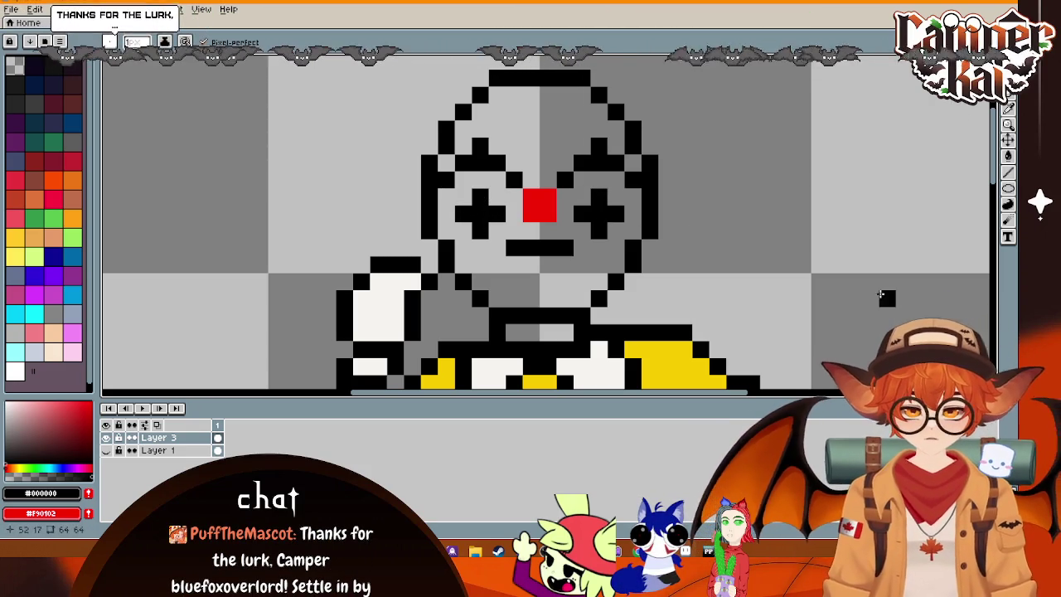
key(ctrl+z)
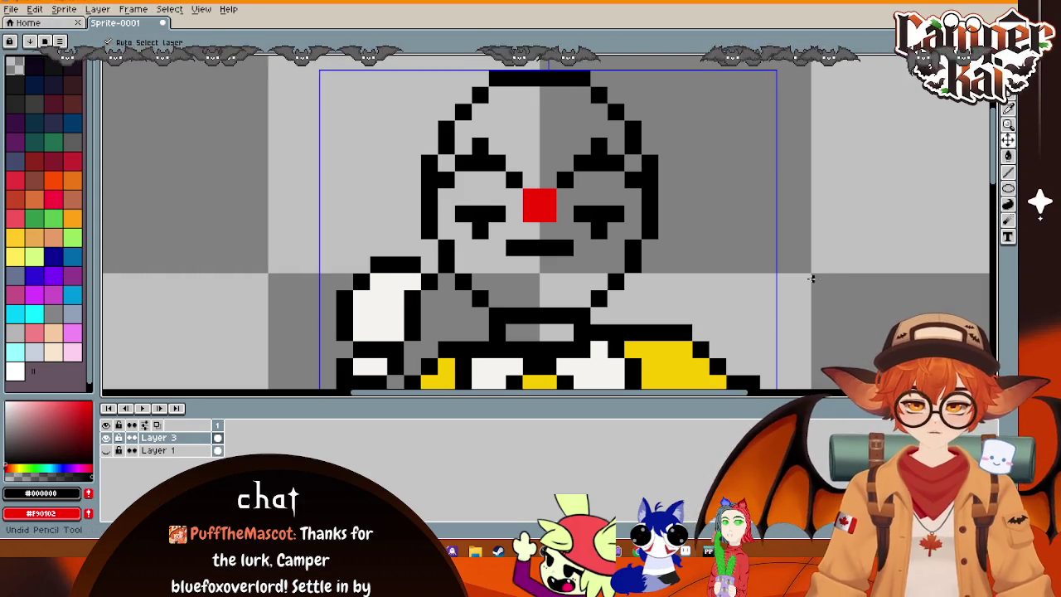
key(ctrl)
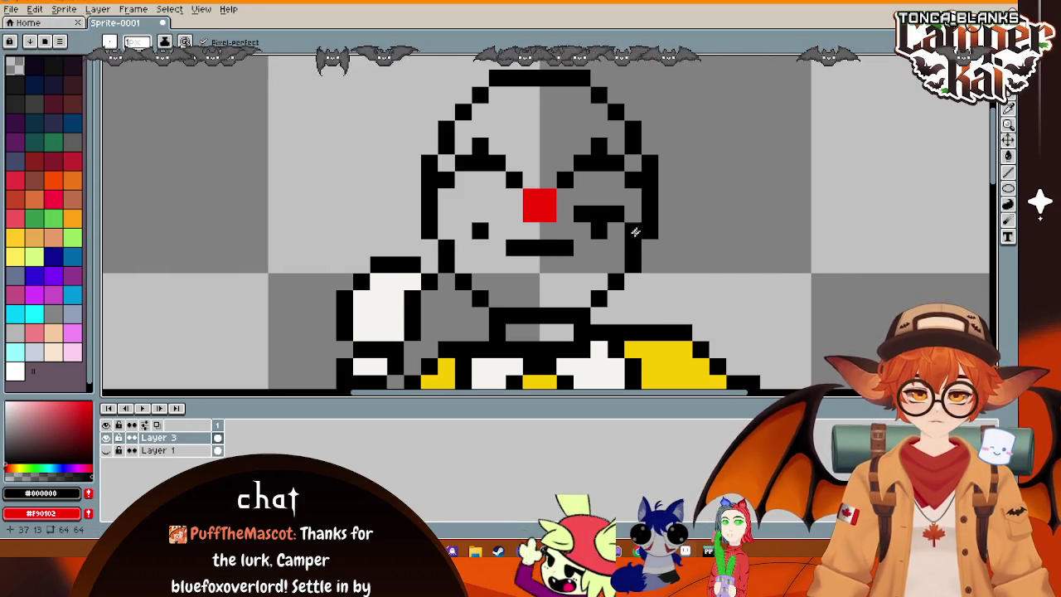
drag(479, 230, 500, 215)
key(ctrl+z)
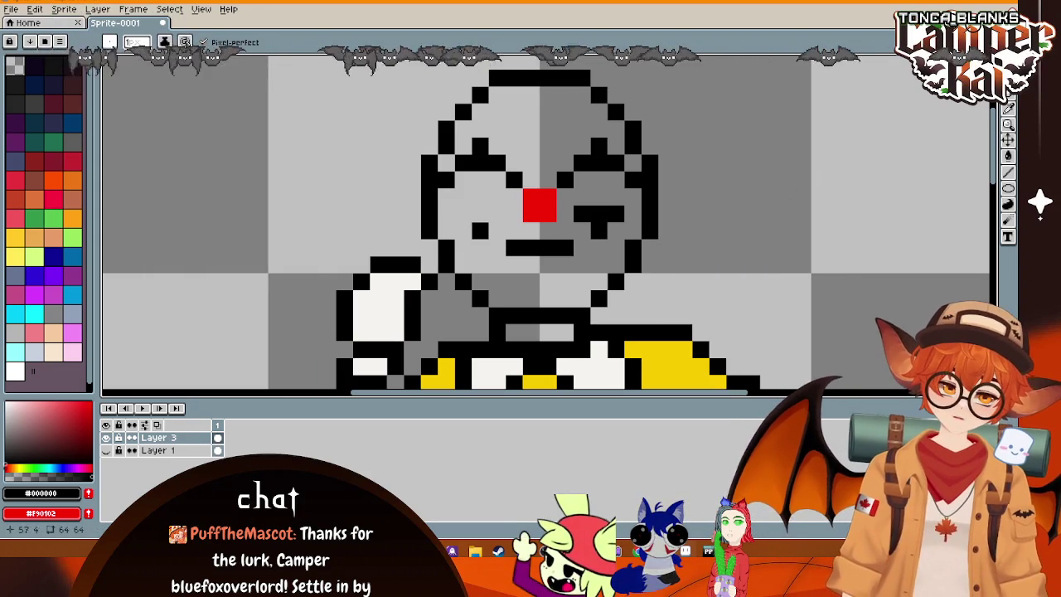
key(ctrl+z)
key(ctrl+z)
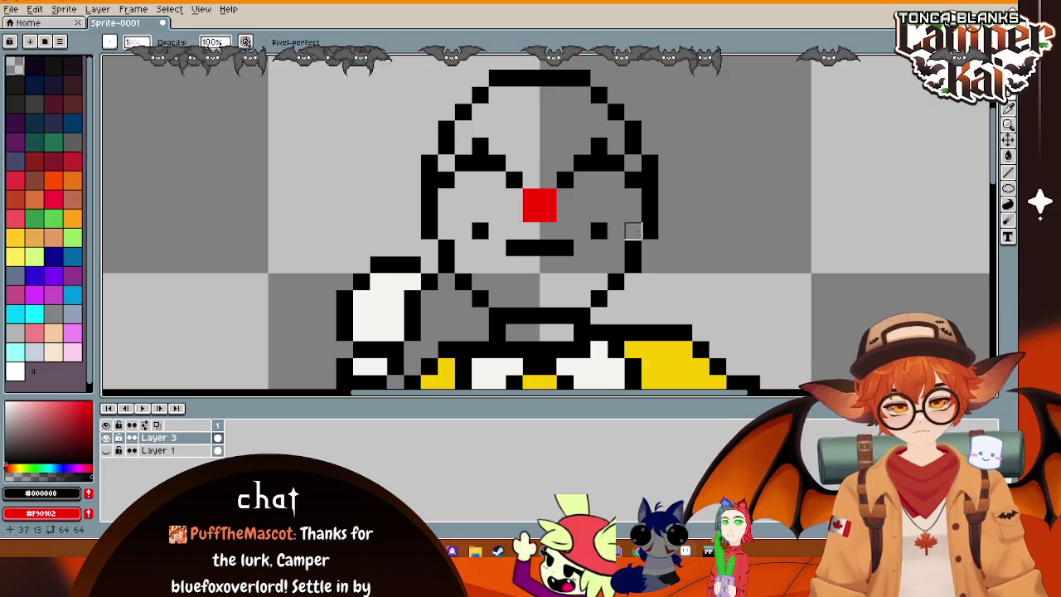
Eyedrop white from the drawing and bucket-fill the forehead and lower face white.
click(1008, 109)
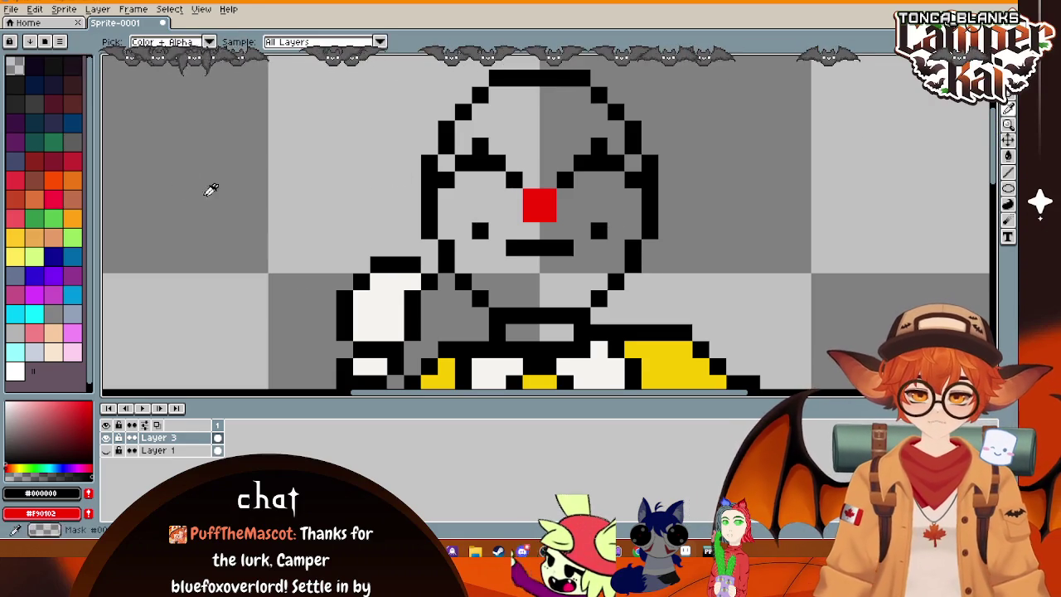
click(398, 286)
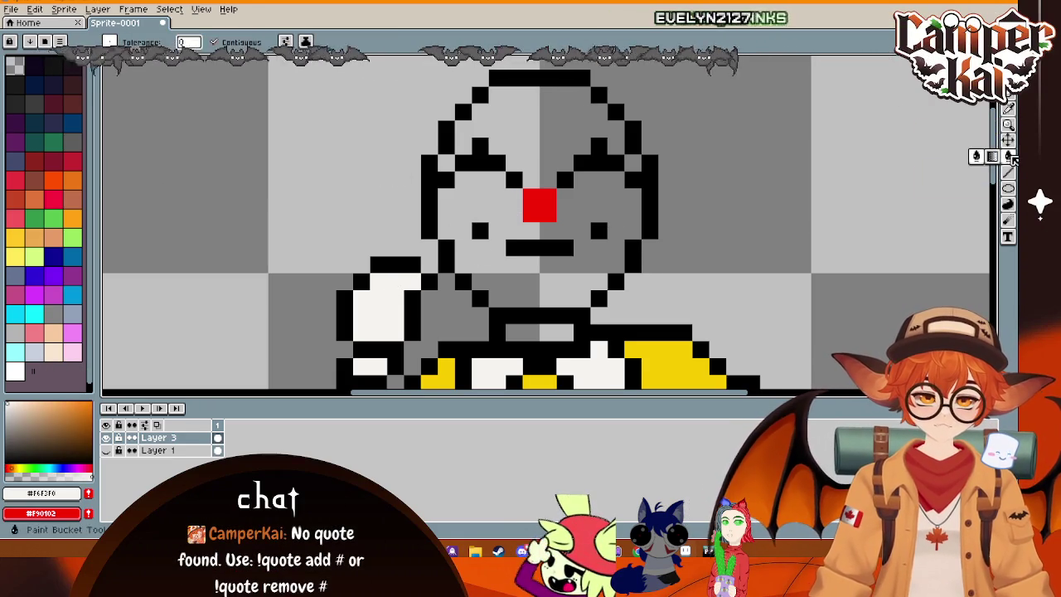
click(1008, 203)
click(549, 109)
click(569, 276)
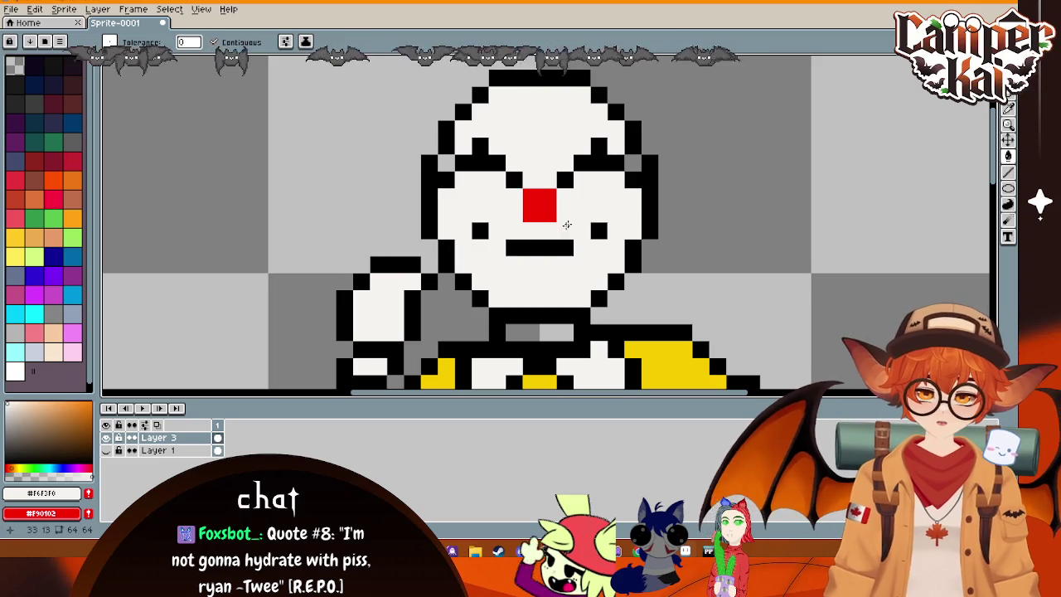
click(1008, 109)
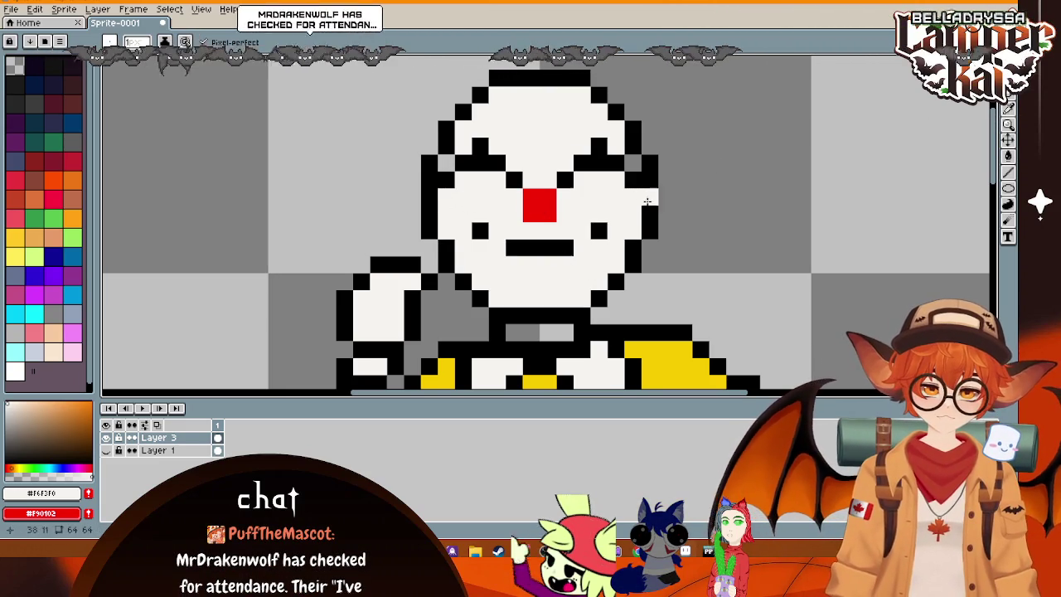
key(b)
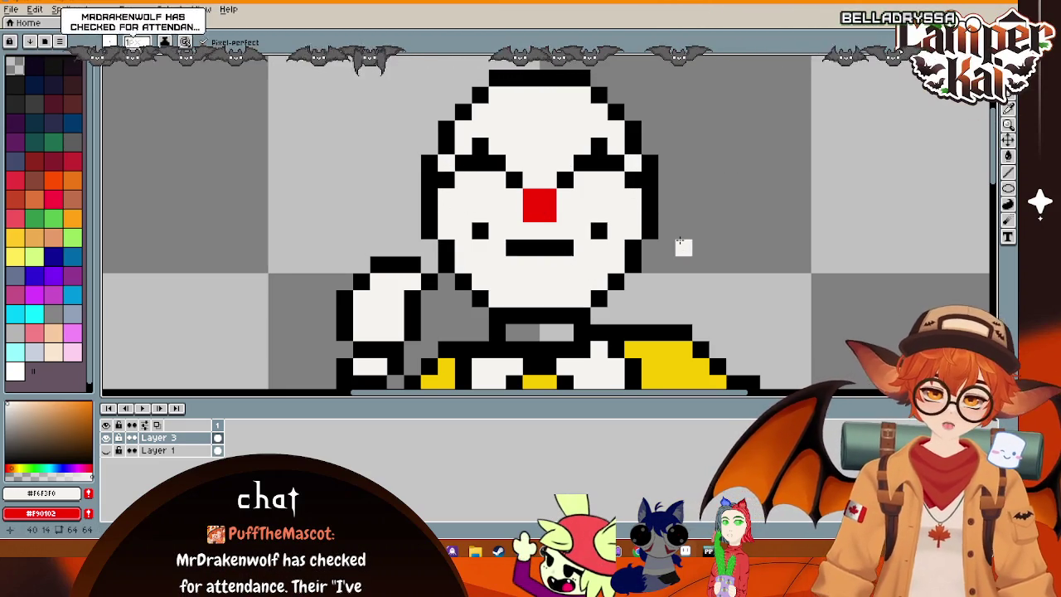
click(668, 213)
key(ctrl+z)
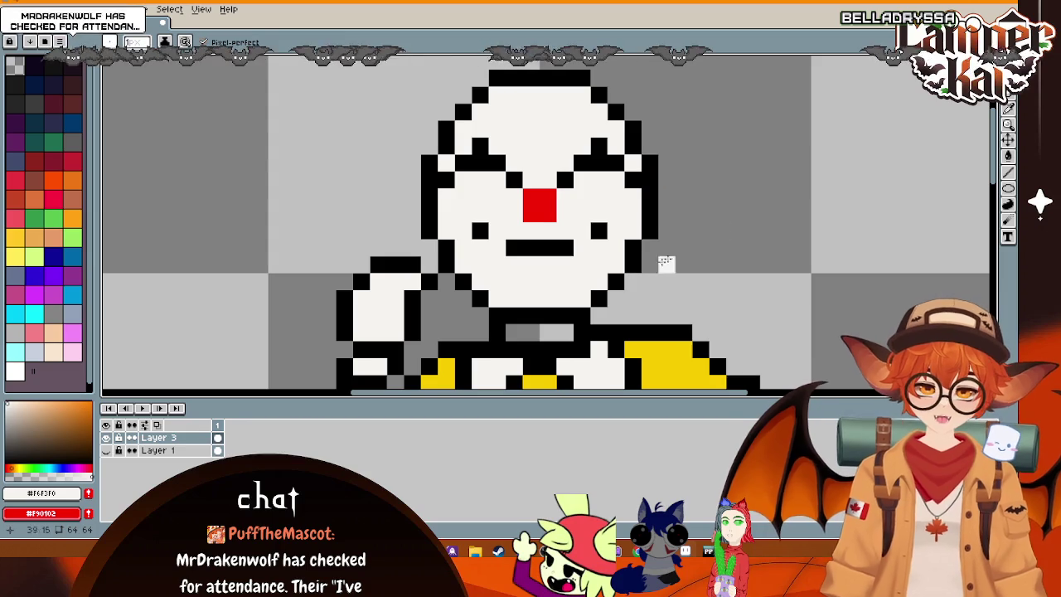
scroll(974, 124, down, 2)
scroll(974, 125, down, 3)
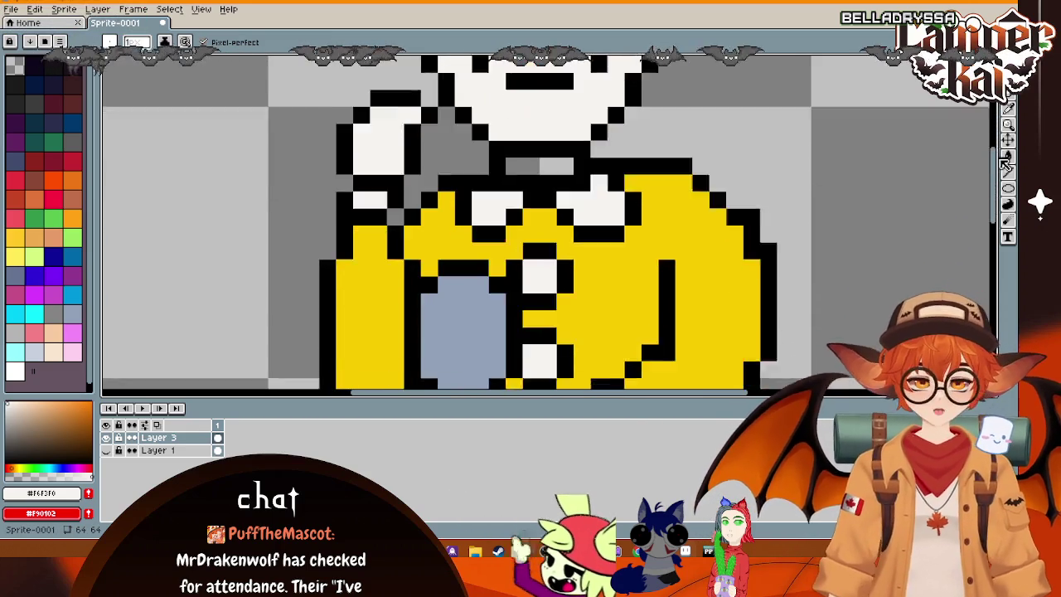
scroll(974, 124, down, 3)
scroll(984, 176, up, 5)
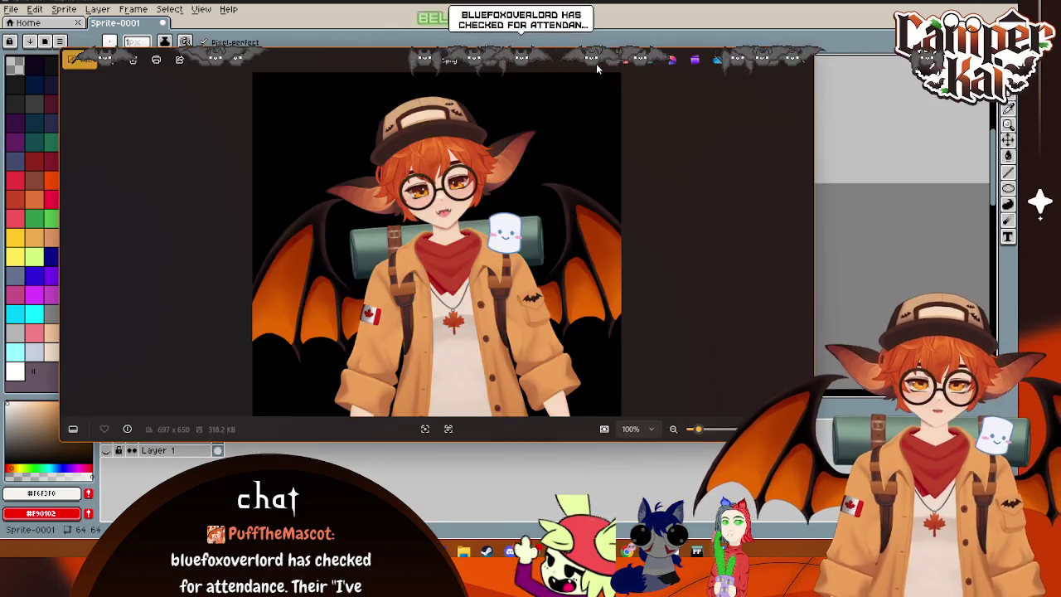
Move the reference picture aside and paint the chin strip peach f7d7be.
drag(597, 69, 1060, 69)
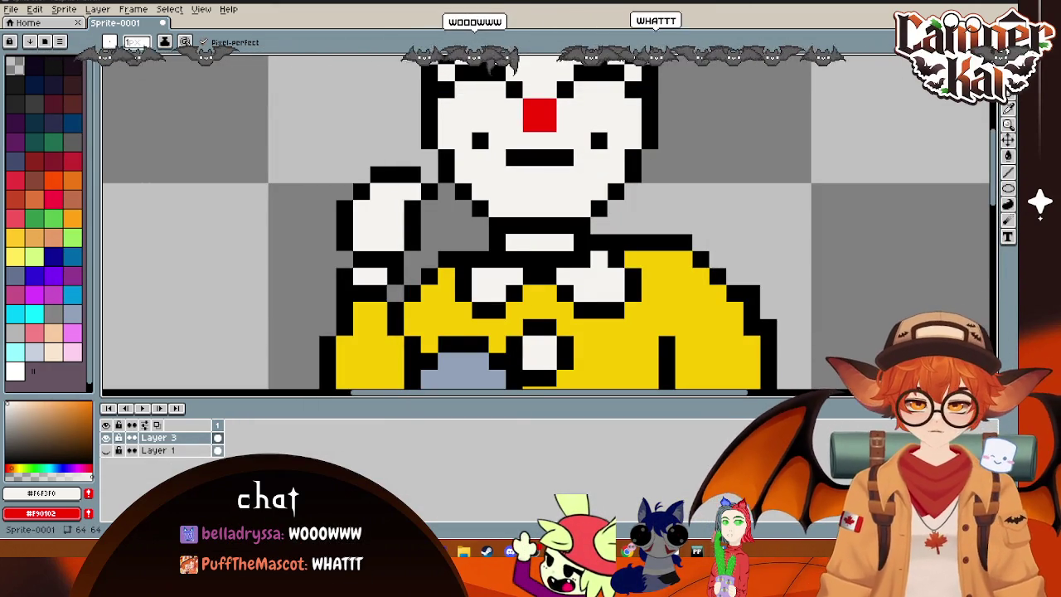
click(42, 493)
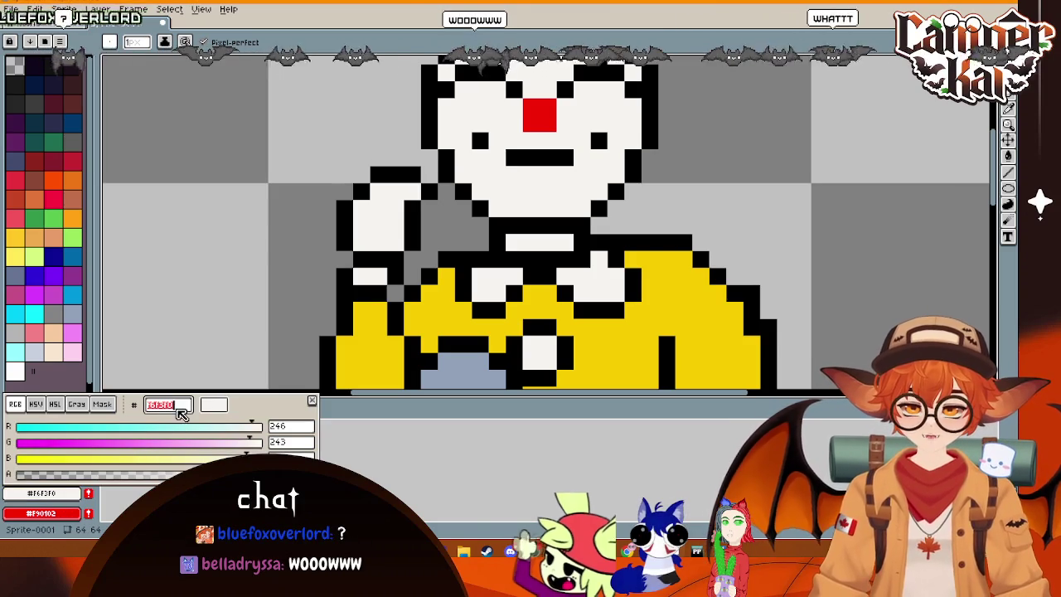
text(f7d7be)
key(Return)
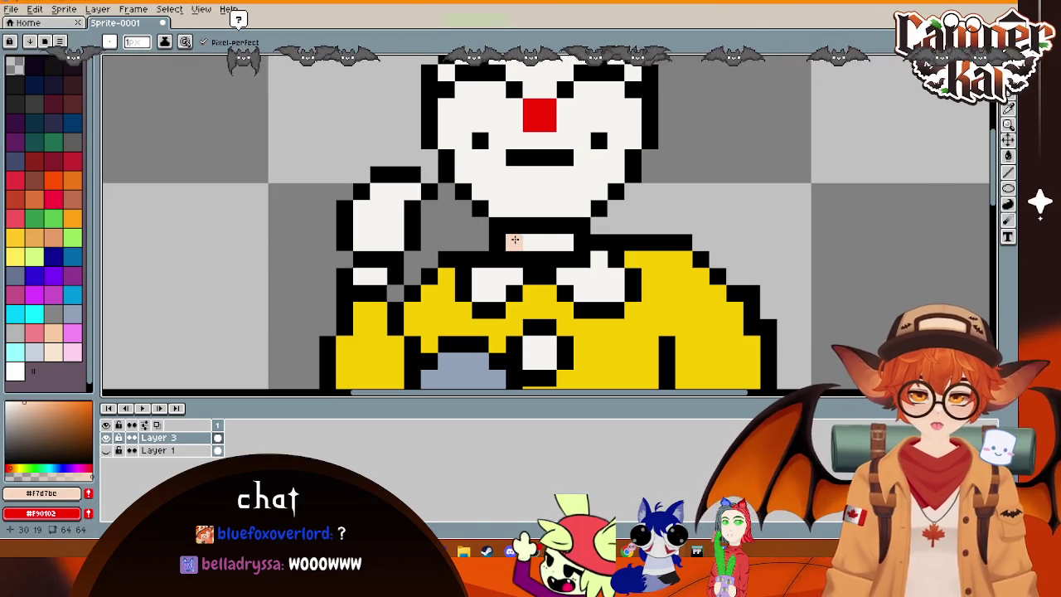
drag(512, 241, 562, 239)
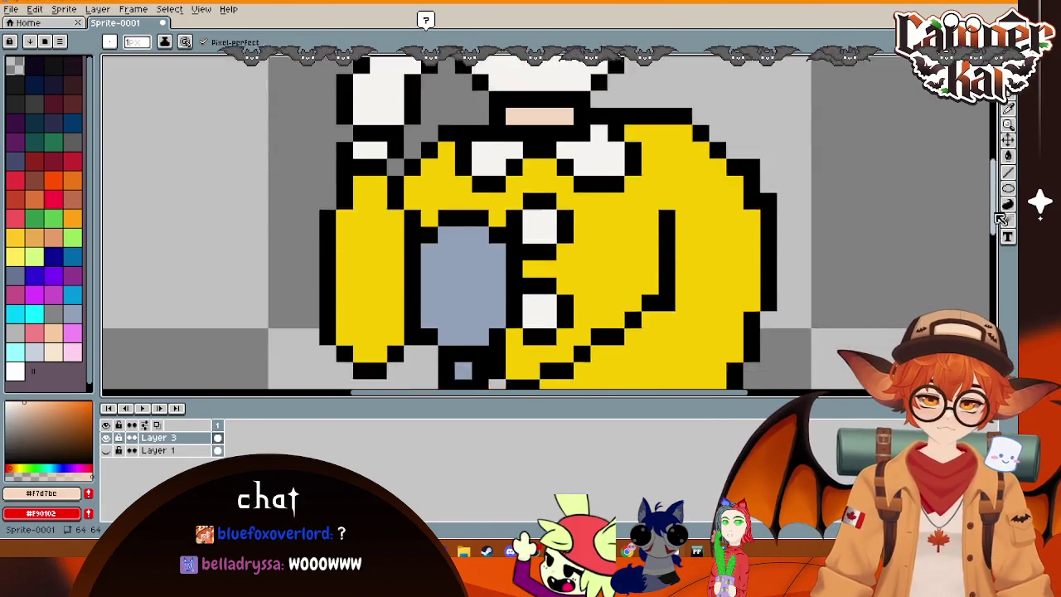
drag(993, 186, 1007, 169)
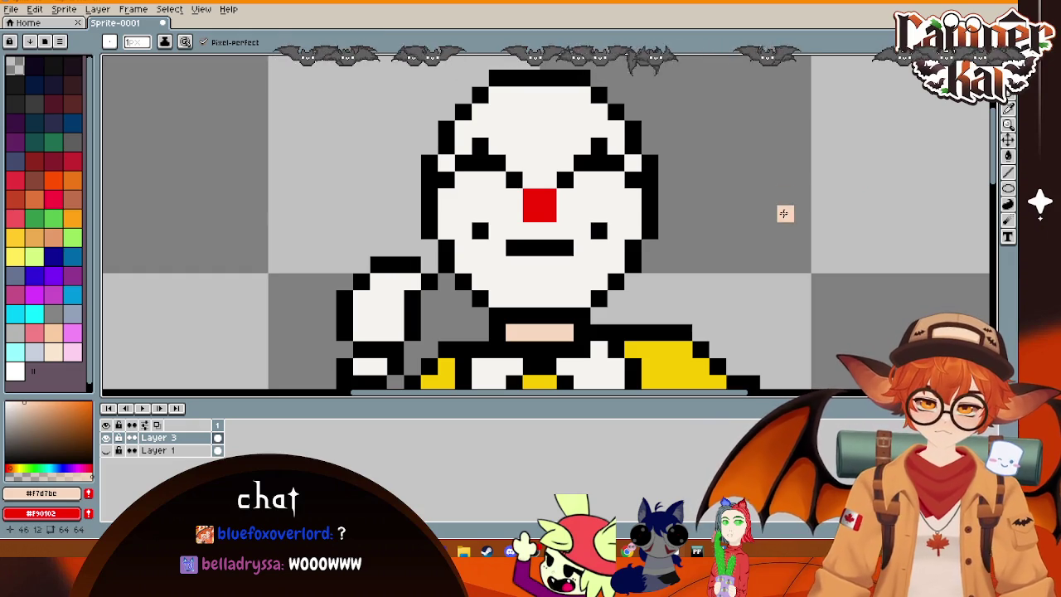
drag(993, 178, 994, 154)
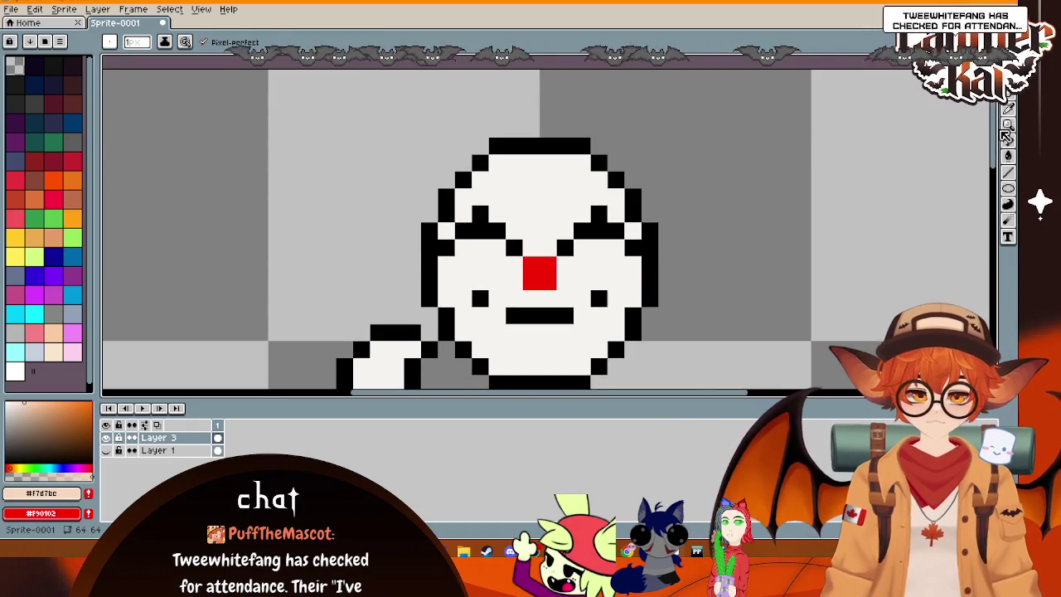
Enter hex 0f7d7b, then correct the foreground colour to dark brown 37221e.
click(1006, 137)
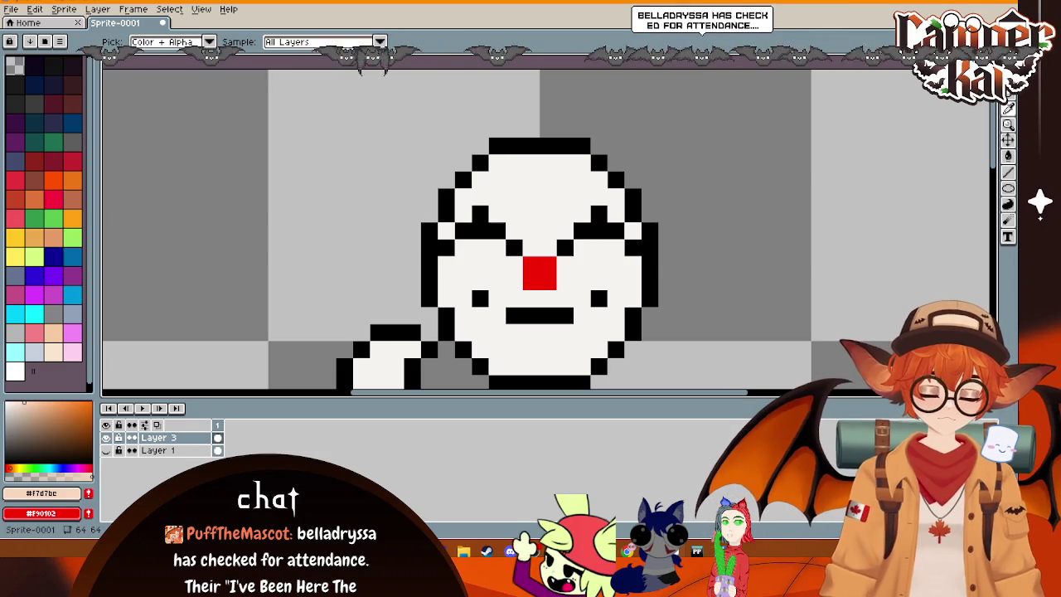
click(42, 493)
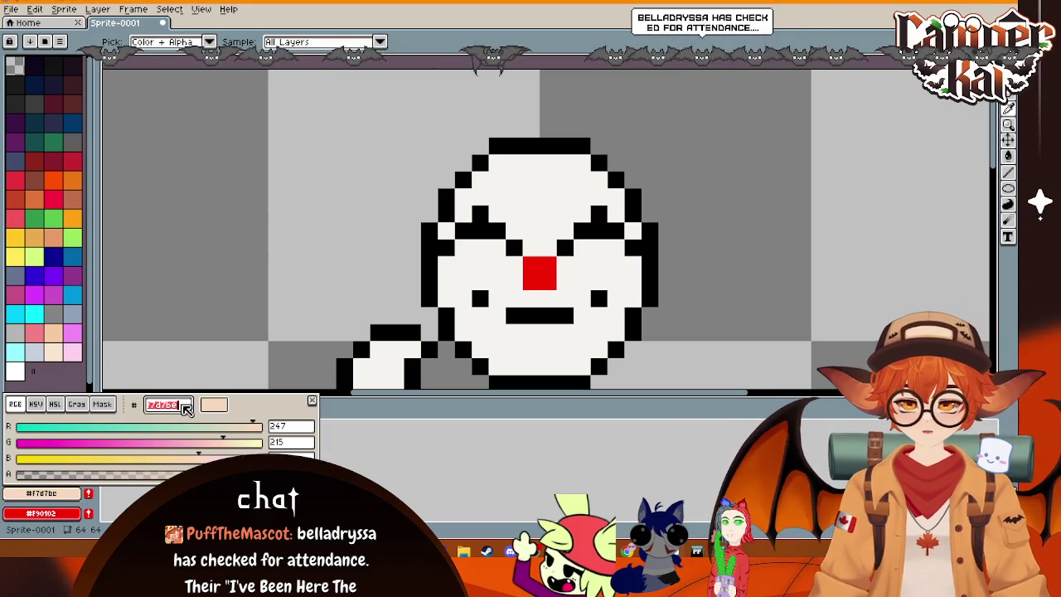
text(0f7d7b)
key(Return)
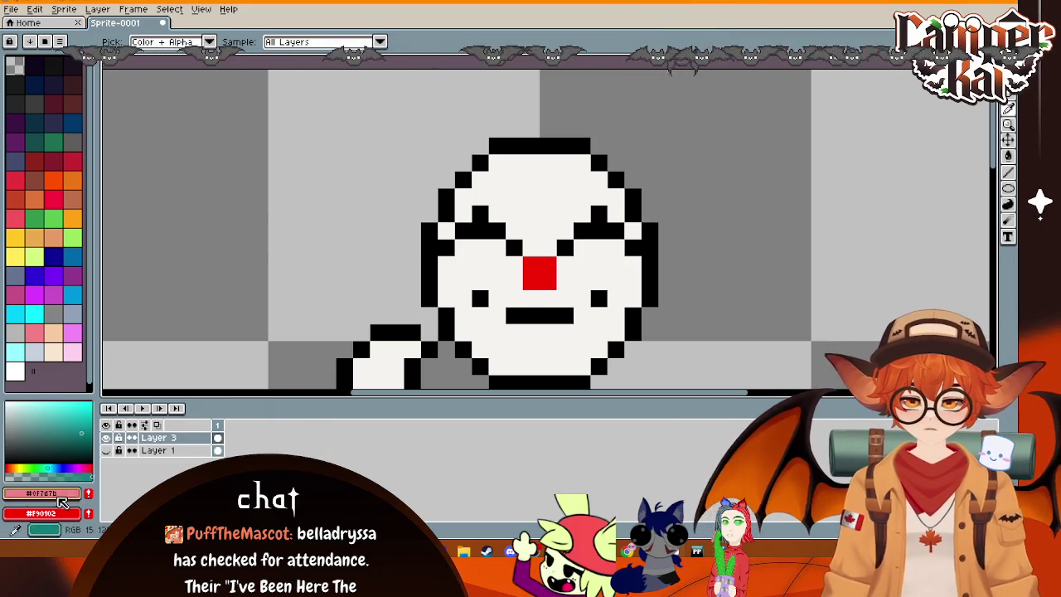
click(60, 495)
text(37221e)
key(Return)
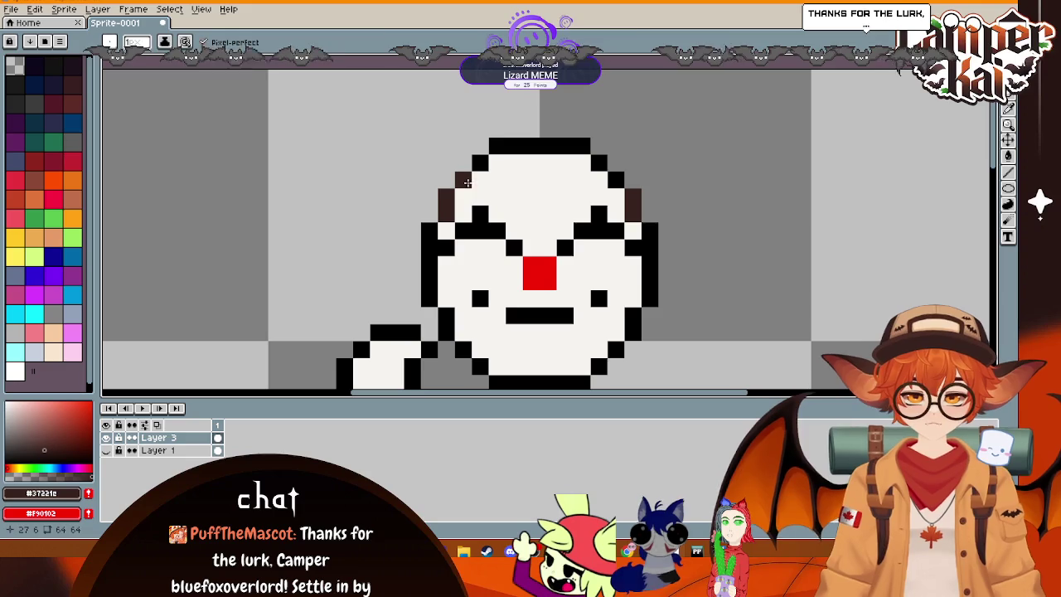
Paint dark-brown bars above the head, erasing the excess band and stray pixels.
drag(456, 179, 621, 179)
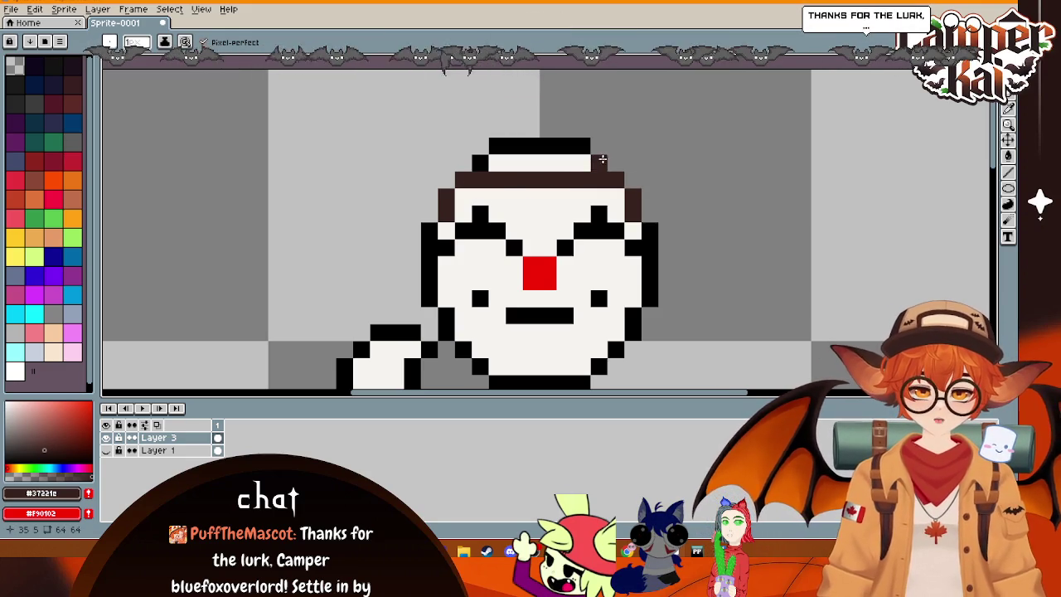
drag(458, 162, 605, 162)
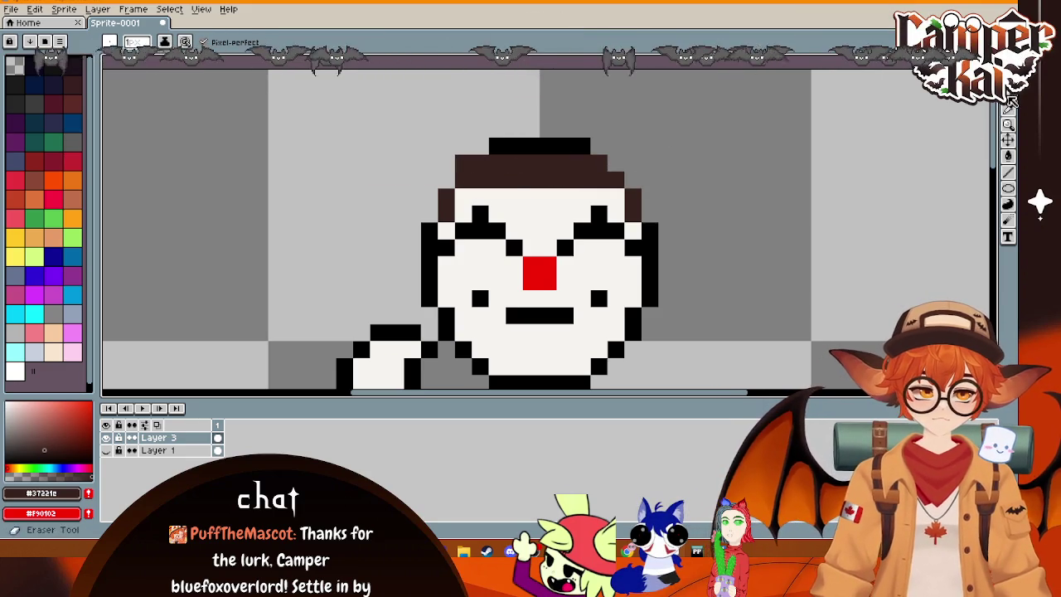
drag(498, 146, 581, 144)
drag(456, 162, 627, 161)
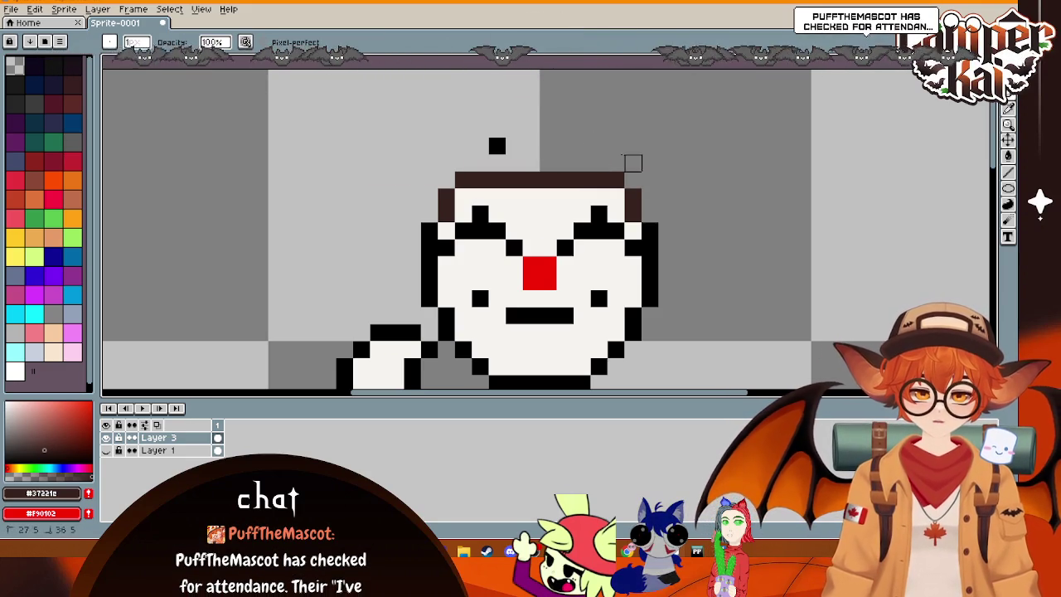
key(e)
click(615, 180)
click(633, 196)
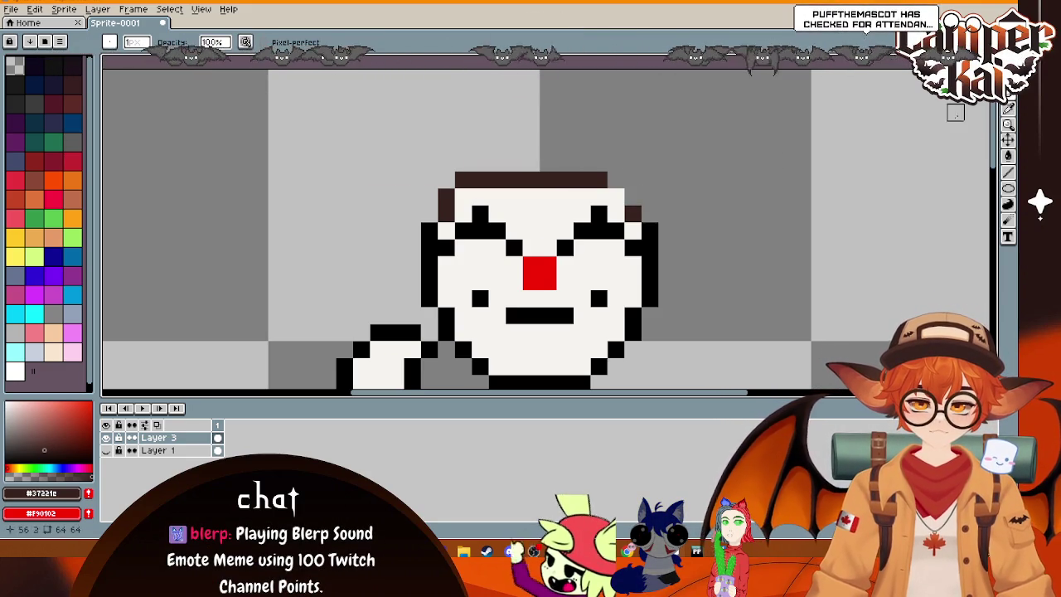
Fix the hat corner pixels, then draw the hat's right side wall and top bar.
key(b)
click(615, 196)
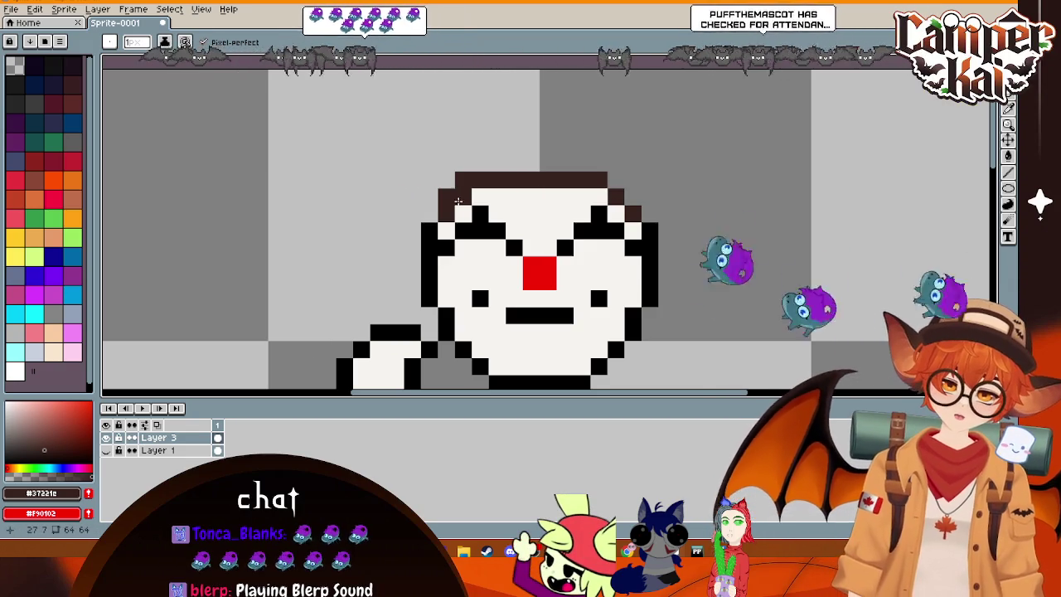
click(464, 196)
key(i)
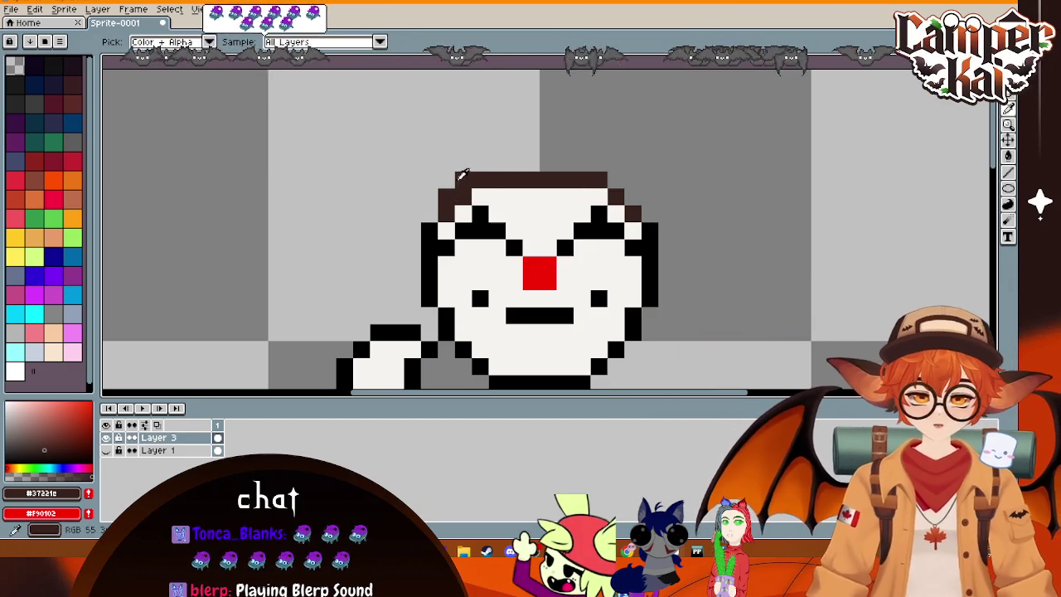
key(e)
click(463, 180)
click(446, 197)
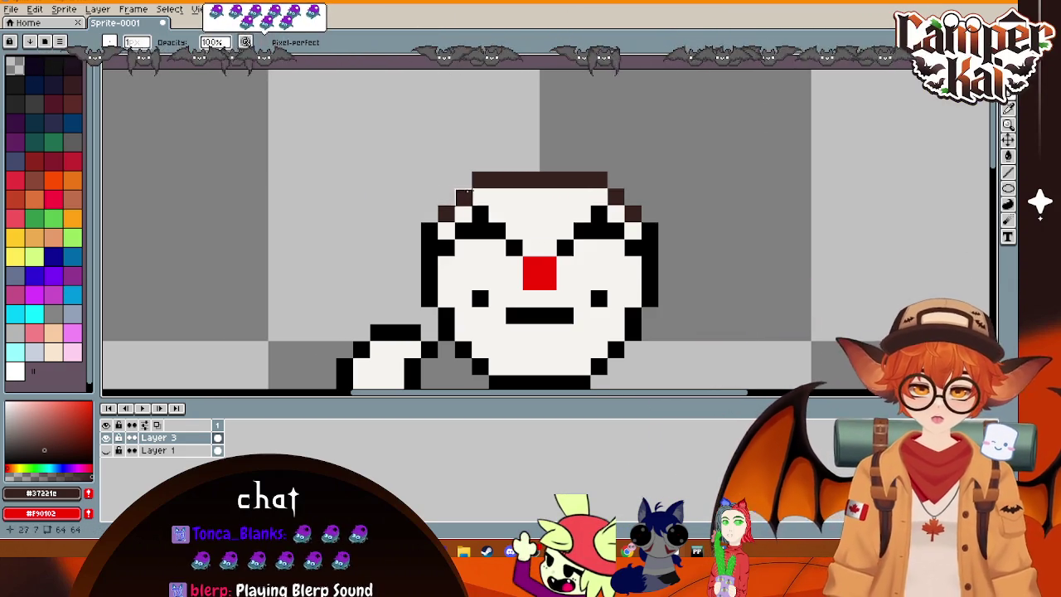
key(b)
click(530, 163)
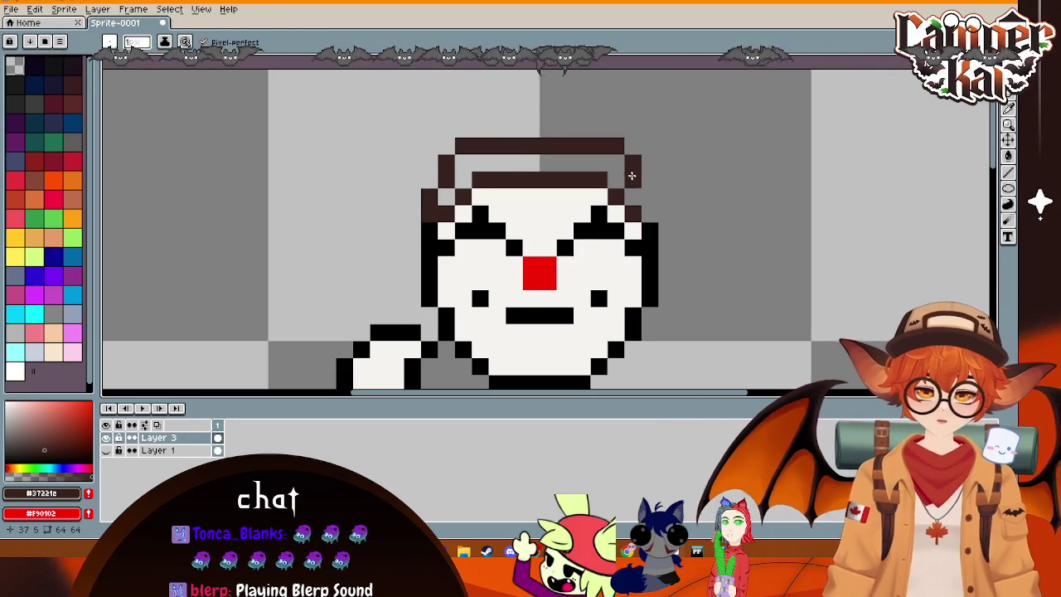
drag(649, 210, 649, 198)
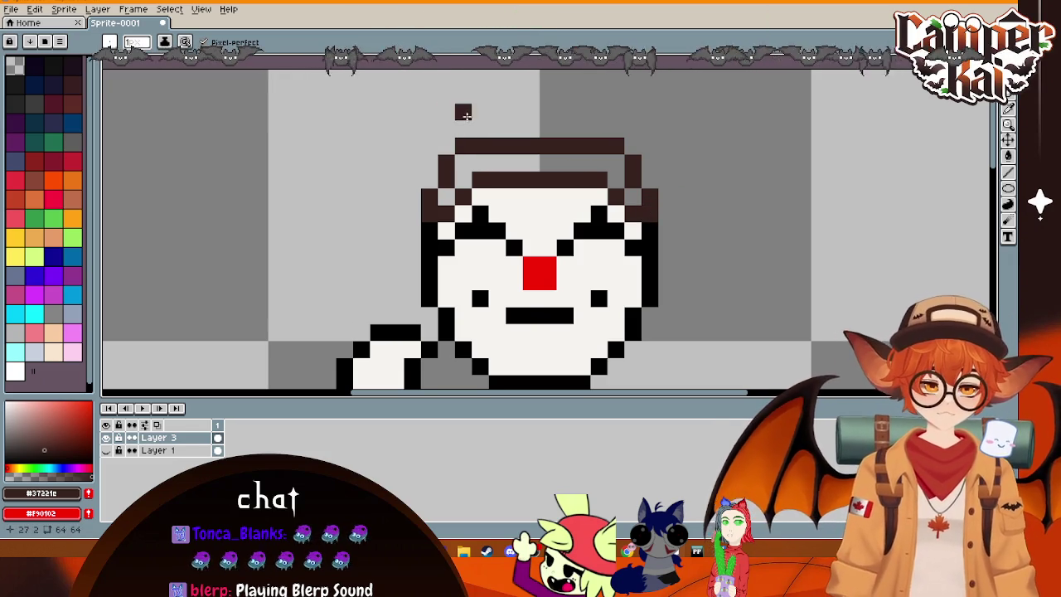
drag(479, 112, 596, 110)
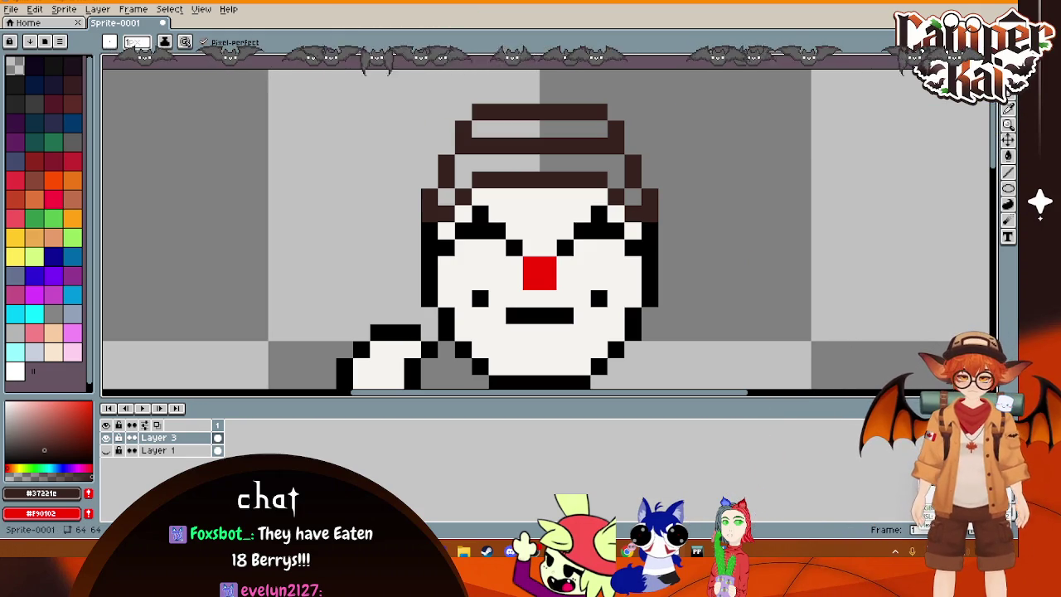
Switch to a medium brown and repaint the hat brim band lighter.
click(802, 180)
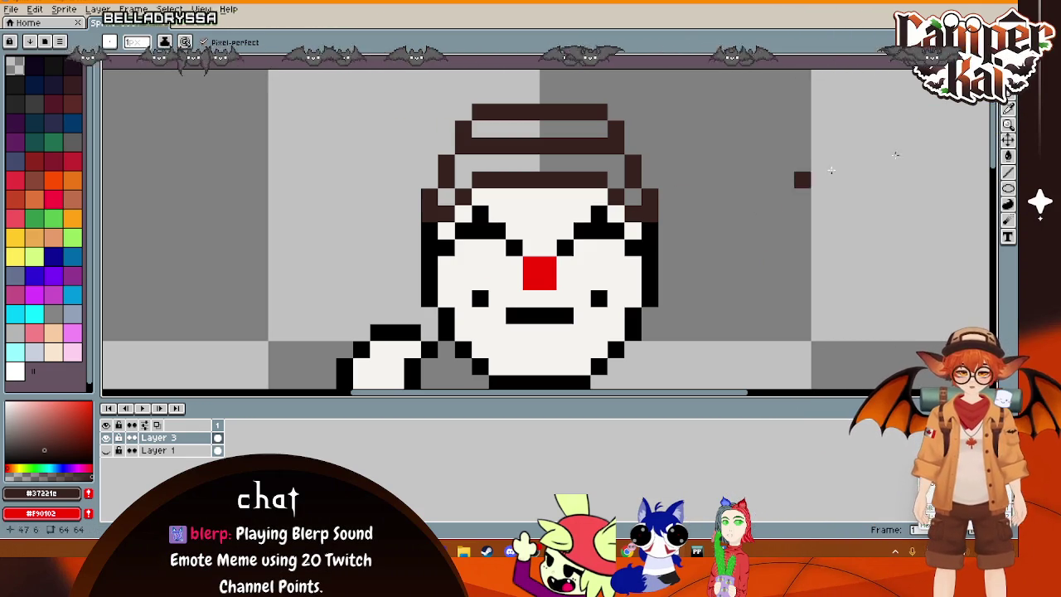
key(ctrl+z)
click(41, 493)
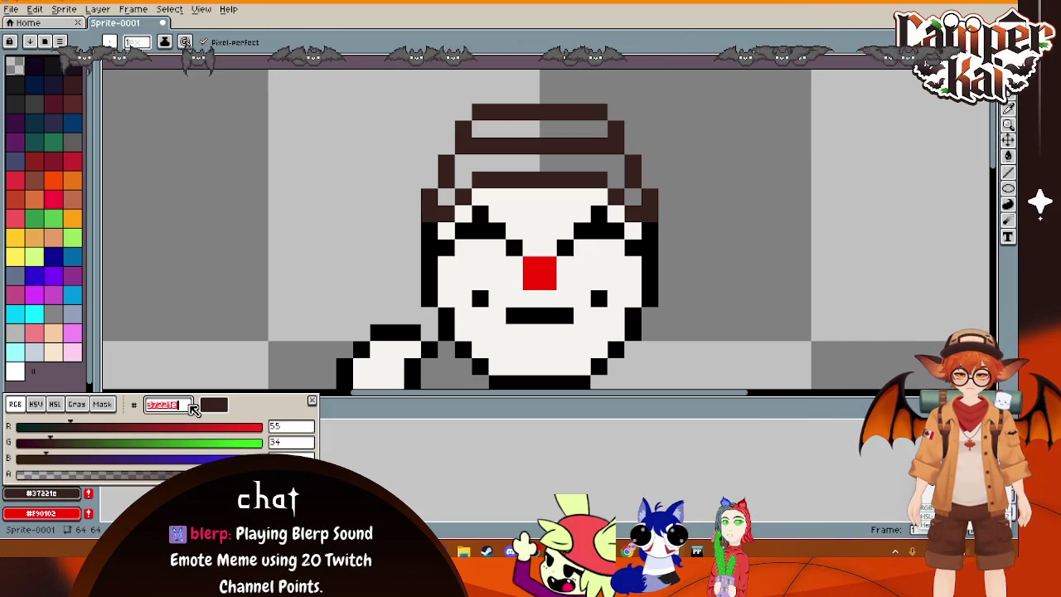
key(Escape)
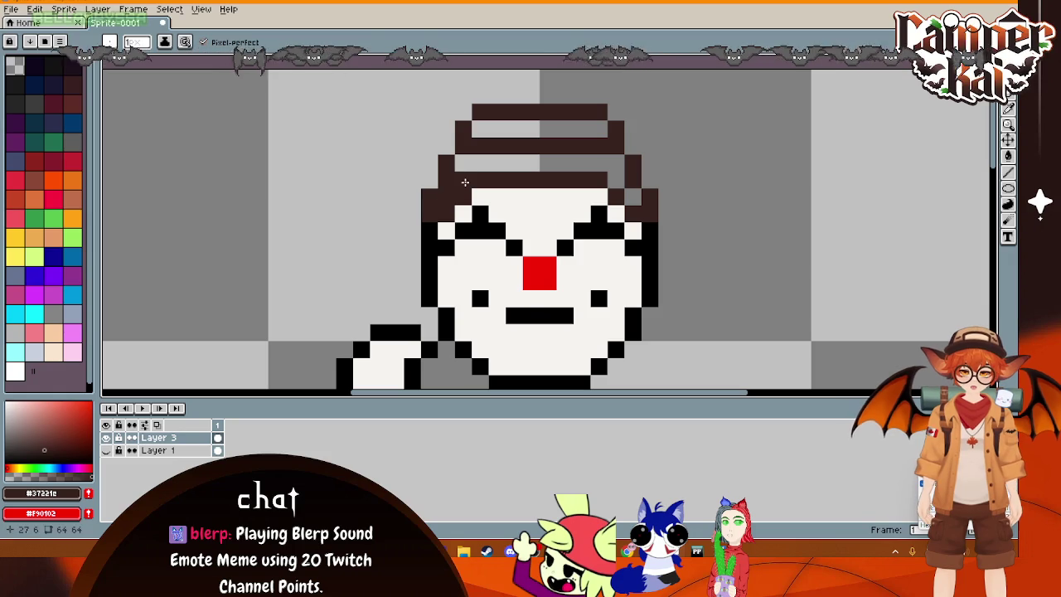
drag(465, 171, 574, 160)
key(ctrl+z)
key(ctrl+z)
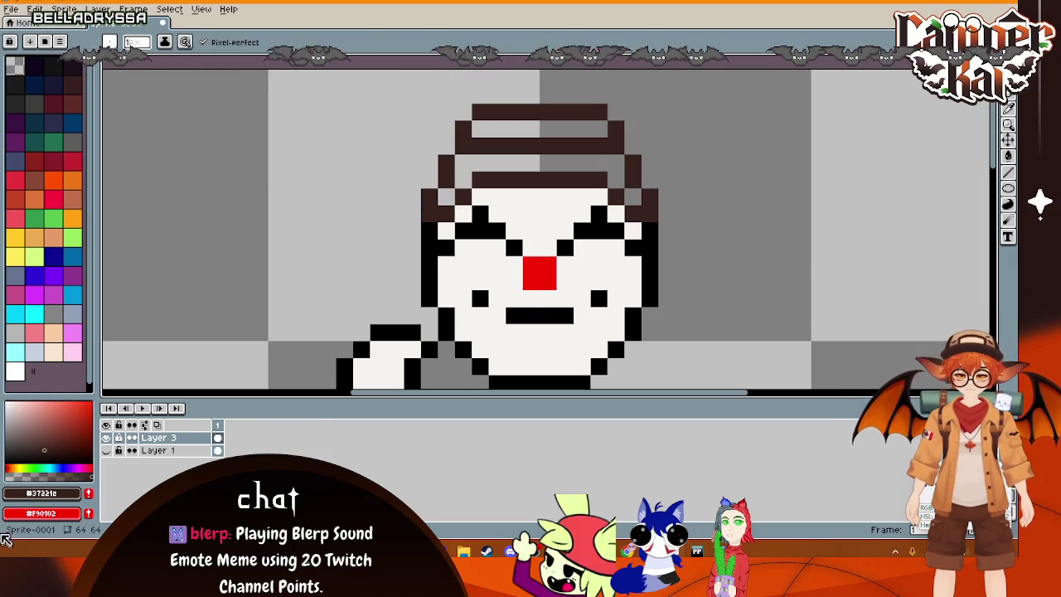
text(0)
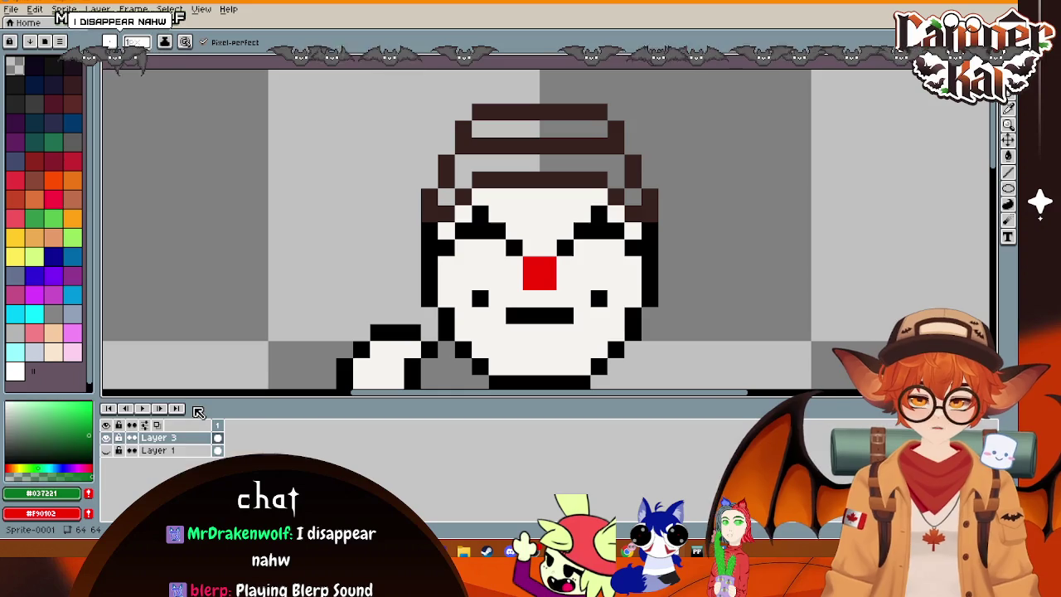
click(69, 494)
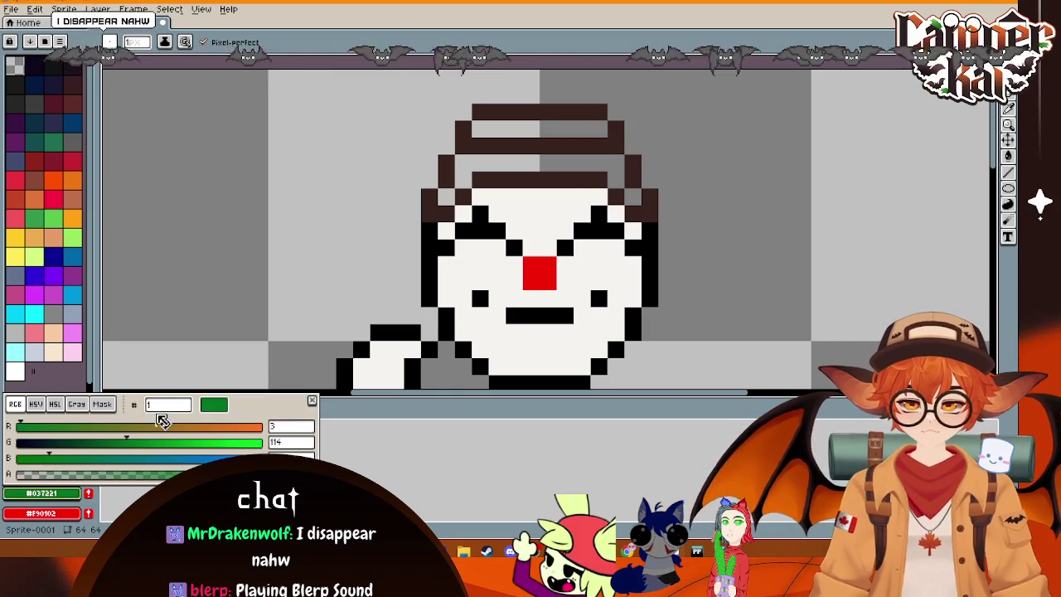
click(171, 401)
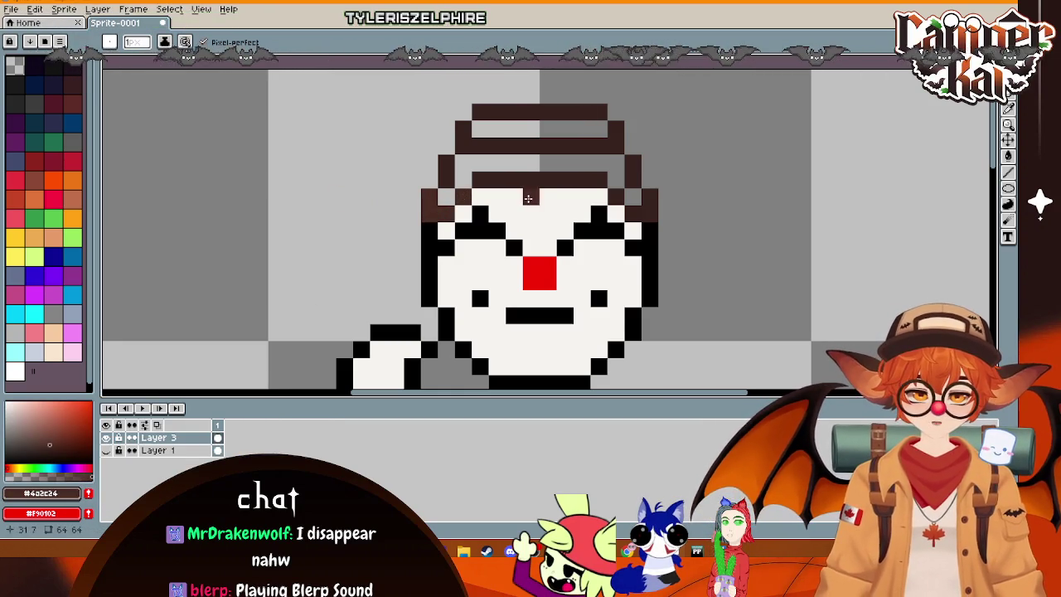
drag(506, 175, 601, 198)
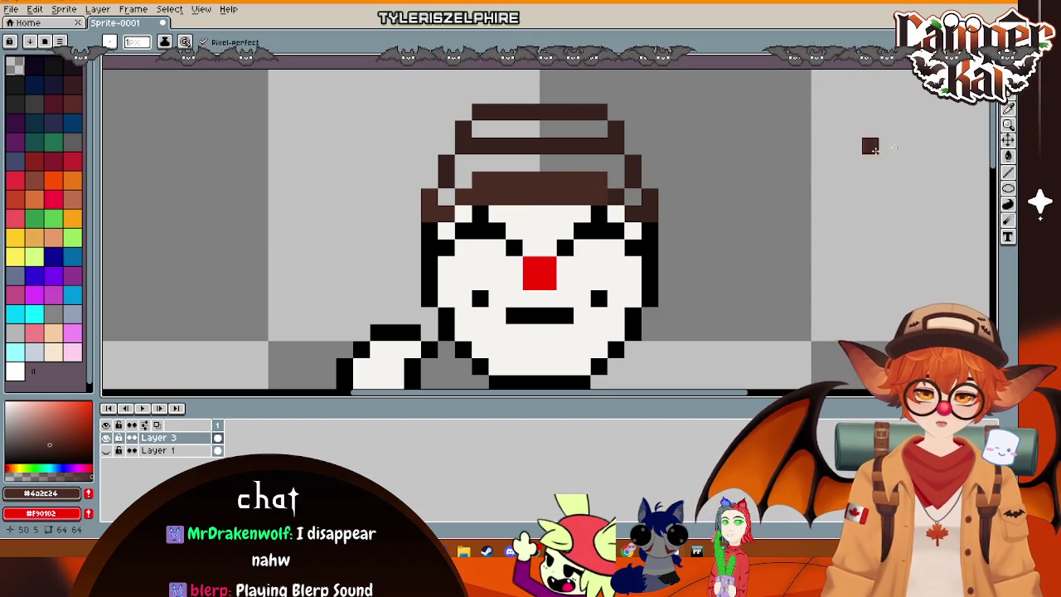
Erase that band, paint a brown row across the hat, and fill the rest dark brown.
click(1009, 93)
drag(474, 179, 599, 180)
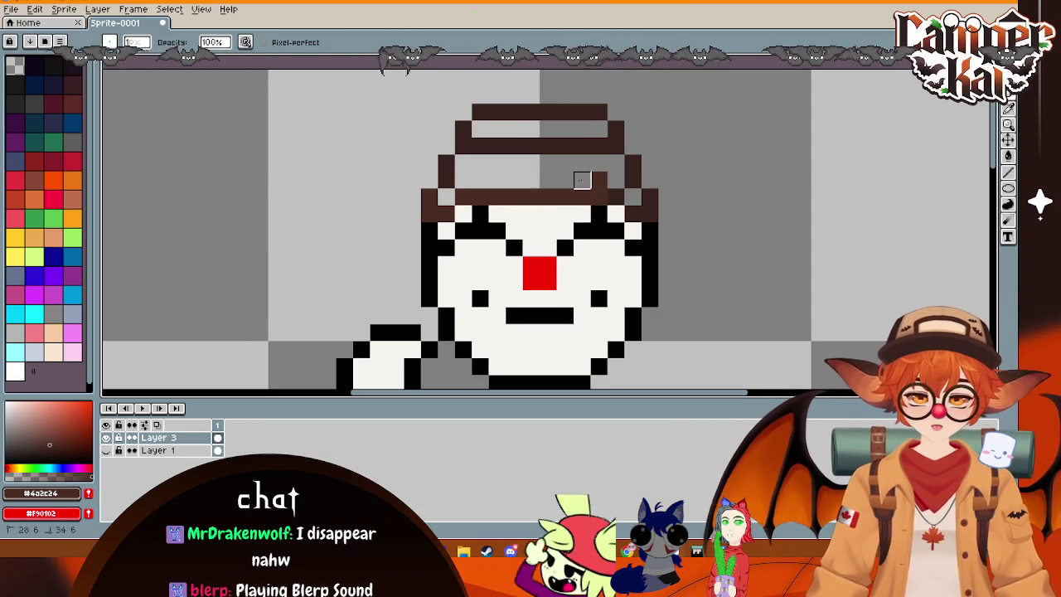
key(b)
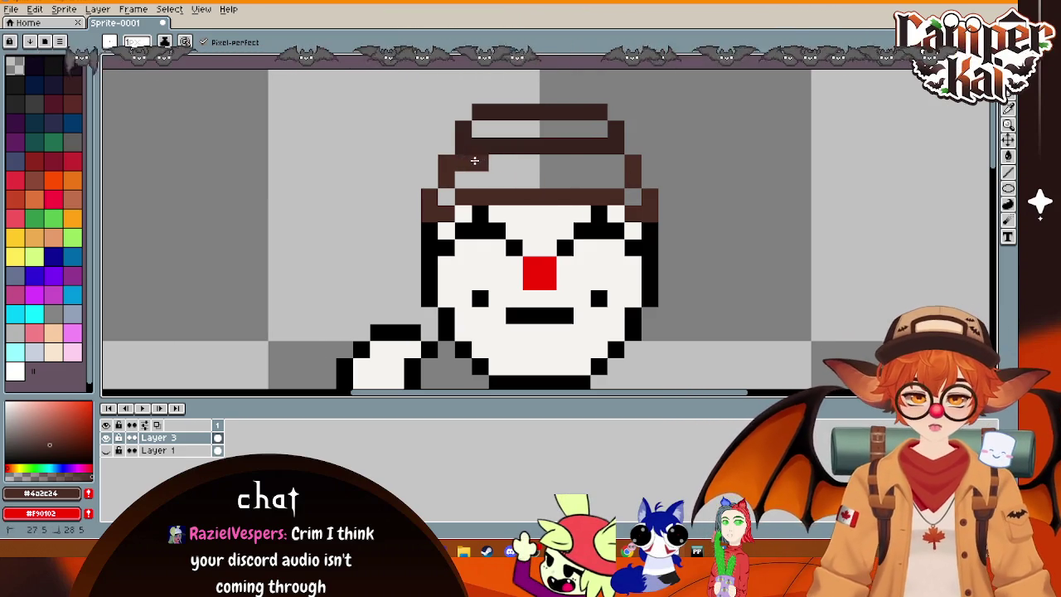
drag(474, 160, 631, 162)
key(i)
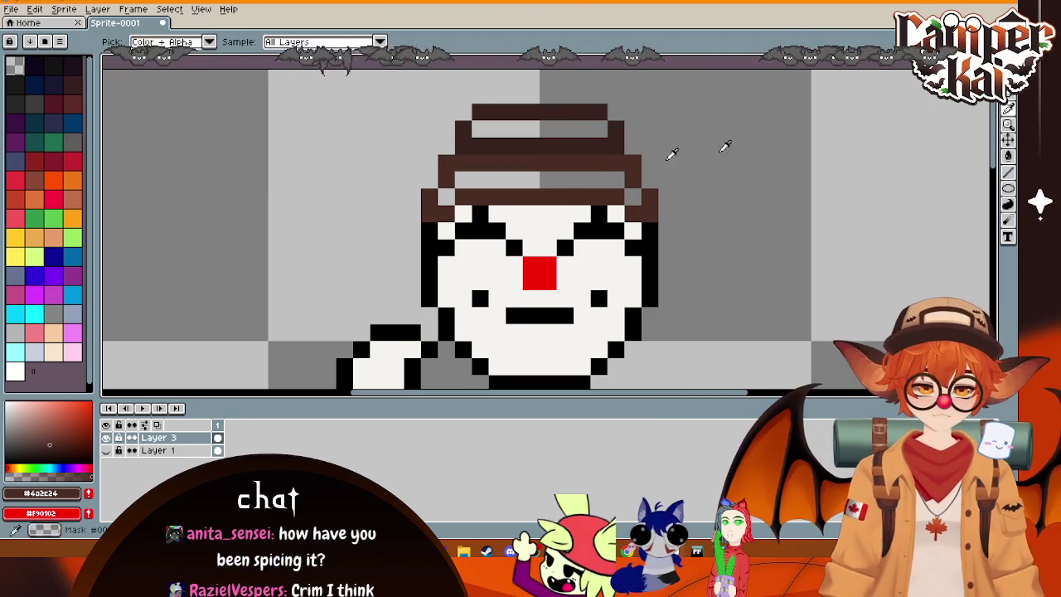
alt+click(585, 139)
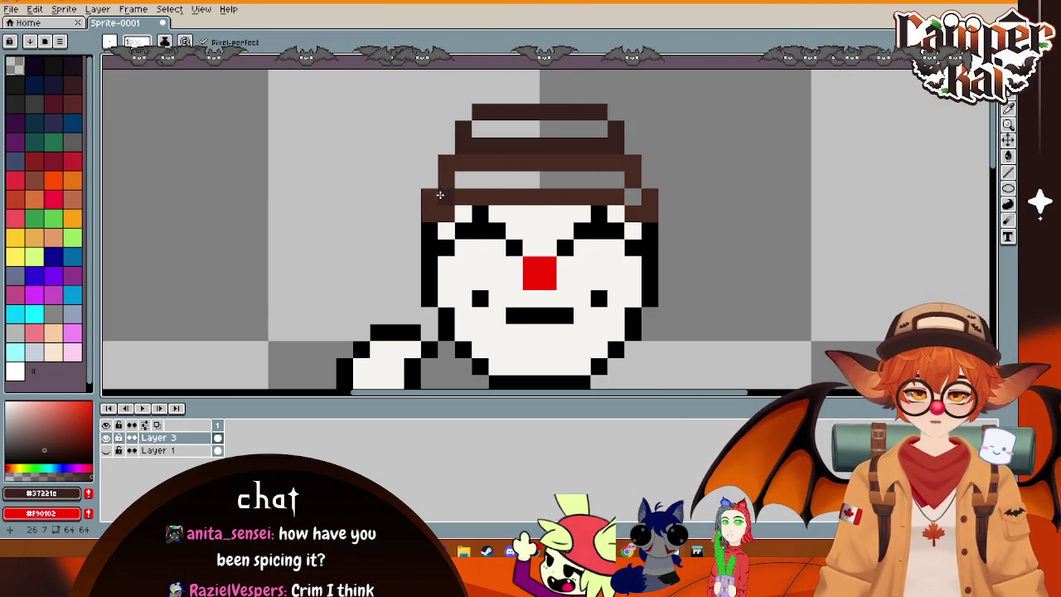
drag(467, 180, 610, 177)
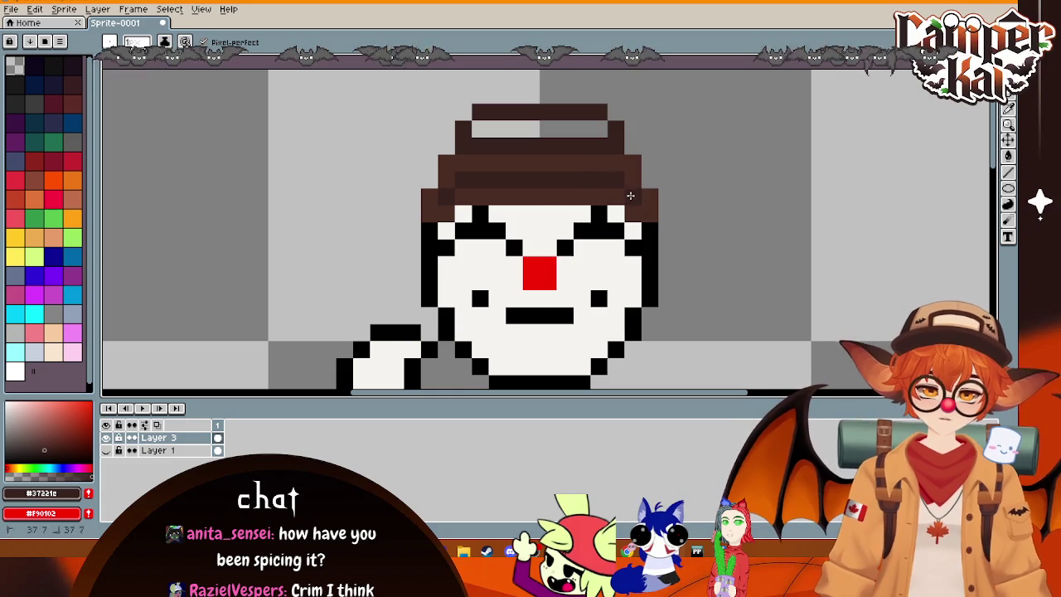
click(1008, 108)
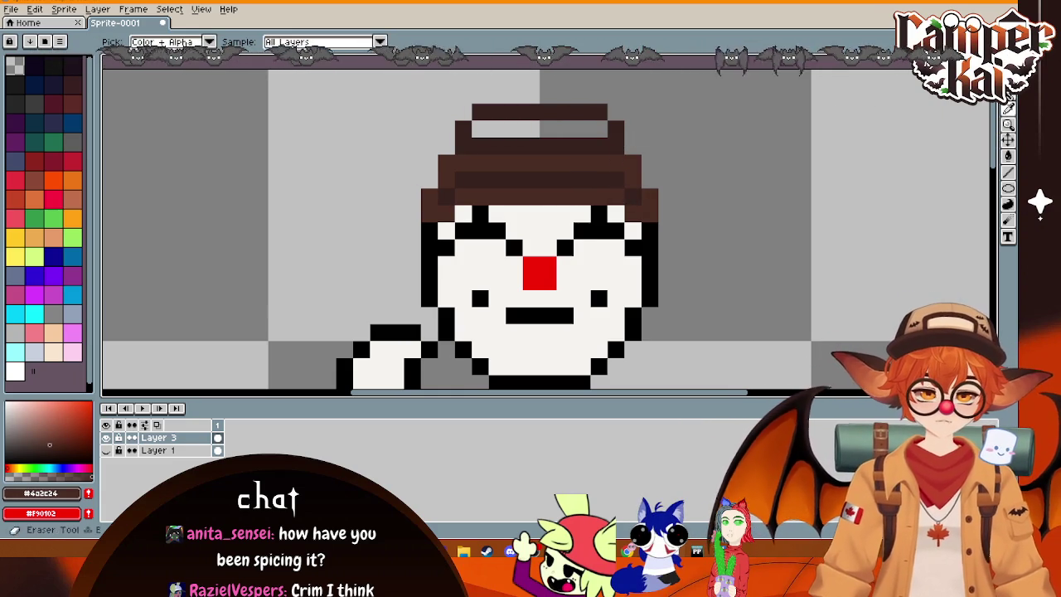
key(b)
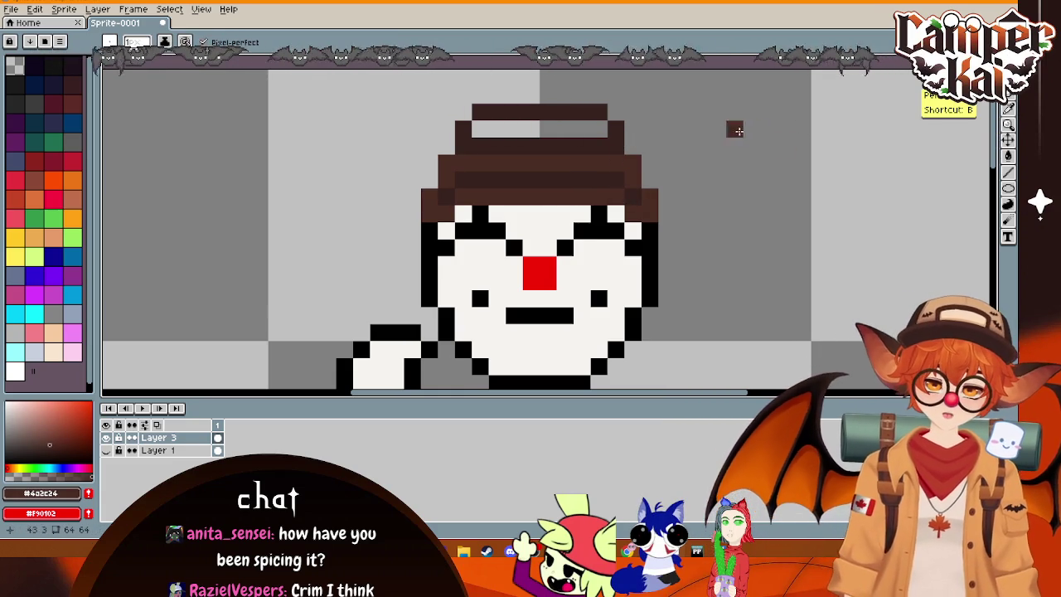
alt+click(539, 112)
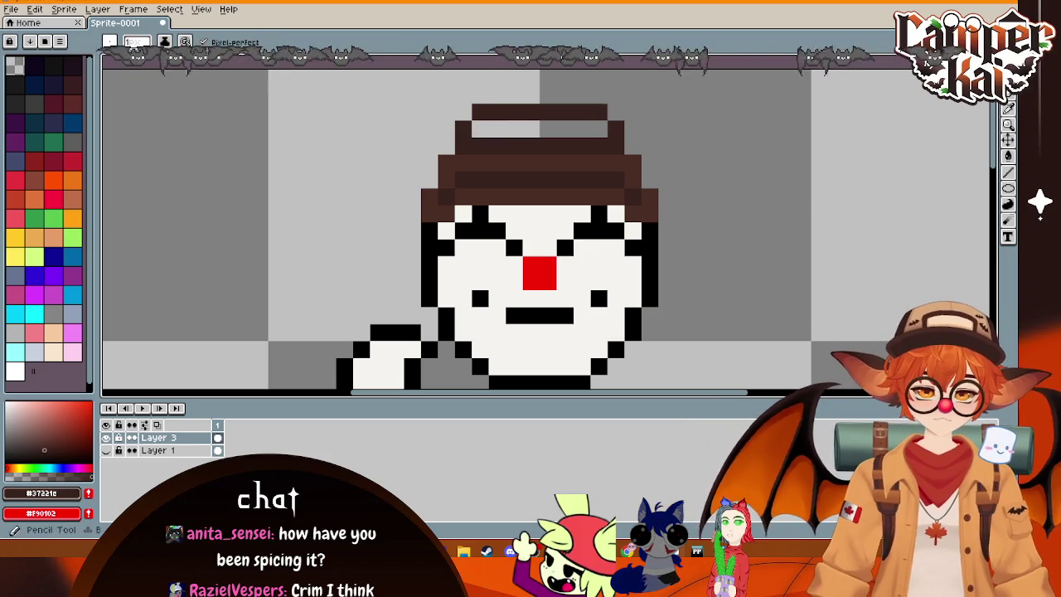
mouse_move(446, 180)
mouse_down()
mouse_move(429, 162)
mouse_move(608, 140)
mouse_move(633, 148)
mouse_up()
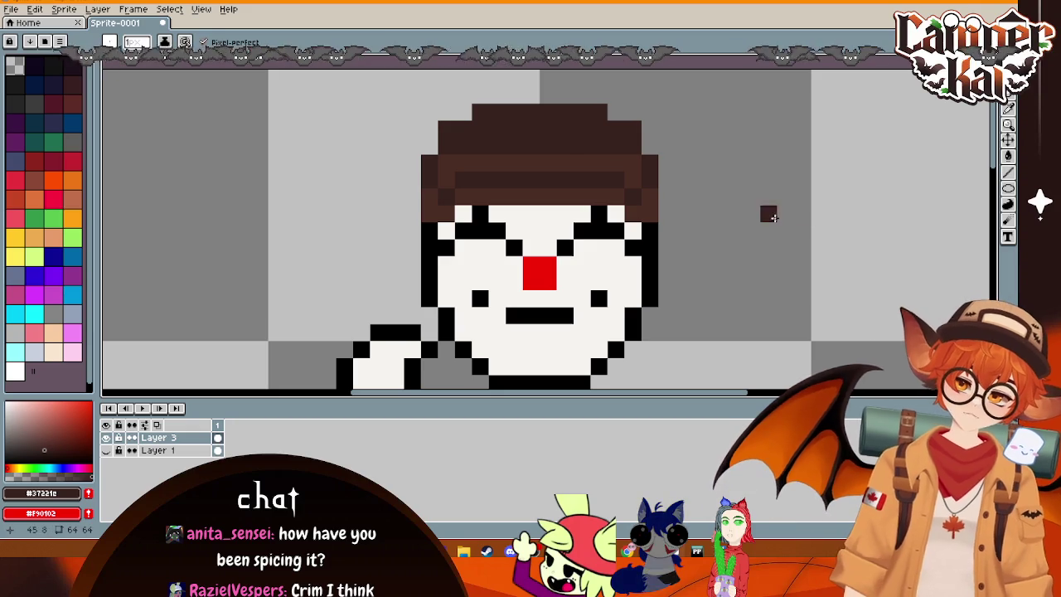
Switch to the eyedropper after finishing the hat fill.
key(i)
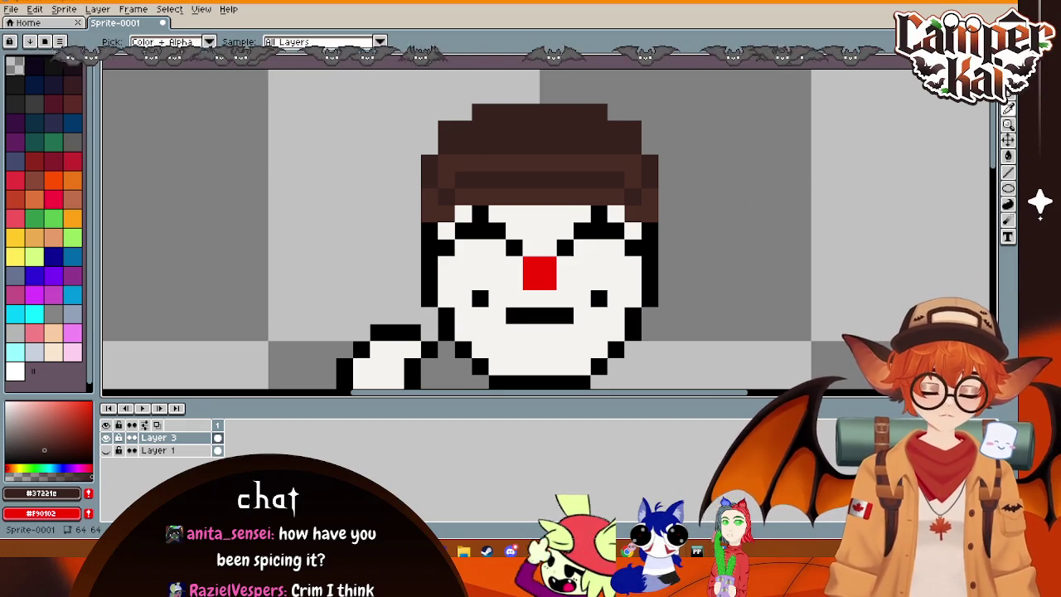
Set the colour to tan dba97c and paint the hat crown's top rows.
click(42, 493)
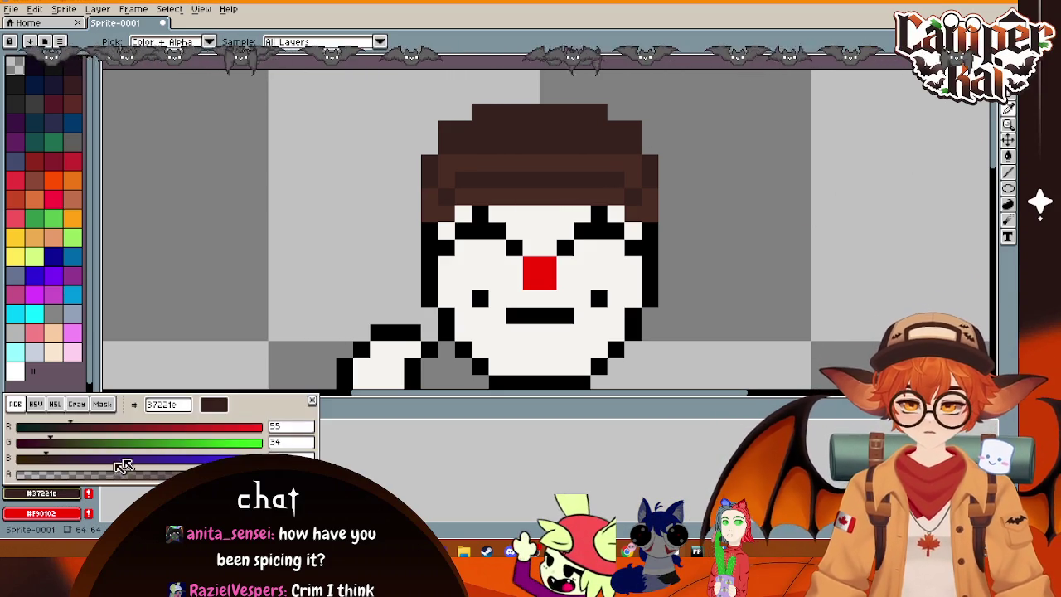
text(dba97c)
key(Return)
key(b)
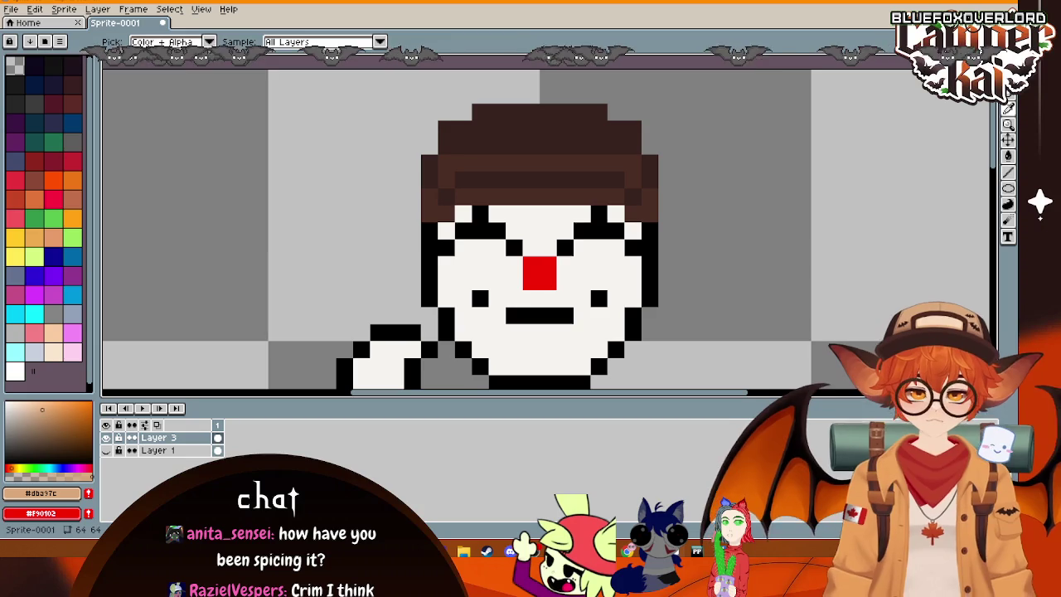
mouse_move(462, 146)
mouse_down()
mouse_move(480, 127)
mouse_move(534, 149)
mouse_up()
click(481, 112)
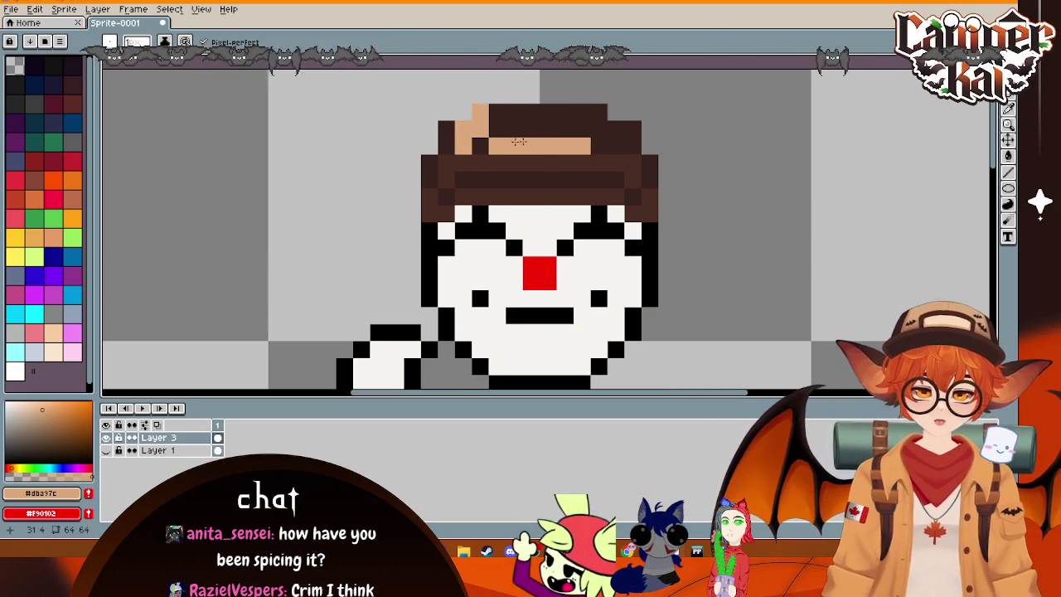
click(481, 146)
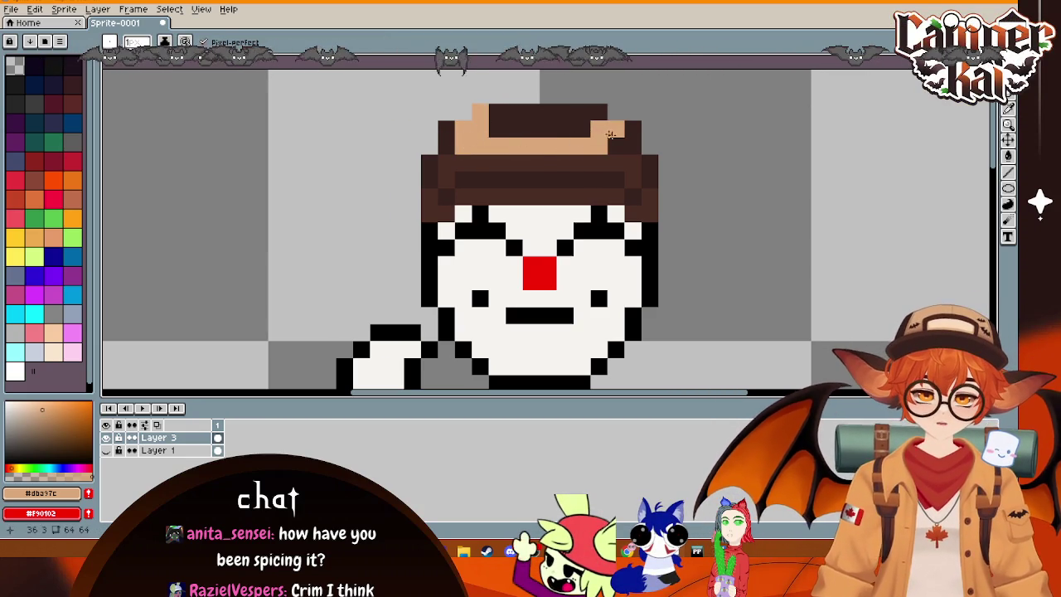
drag(590, 116, 527, 113)
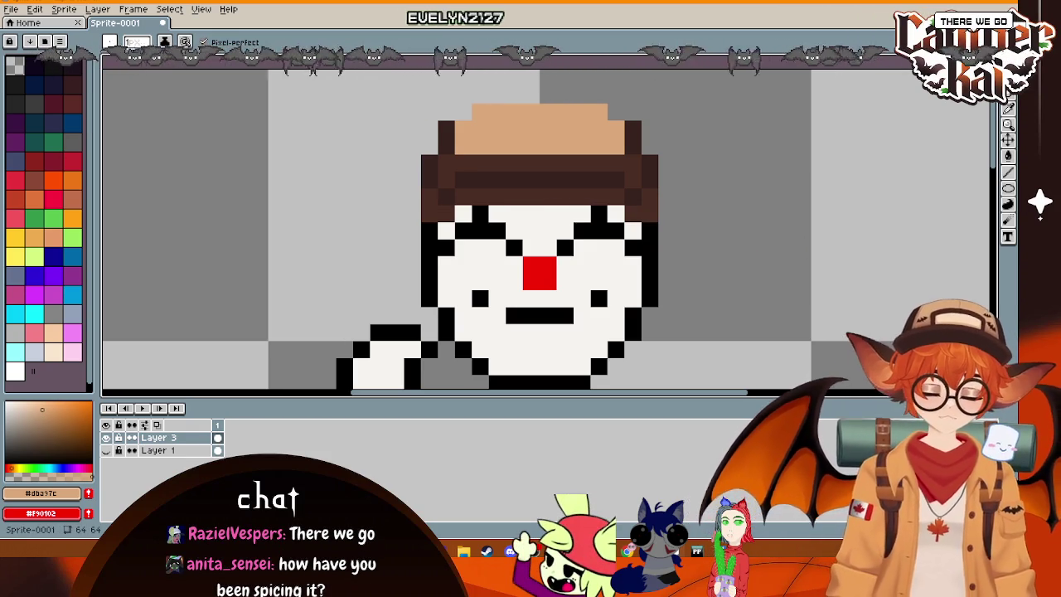
Paste in light peach f6d8b9 and paint a highlight across the hat crown.
click(42, 493)
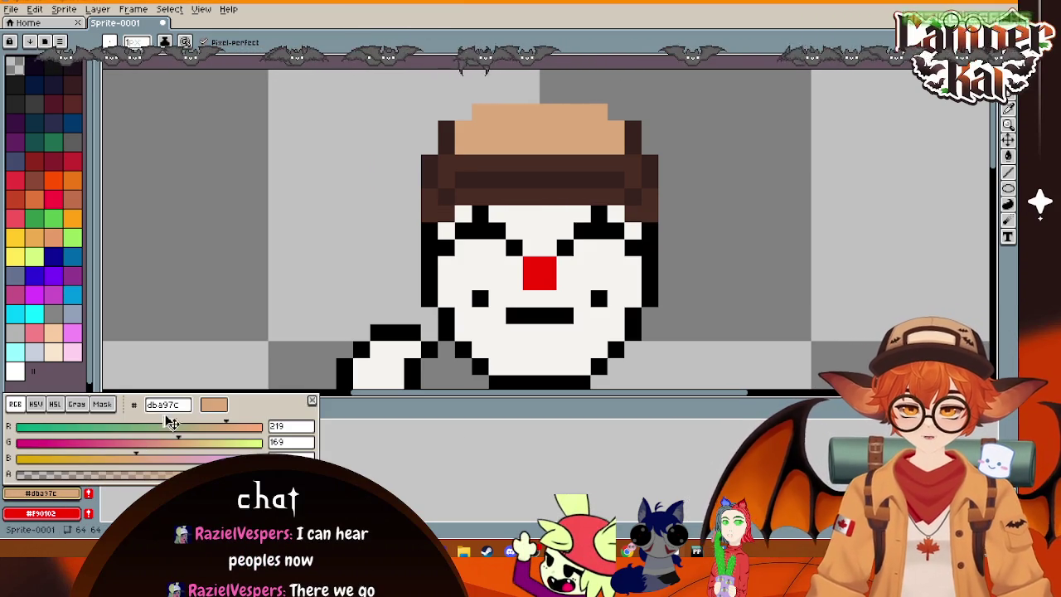
double_click(166, 405)
text(#F6D8B9)
key(Return)
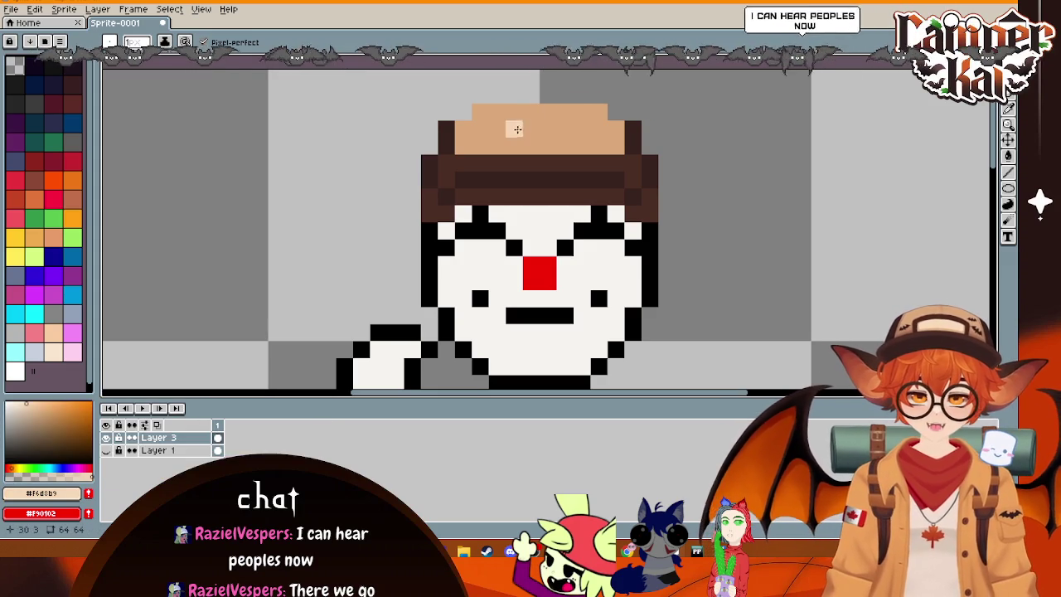
click(510, 146)
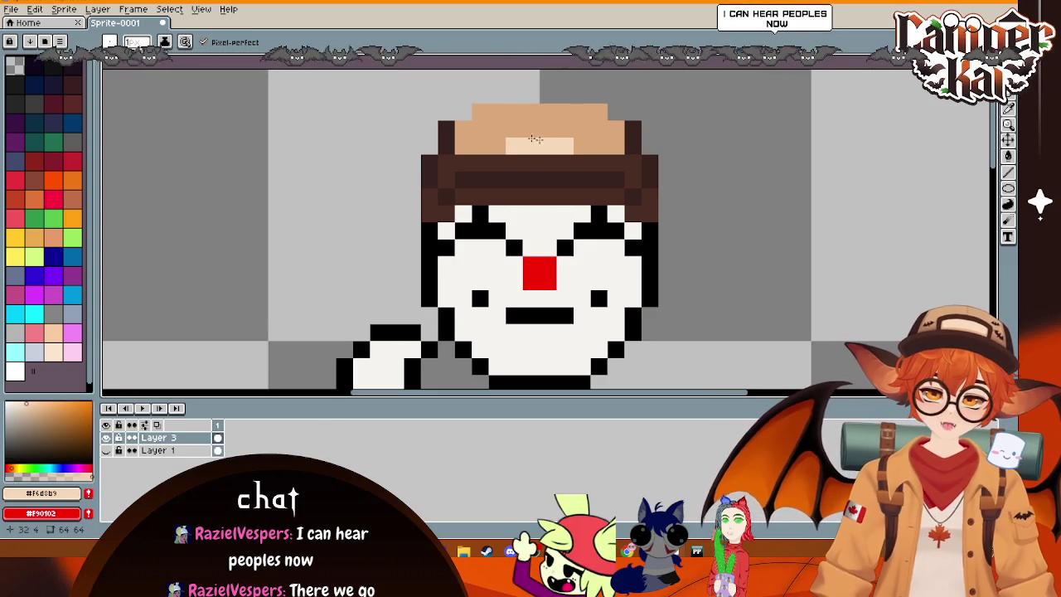
drag(518, 129, 568, 128)
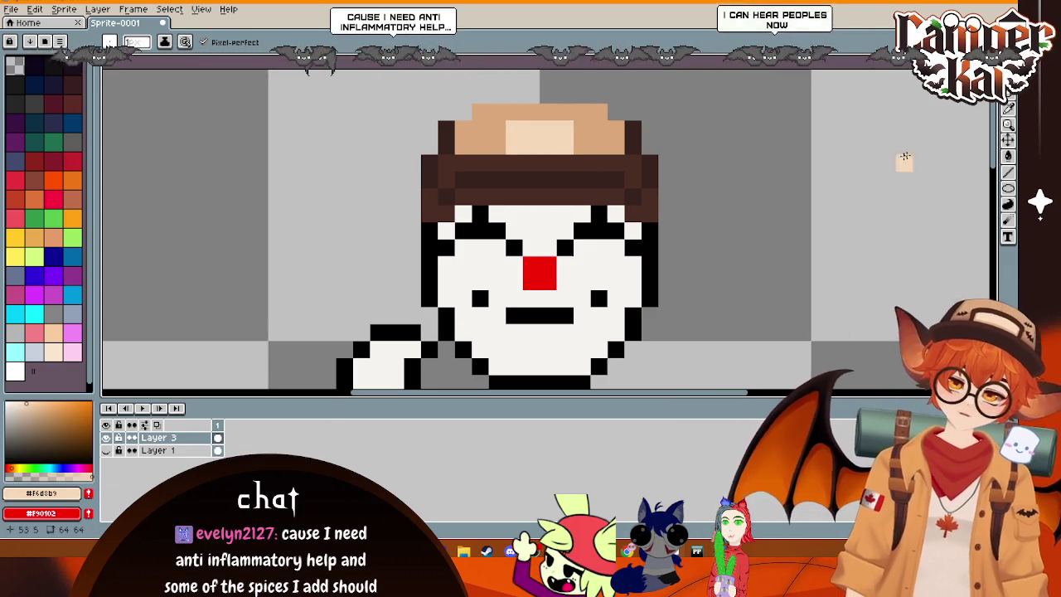
Eyedrop black from the drawing and pencil a black outline along the brown hat's edge.
key(i)
click(651, 236)
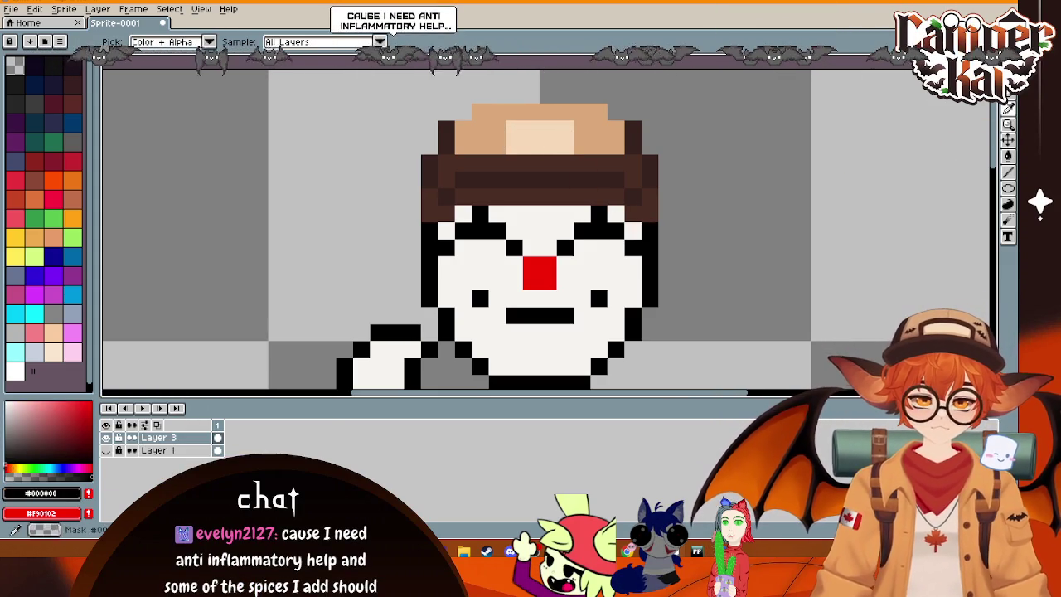
key(b)
mouse_move(668, 213)
mouse_down()
mouse_move(668, 159)
mouse_move(613, 109)
mouse_move(567, 93)
mouse_move(481, 95)
mouse_move(444, 114)
mouse_move(412, 214)
mouse_up()
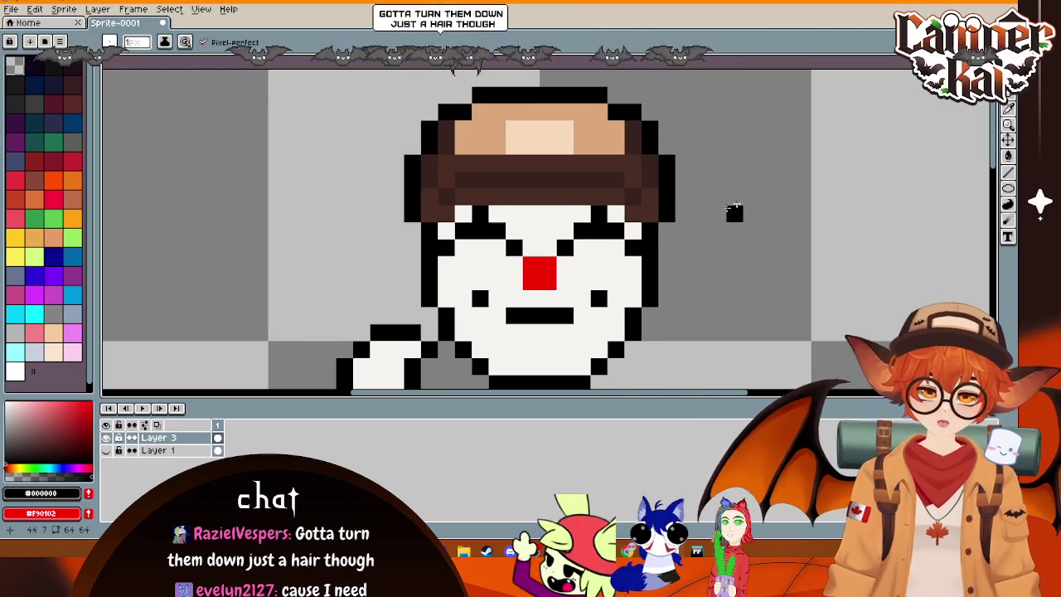
scroll(733, 212, down, 2)
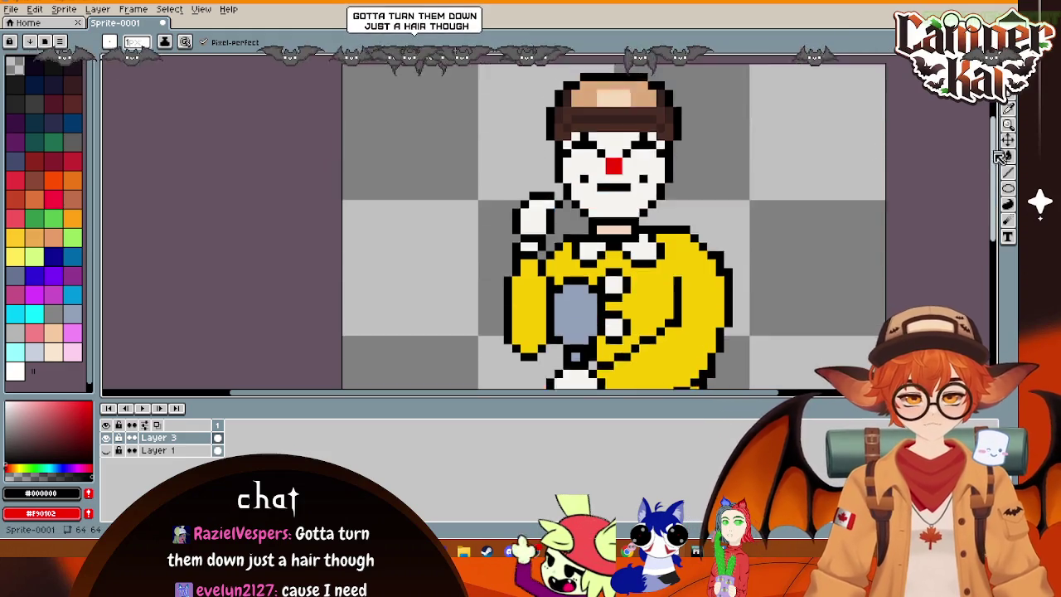
scroll(591, 132, up, 1)
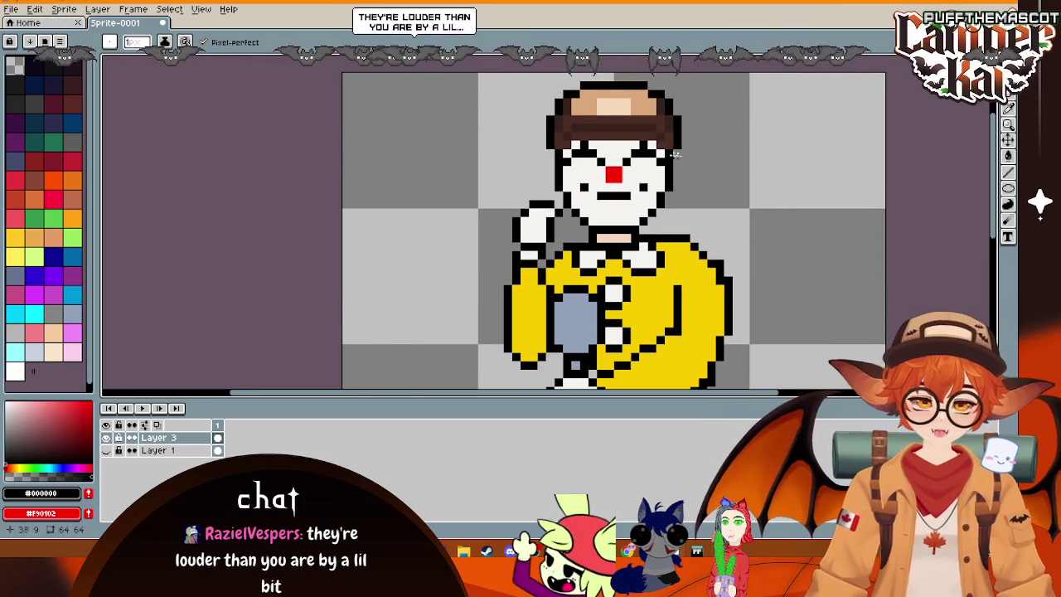
scroll(702, 160, up, 1)
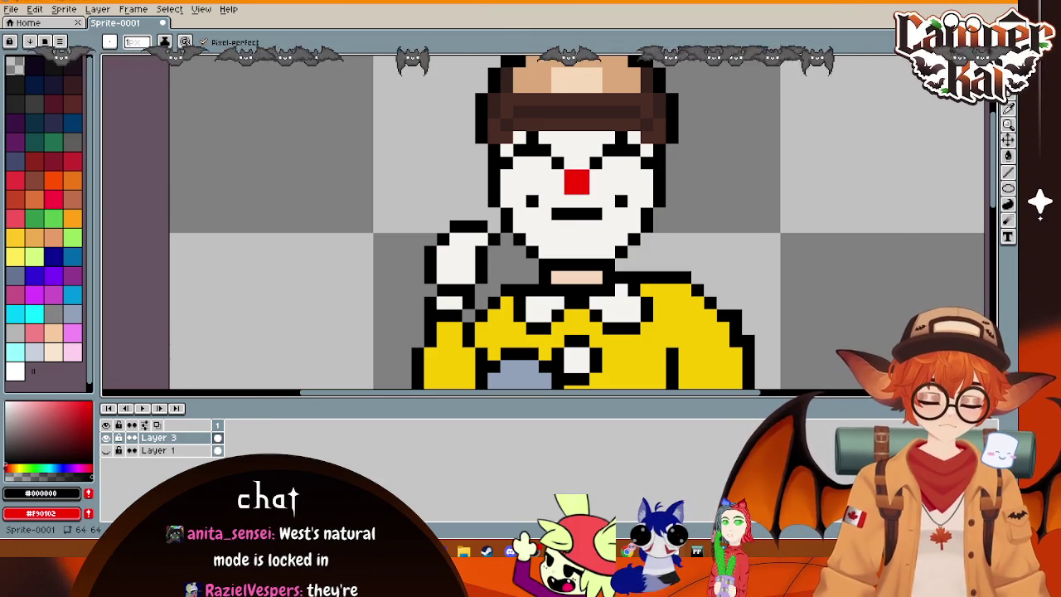
Set the drawing colour to fd9826 and paint orange pixels around the left eye.
click(62, 497)
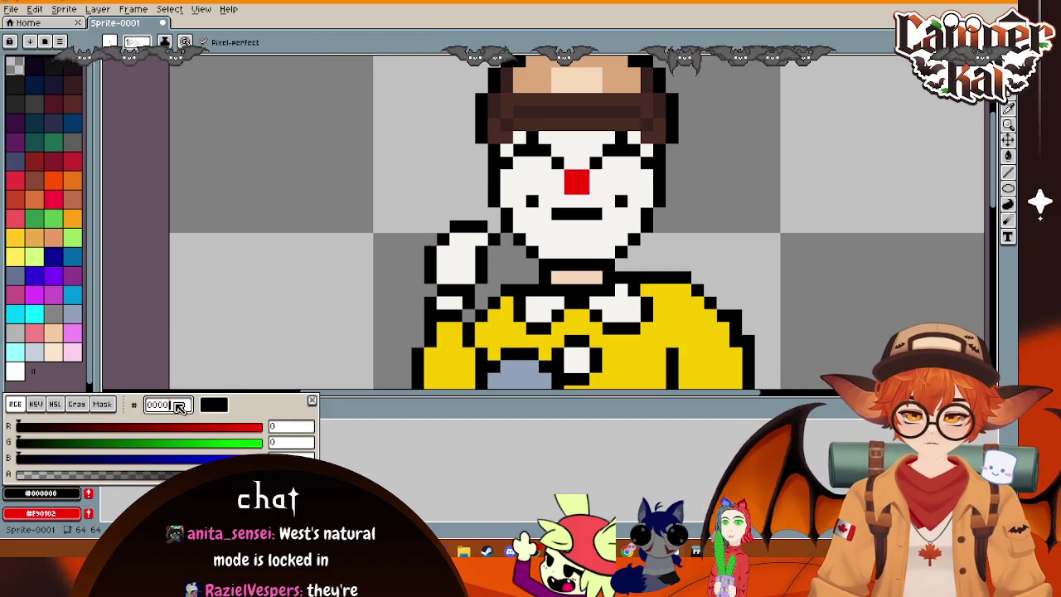
text(fd9826)
key(Return)
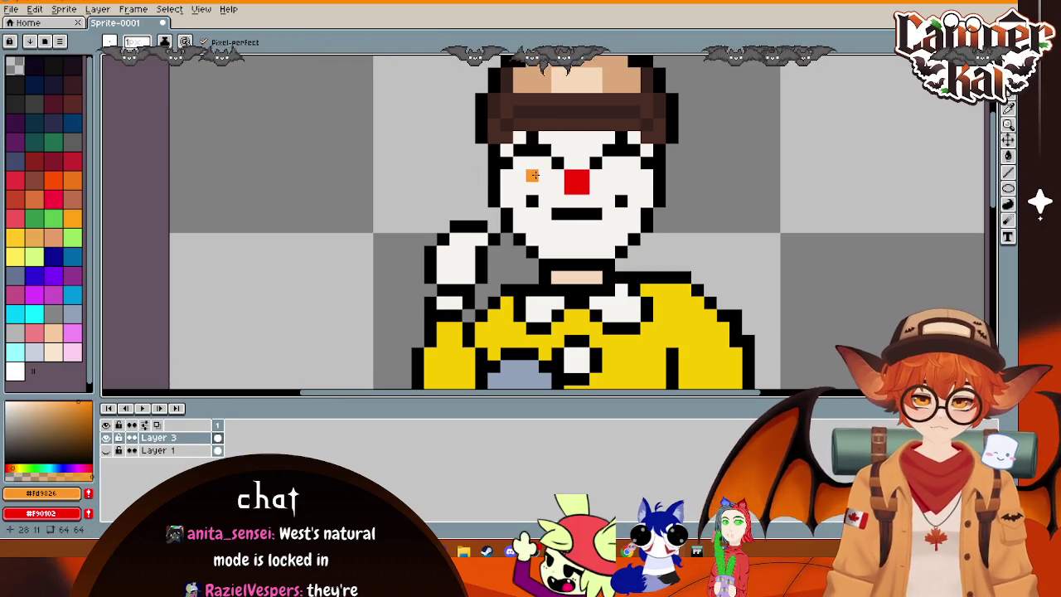
mouse_move(520, 166)
mouse_down()
mouse_move(519, 178)
mouse_move(544, 176)
mouse_up()
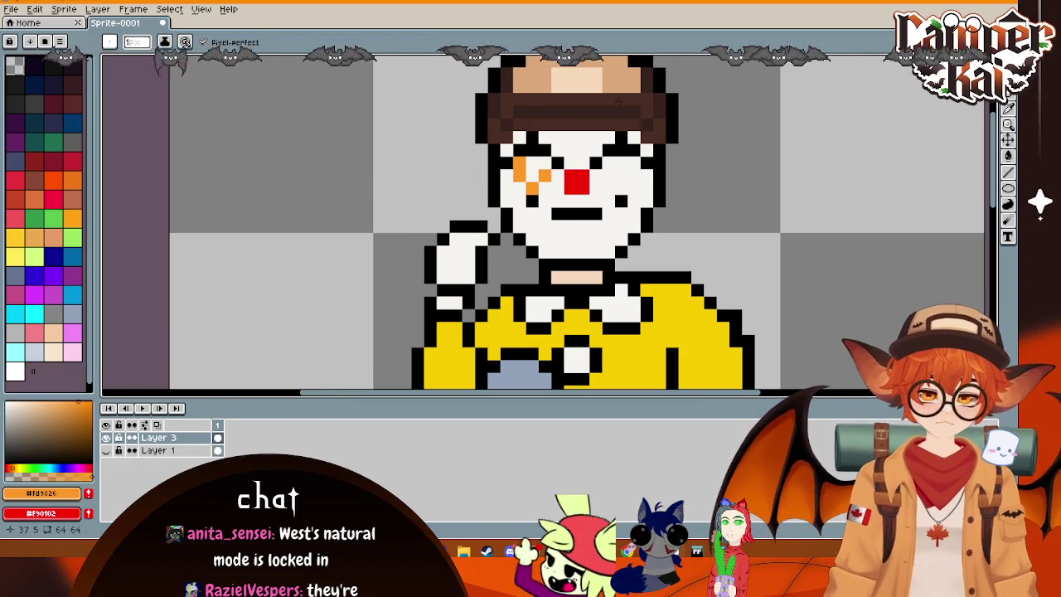
Extend the orange patch beside the left eye, add orange at the right eye's corner, and pick white.
click(114, 45)
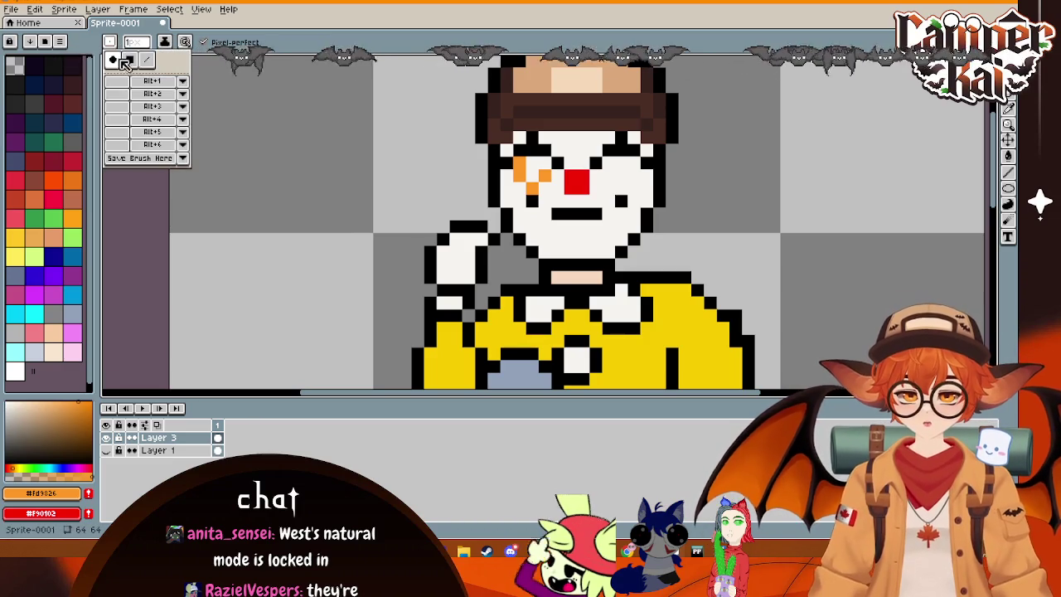
click(141, 64)
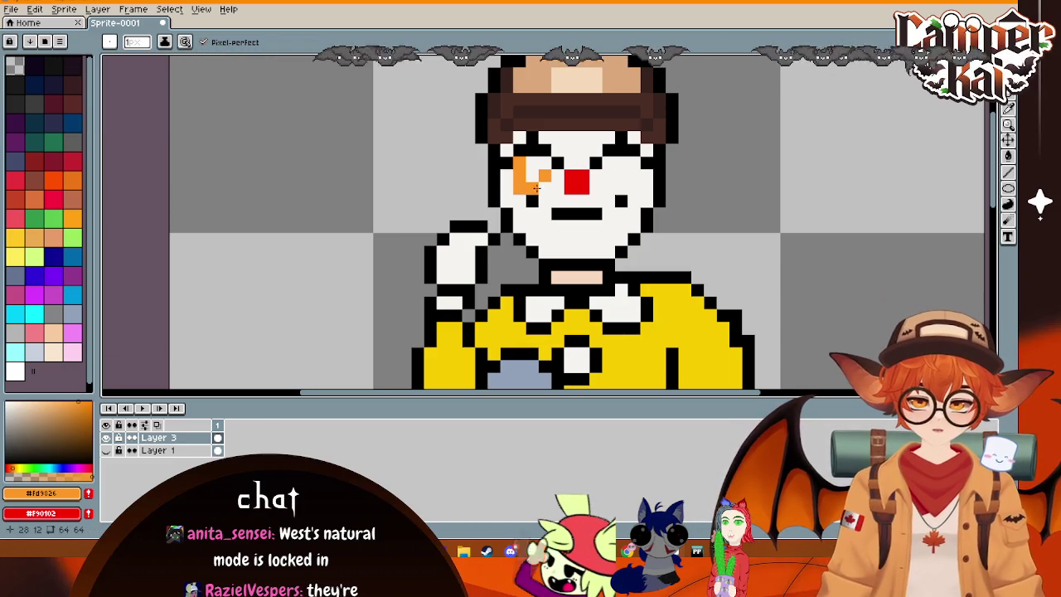
click(545, 166)
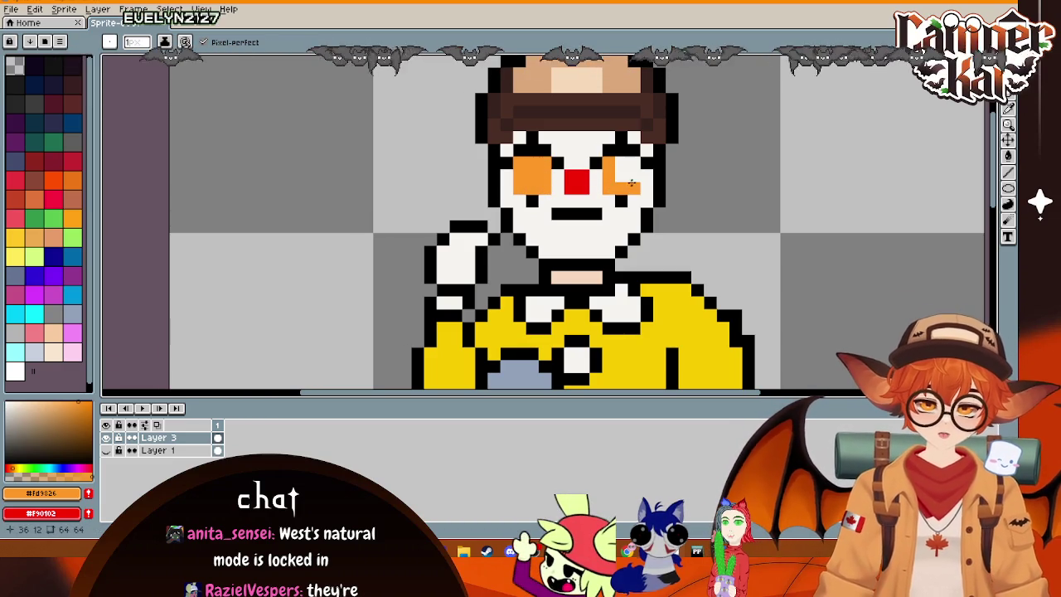
click(606, 191)
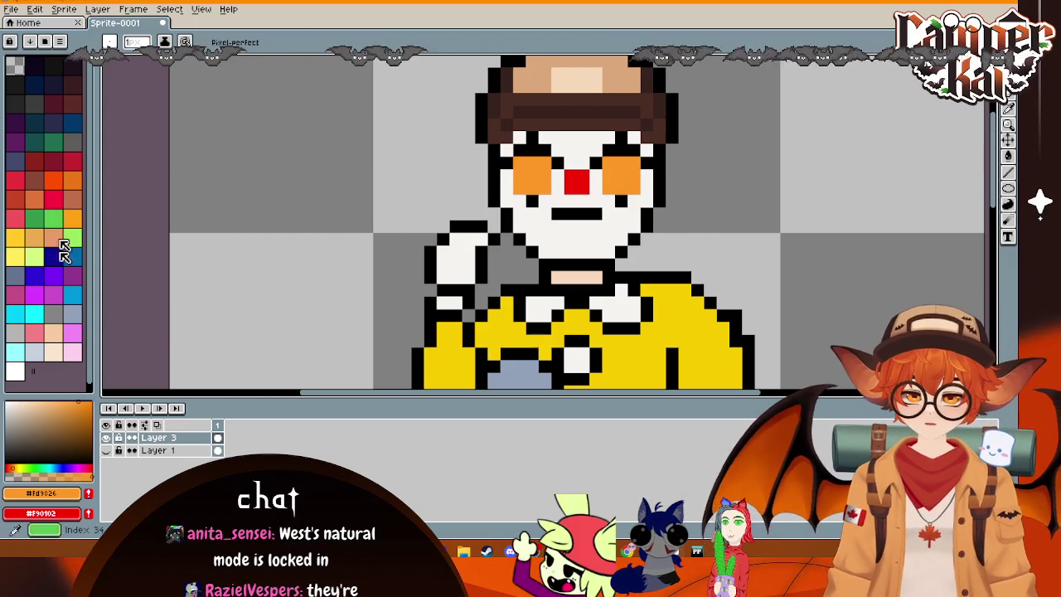
click(24, 372)
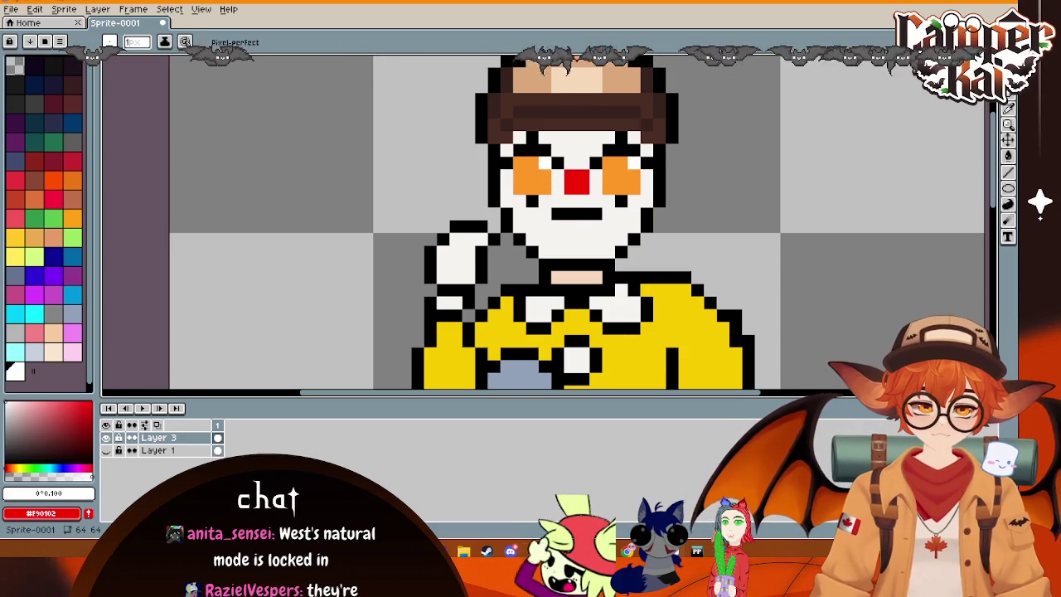
Set the drawing colour to 572016 and draw dark brown brows over the eyes.
click(83, 492)
double_click(168, 404)
text(00fffff)
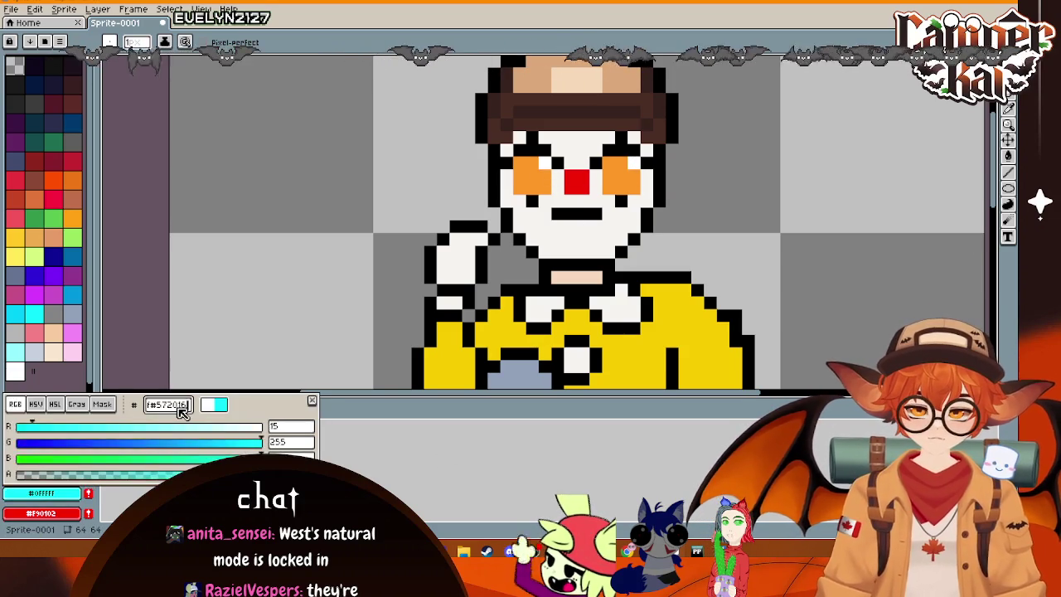
key(Return)
click(77, 494)
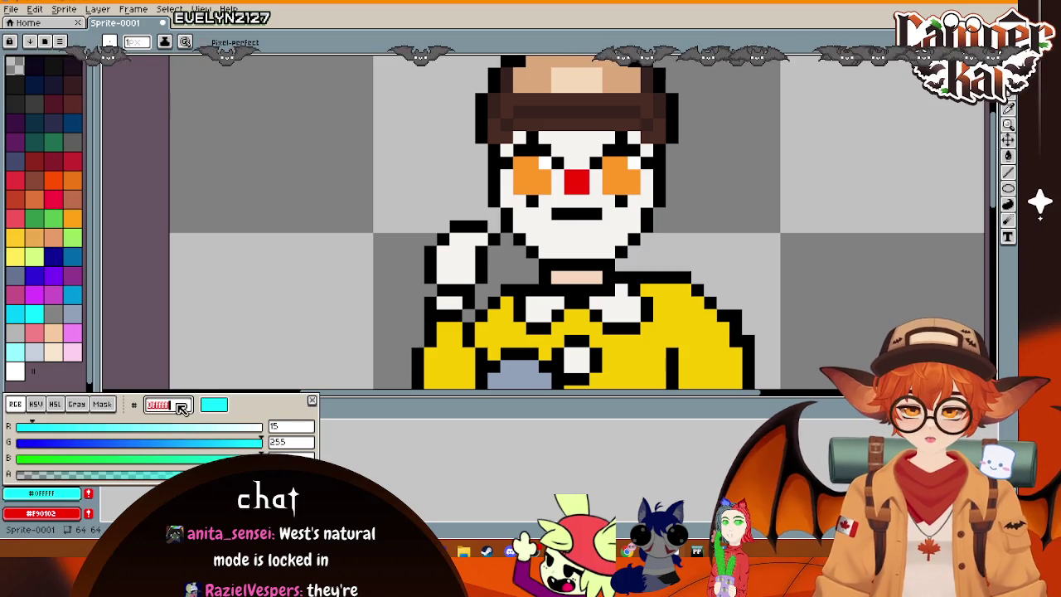
text(572016)
key(Return)
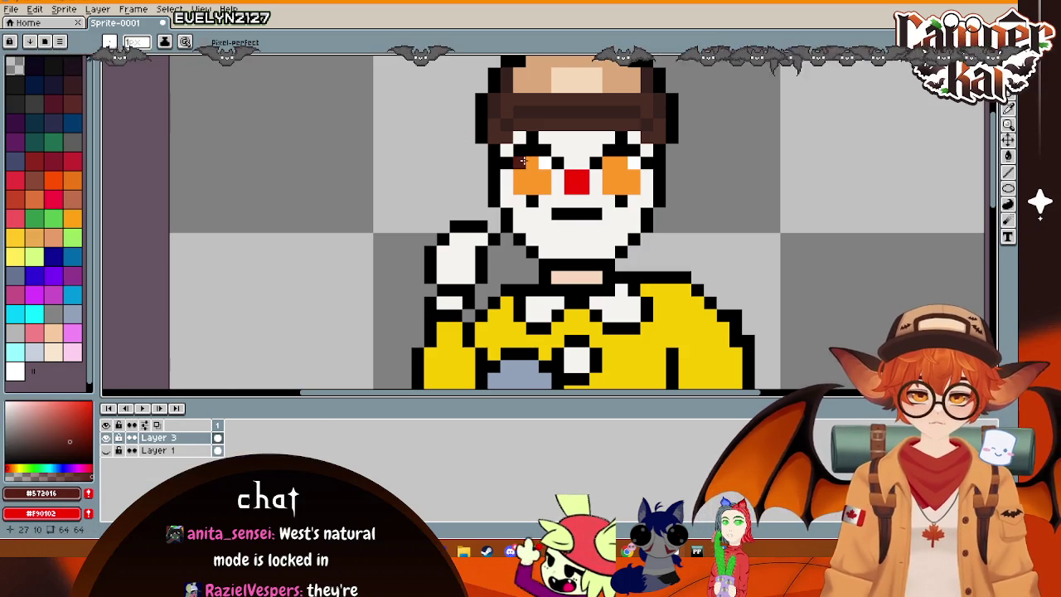
drag(591, 161, 611, 161)
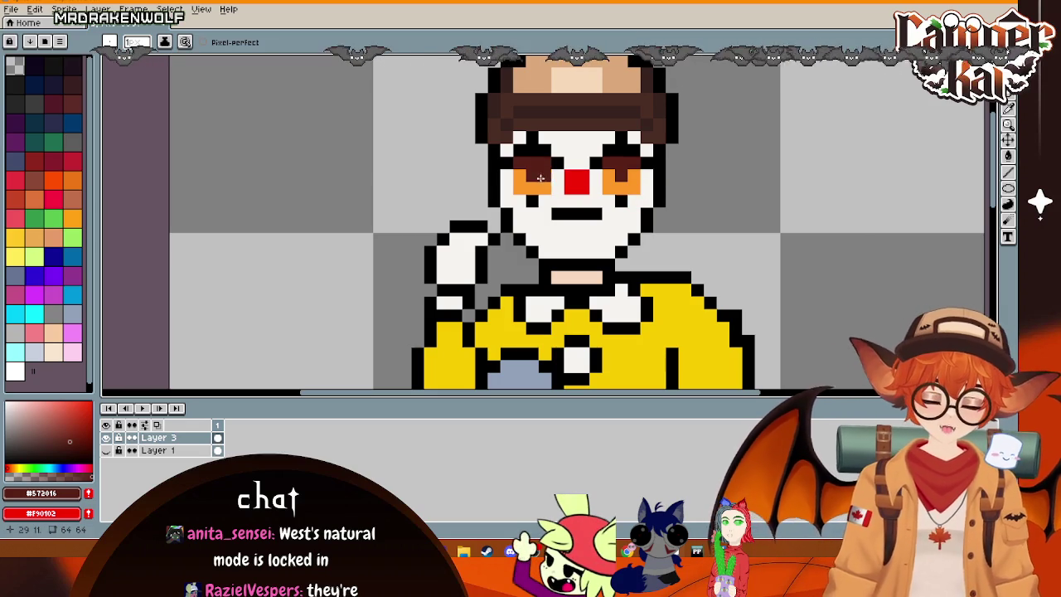
Paint over the stray orange pixels around both eyes in white.
click(15, 371)
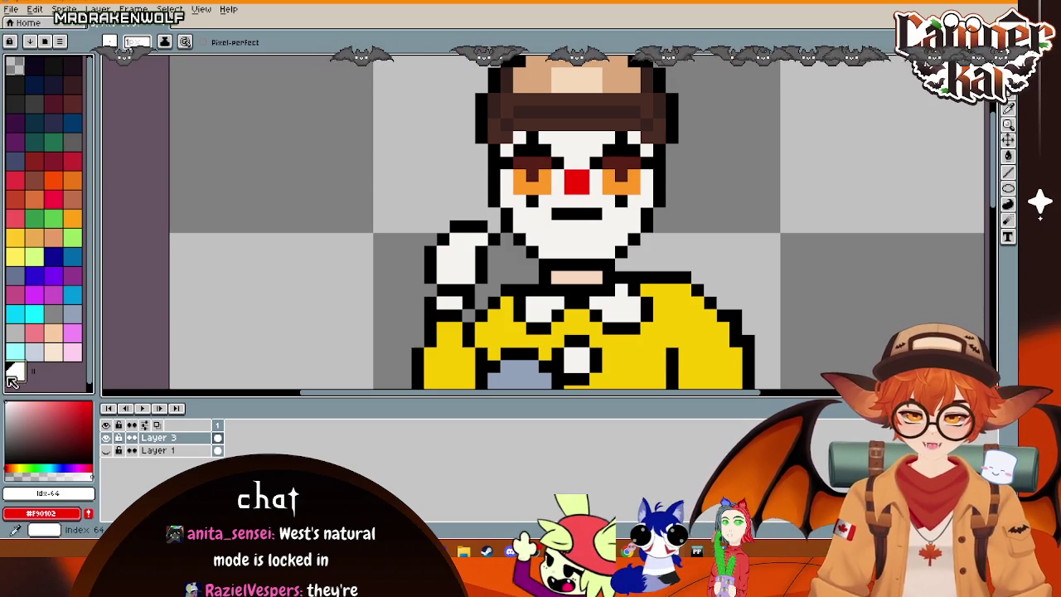
drag(545, 172, 532, 174)
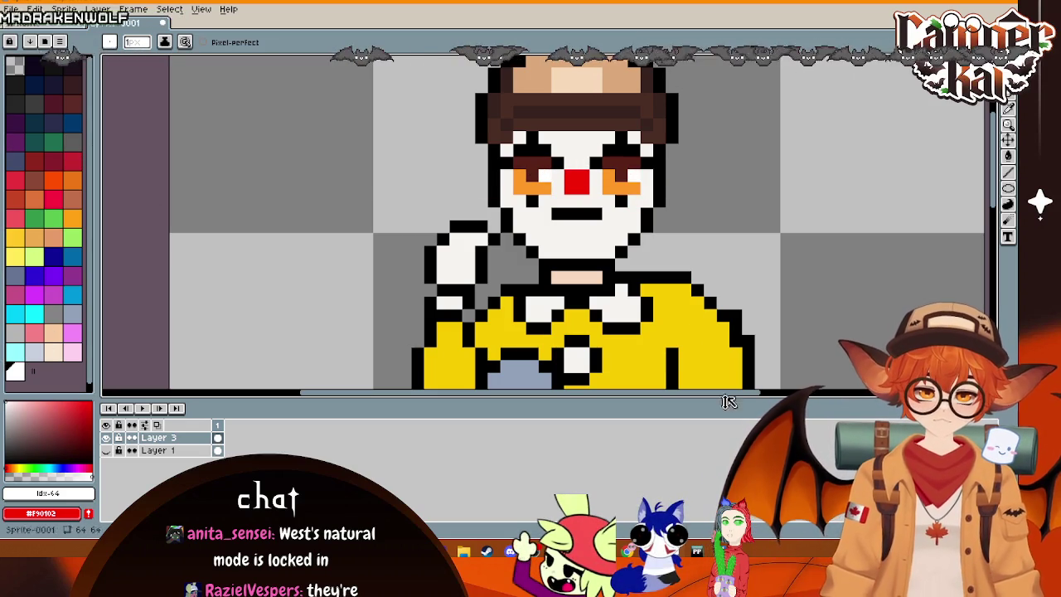
drag(627, 174, 611, 184)
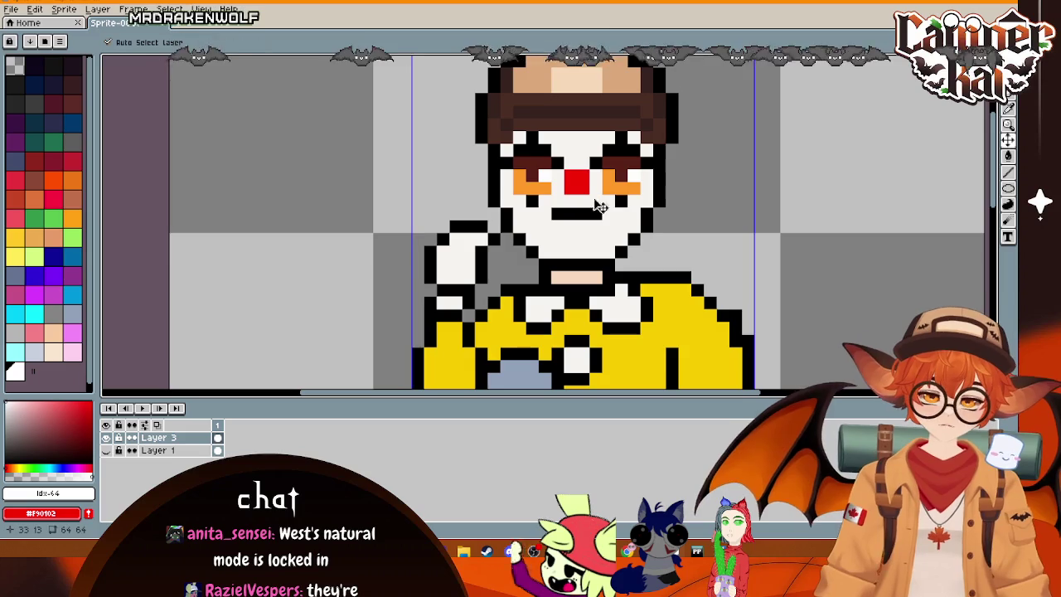
click(634, 176)
click(545, 176)
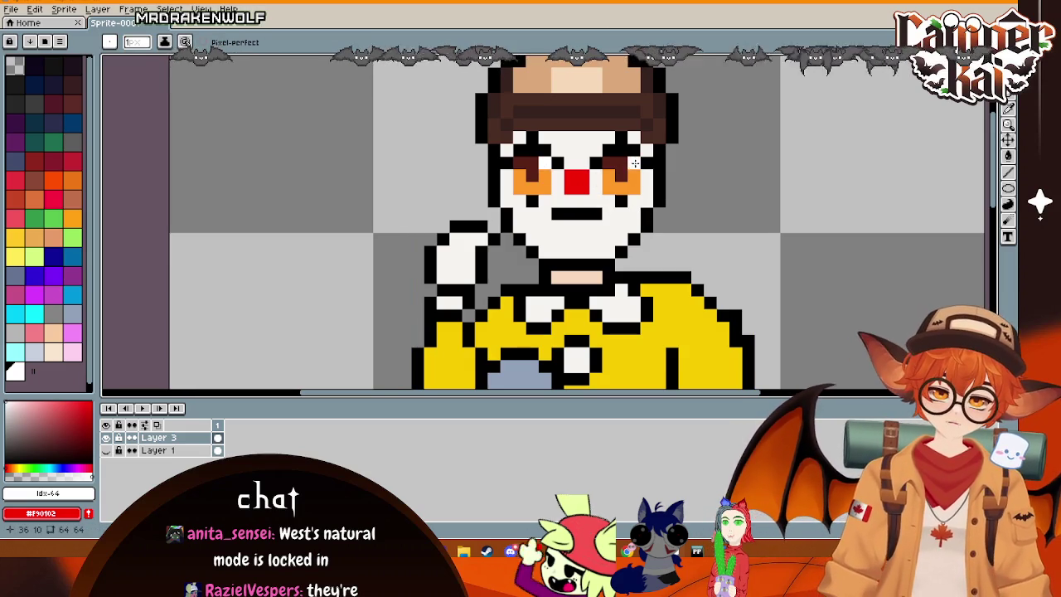
scroll(735, 201, down, 1)
scroll(734, 201, up, 1)
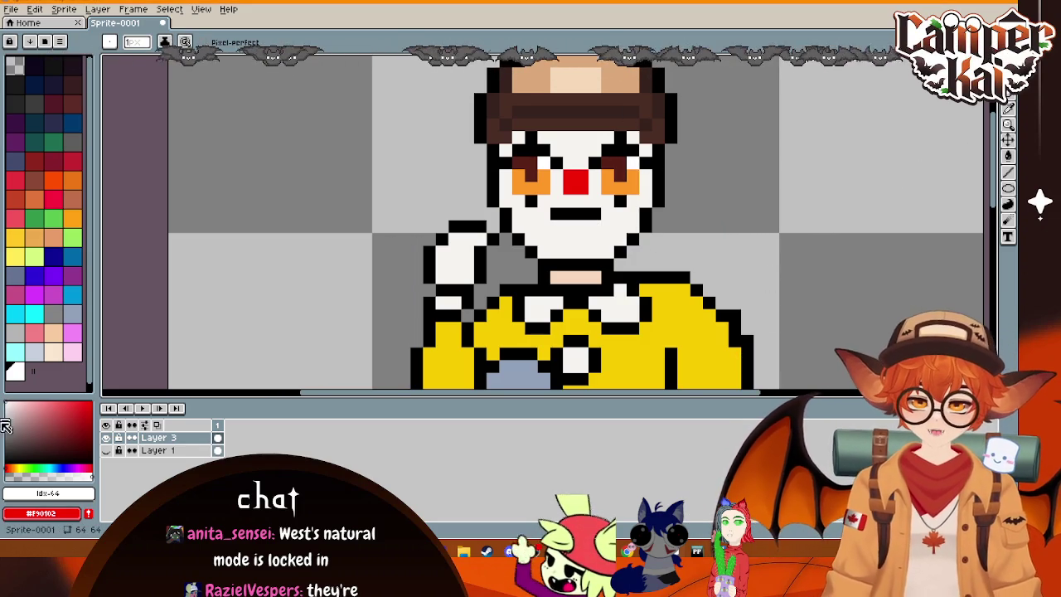
Enter e36726 as the foreground colour, then eyedrop black from the drawing.
click(48, 493)
double_click(170, 405)
text(e36726)
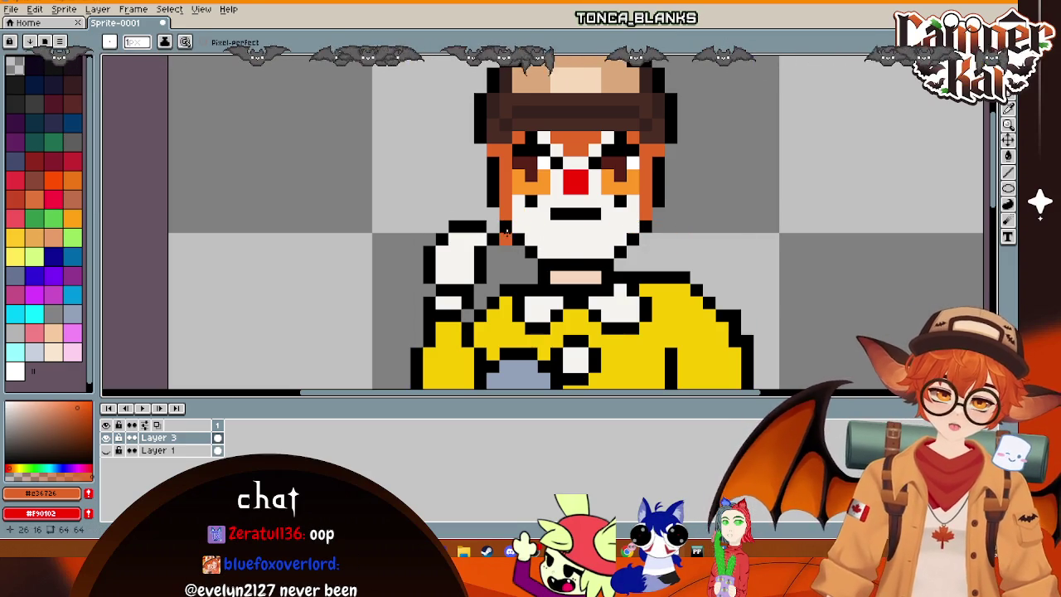
click(1008, 116)
click(655, 199)
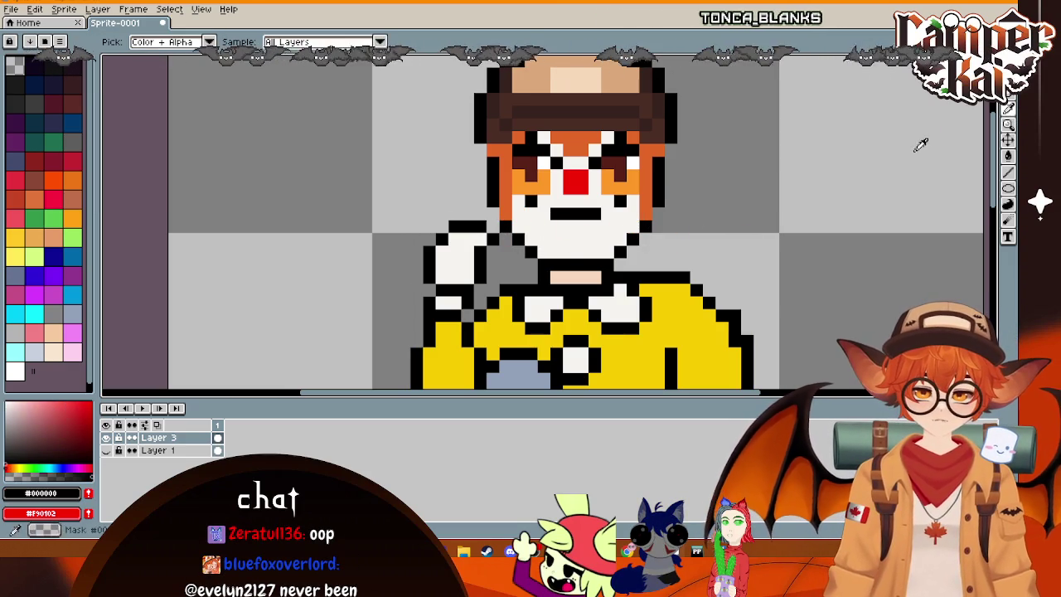
click(1008, 108)
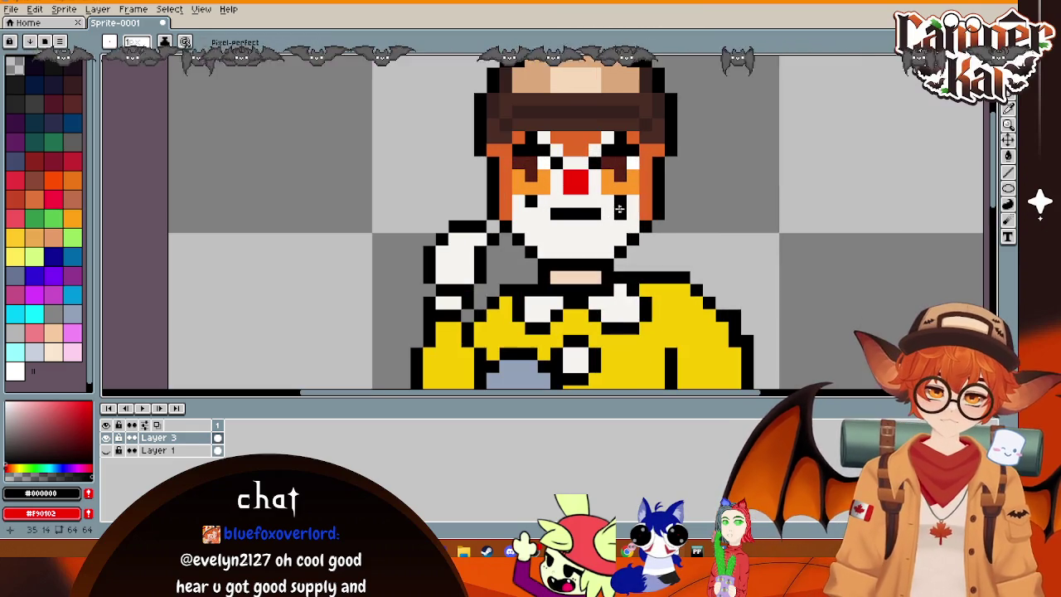
scroll(1001, 146, up, 2)
scroll(925, 163, down, 2)
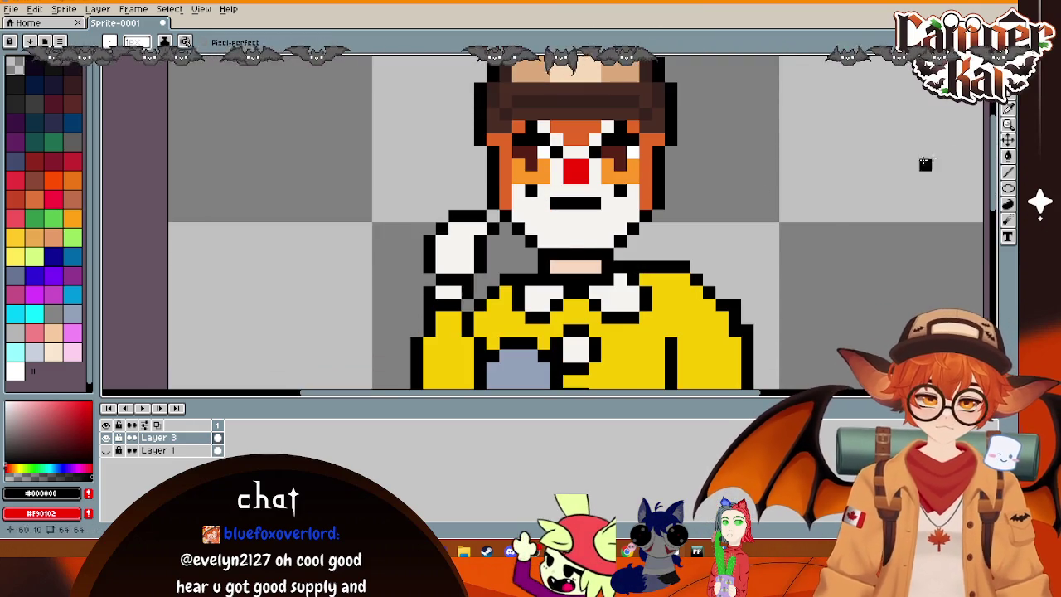
Sample the face's orange, then the hat's dark brown, and return to the Pencil.
click(1008, 119)
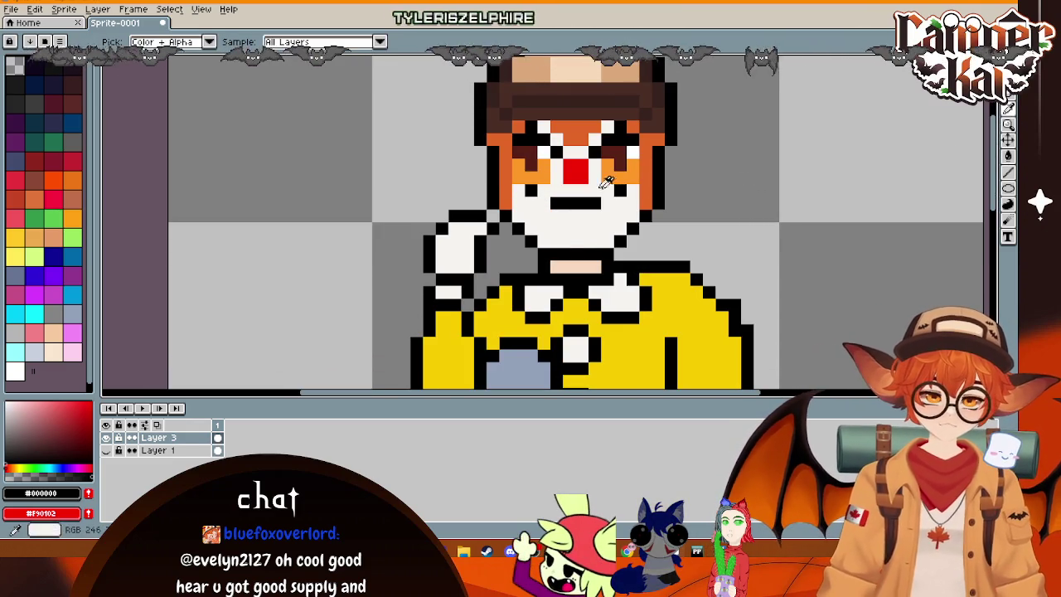
click(518, 170)
click(1008, 96)
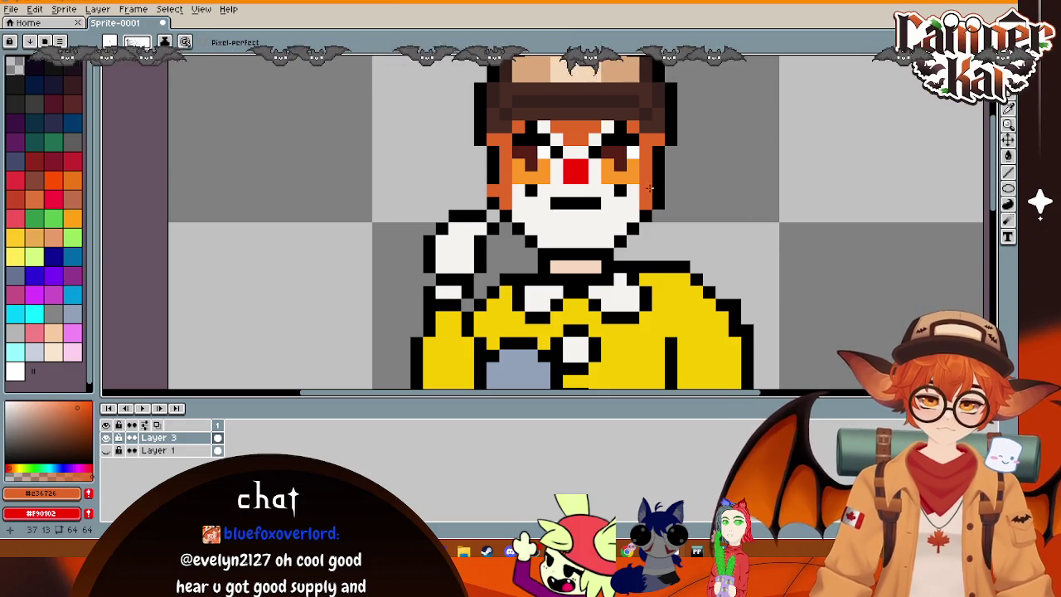
click(1009, 118)
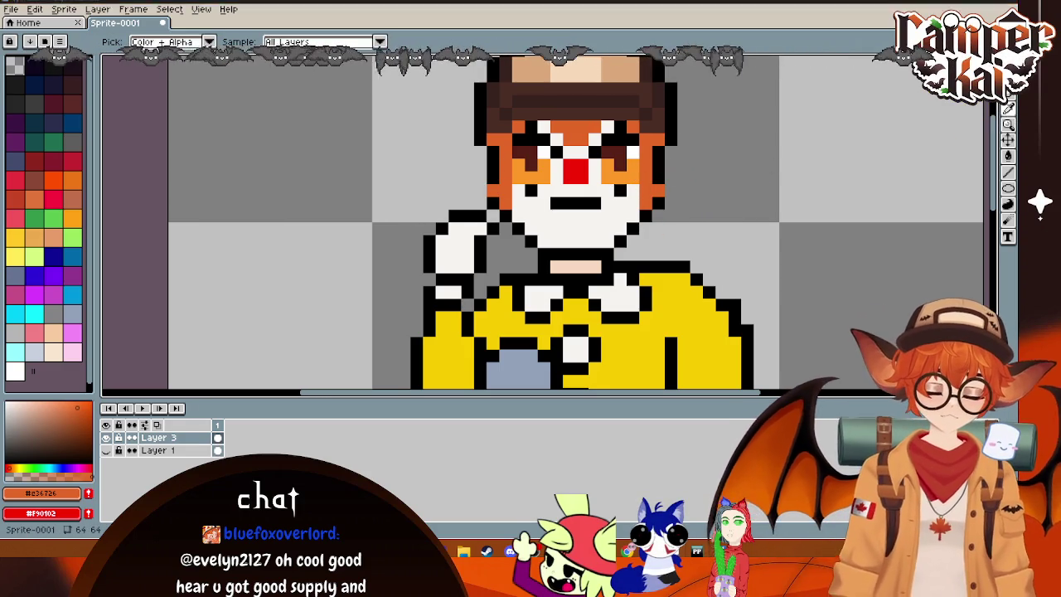
click(81, 496)
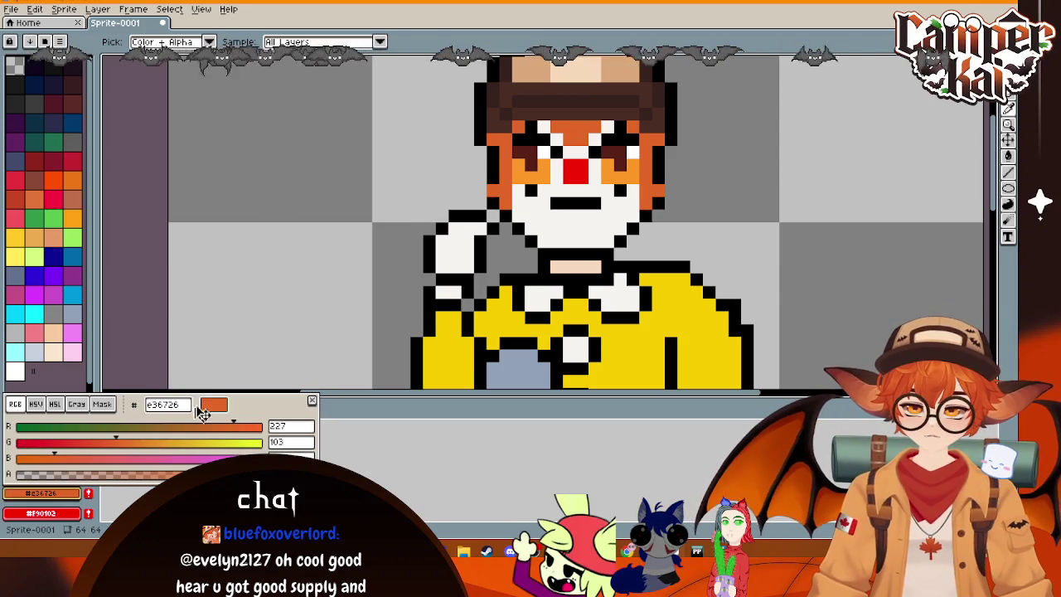
click(659, 153)
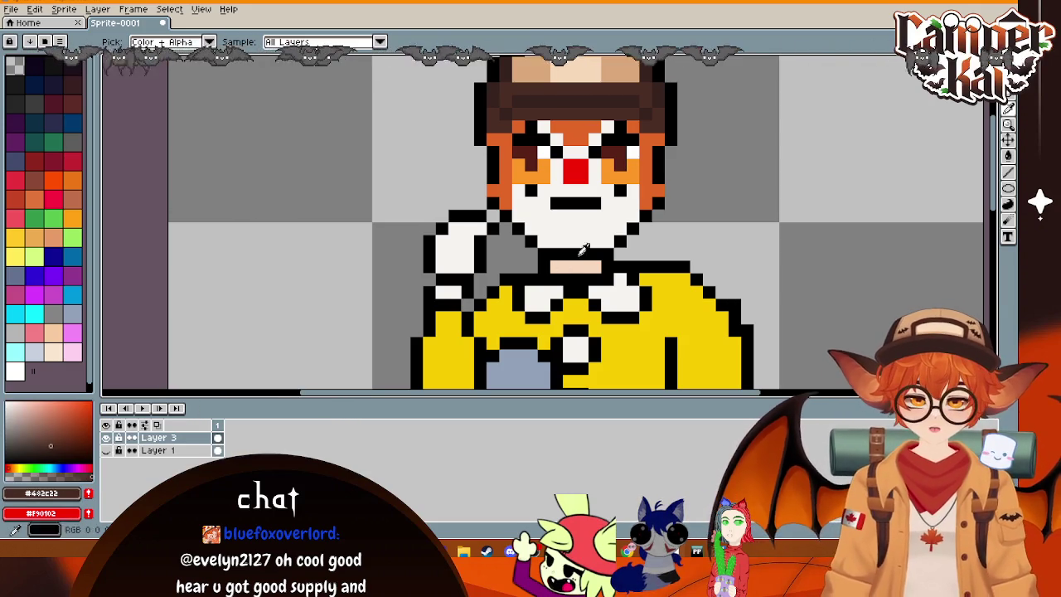
key(b)
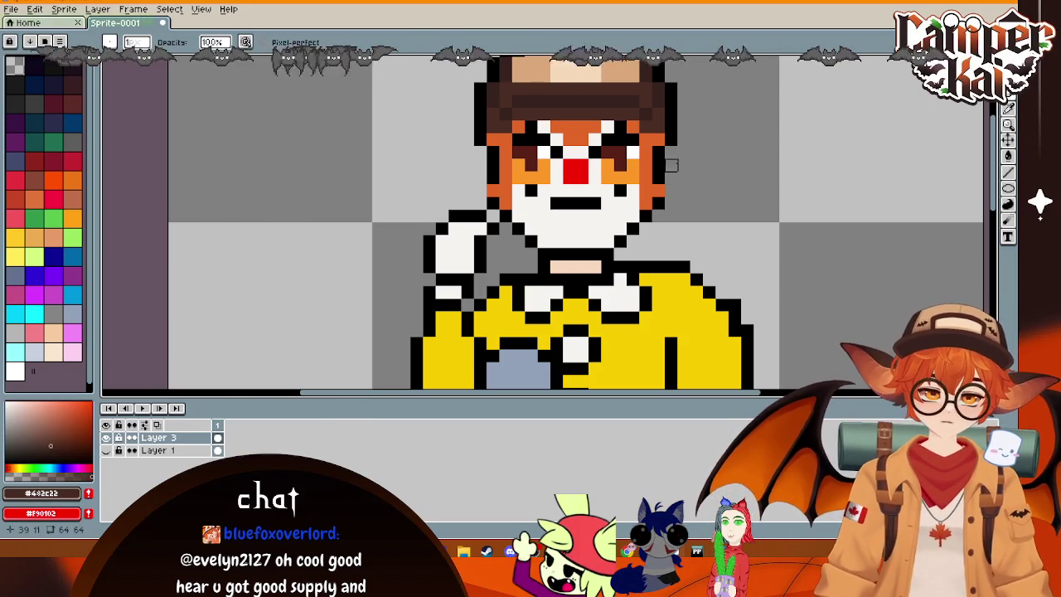
key(shift+b)
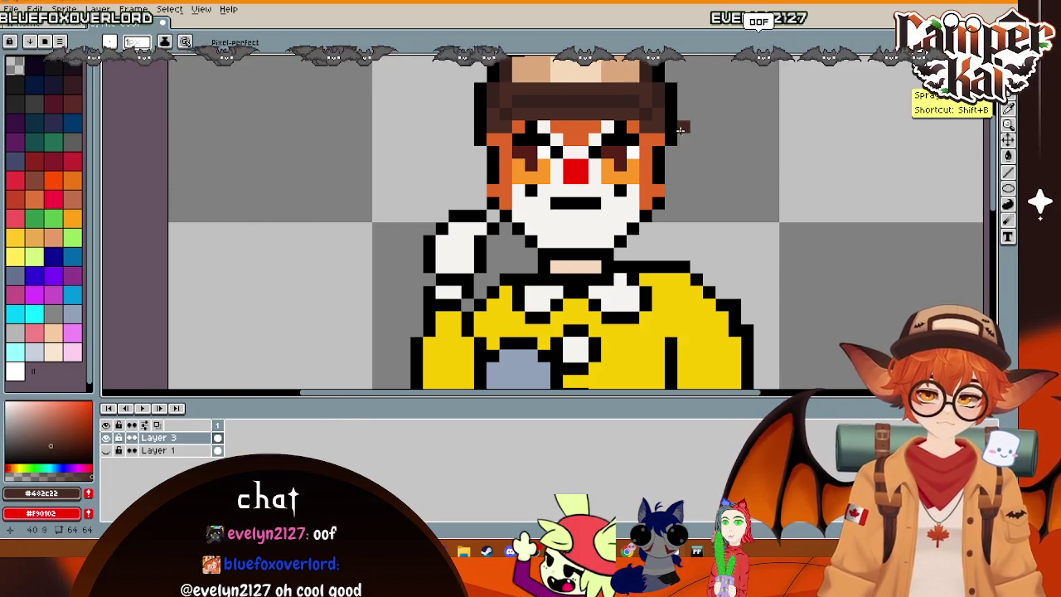
Draw horizontal brim lines on both sides of the hat, with drooping pixels at the ends.
drag(677, 128, 732, 128)
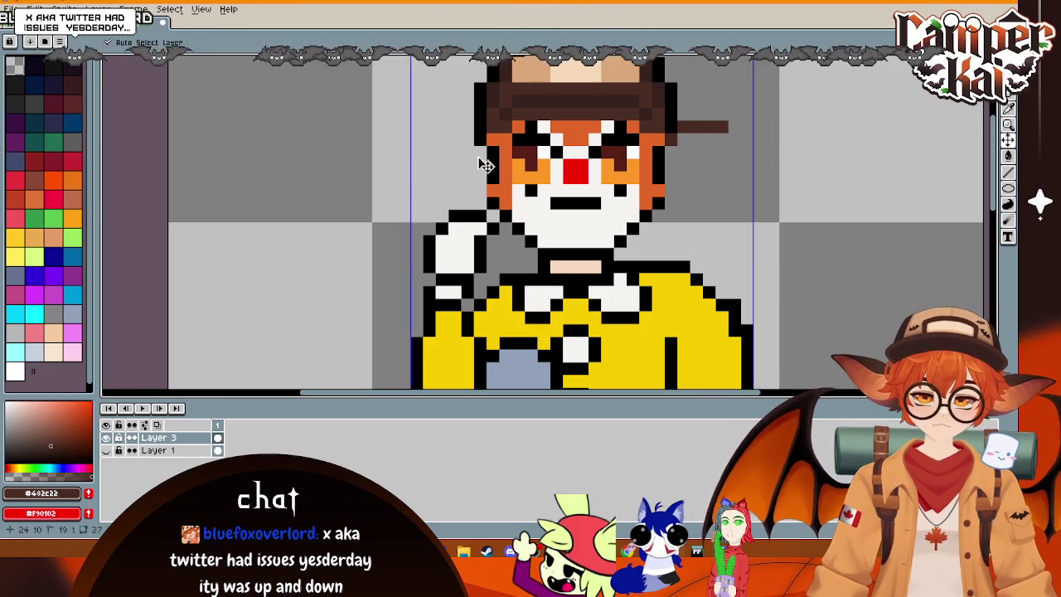
mouse_move(474, 138)
mouse_down()
mouse_move(435, 137)
mouse_move(437, 127)
mouse_up()
key(ctrl+z)
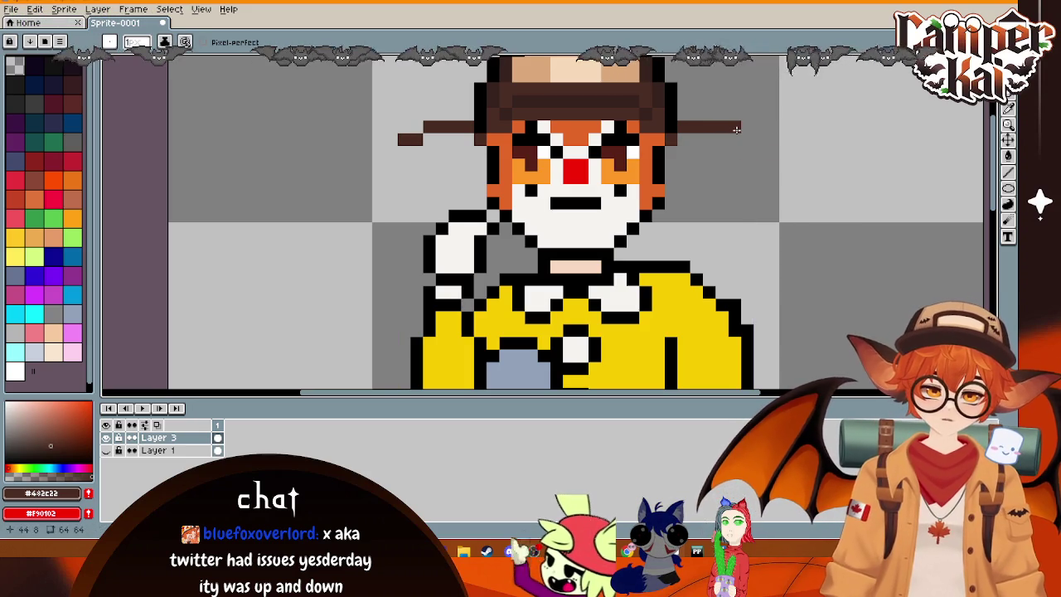
key(ctrl+z)
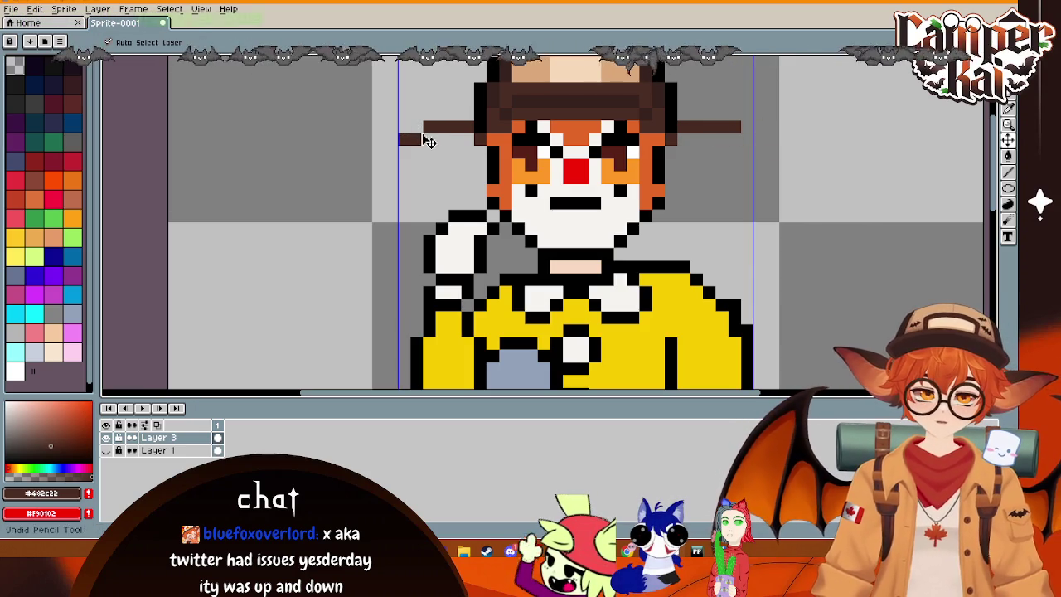
key(ctrl+z)
click(416, 127)
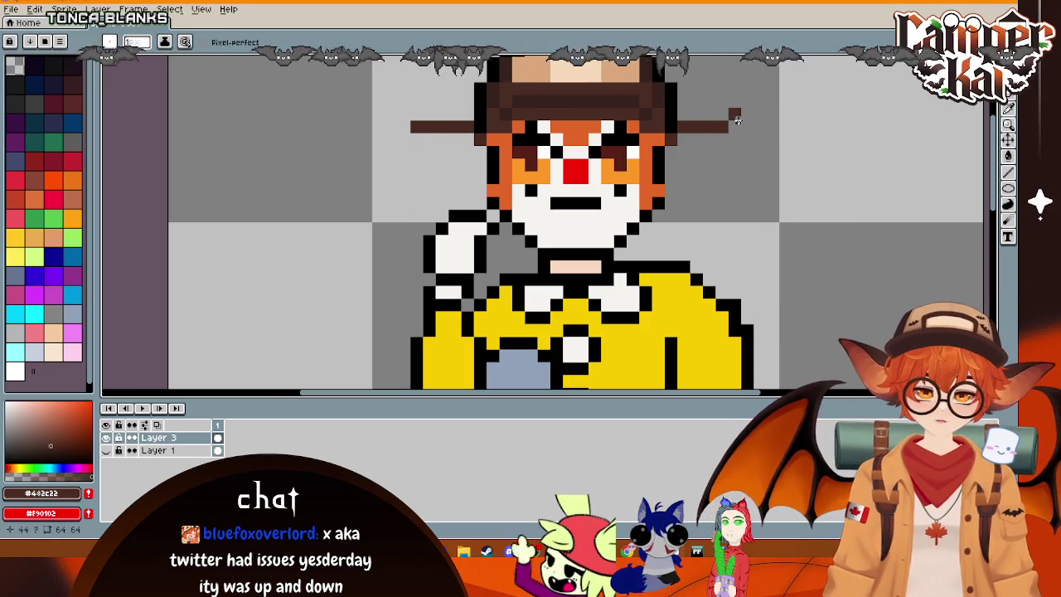
drag(734, 126, 759, 139)
click(747, 139)
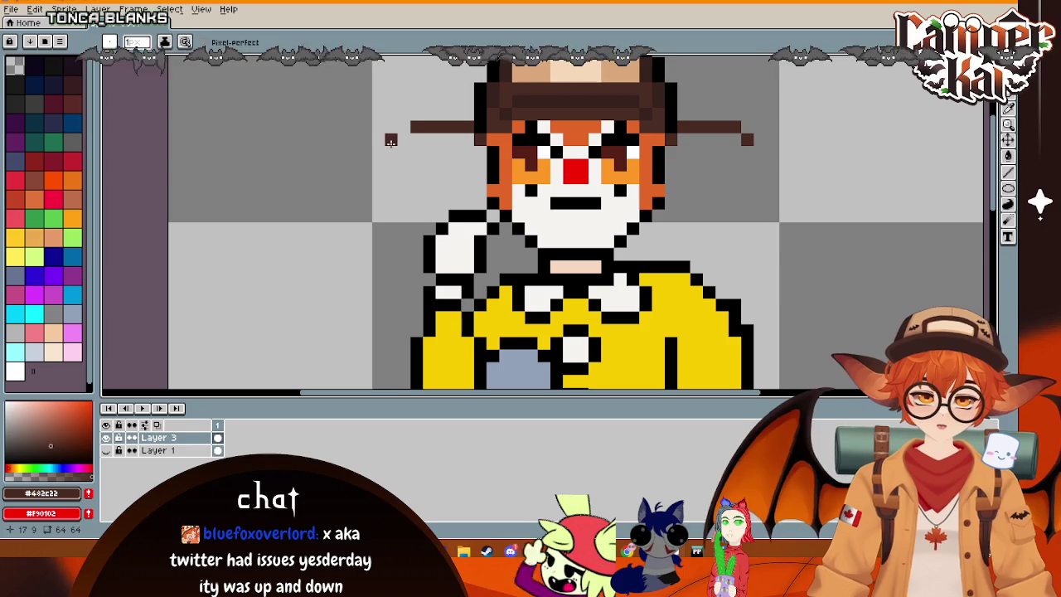
click(404, 139)
click(416, 152)
click(429, 164)
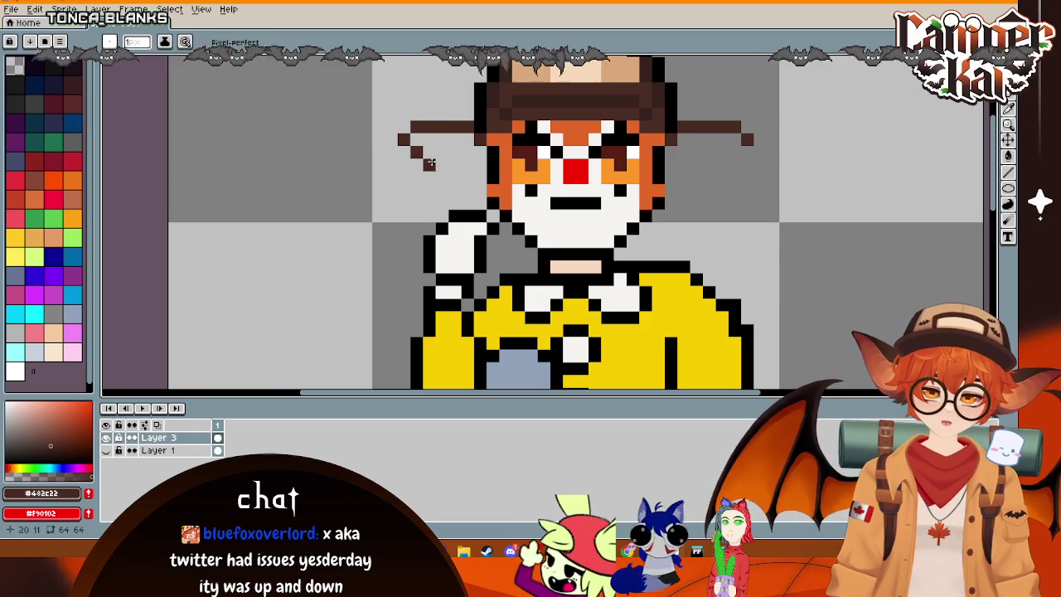
drag(442, 177, 466, 189)
Redraw the left brim diagonal more steeply and draw the right diagonal down to the face.
key(v)
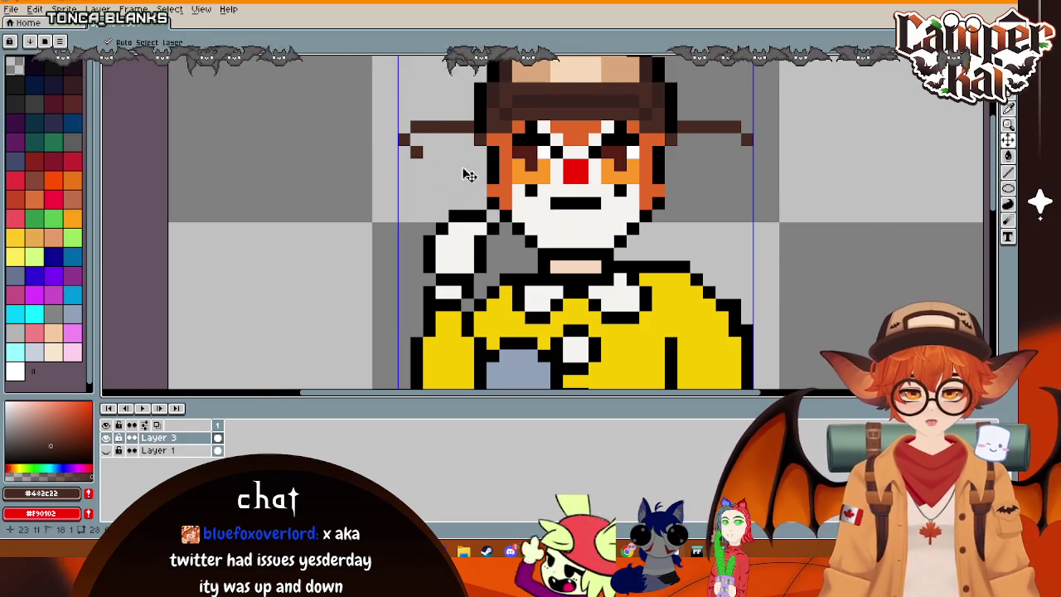
key(ctrl+z)
key(ctrl+z)
key(b)
drag(430, 152, 444, 166)
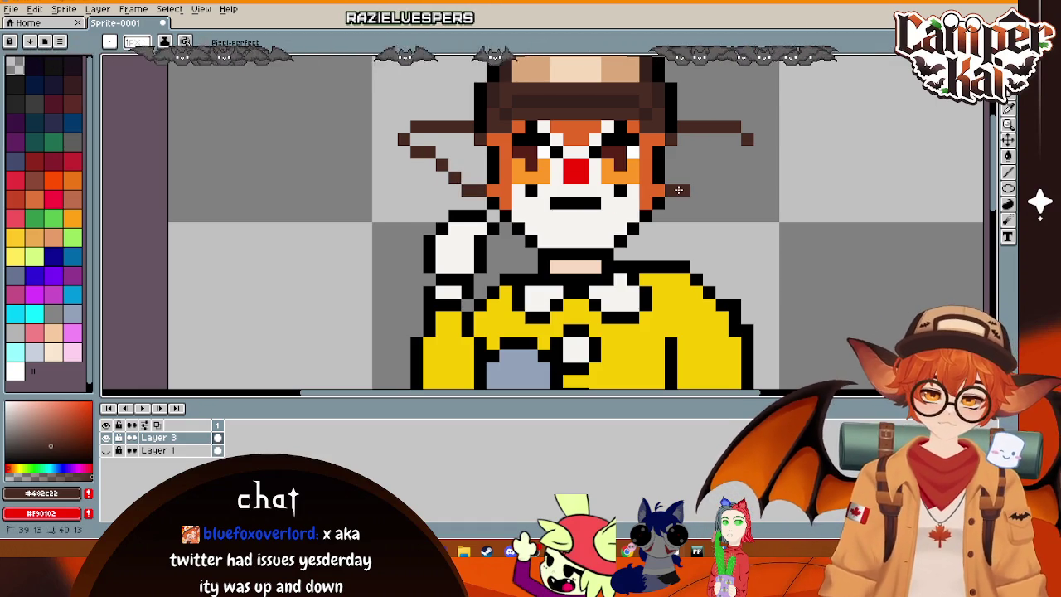
drag(672, 189, 719, 153)
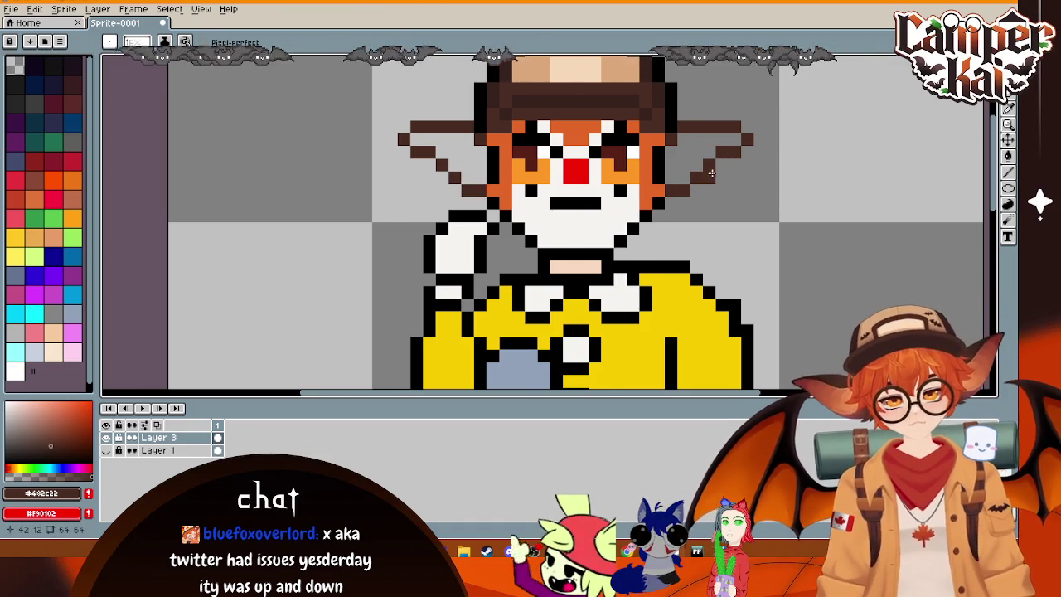
scroll(711, 172, down, 3)
scroll(746, 166, up, 2)
scroll(811, 160, up, 1)
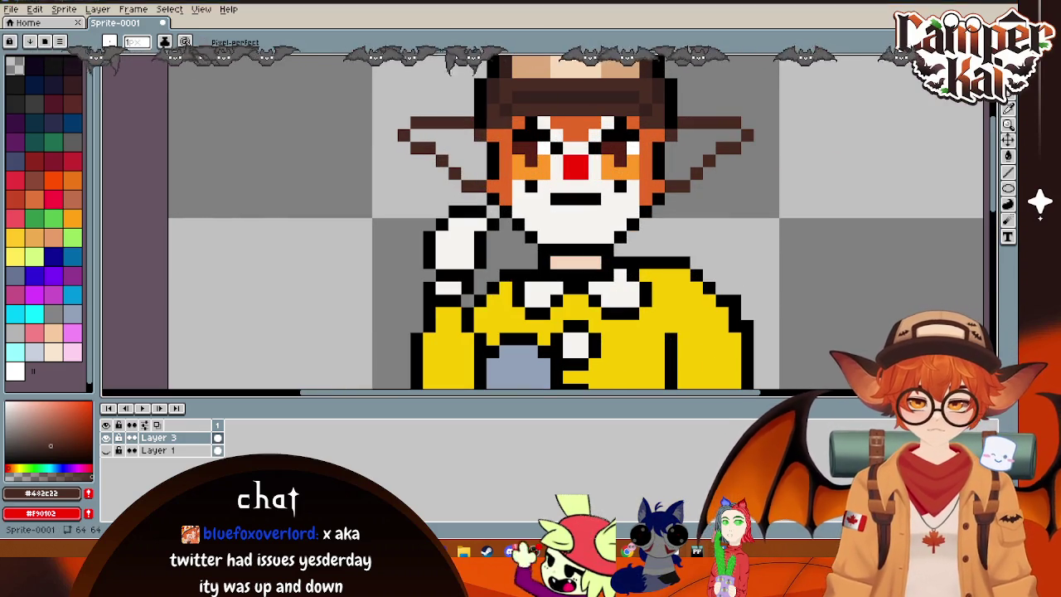
Fill the triangles beside the face with d37545 orange-brown, then thicken the right brim in dark brown.
click(42, 493)
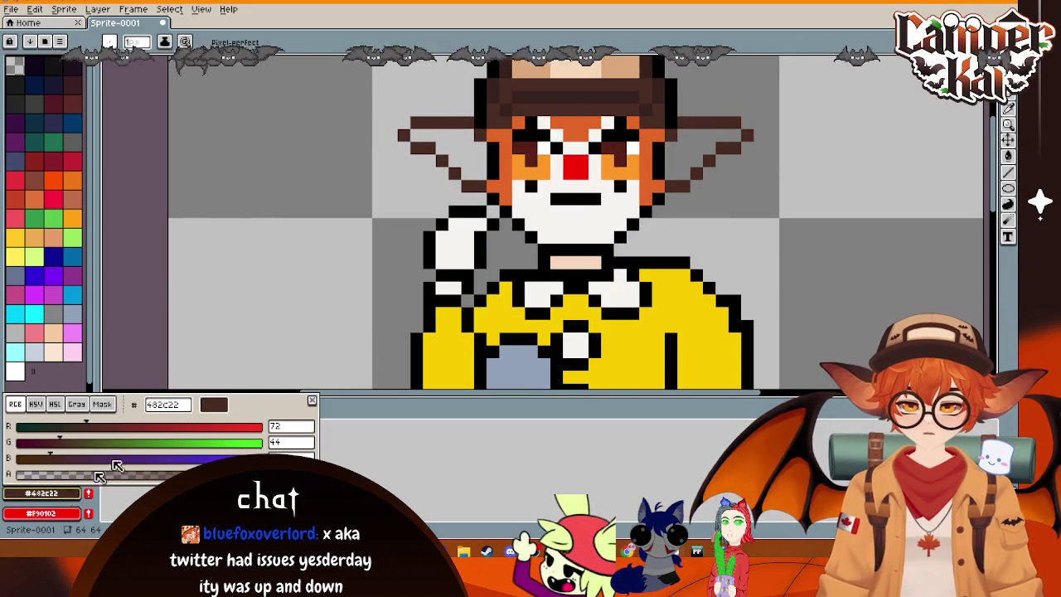
click(195, 408)
click(42, 493)
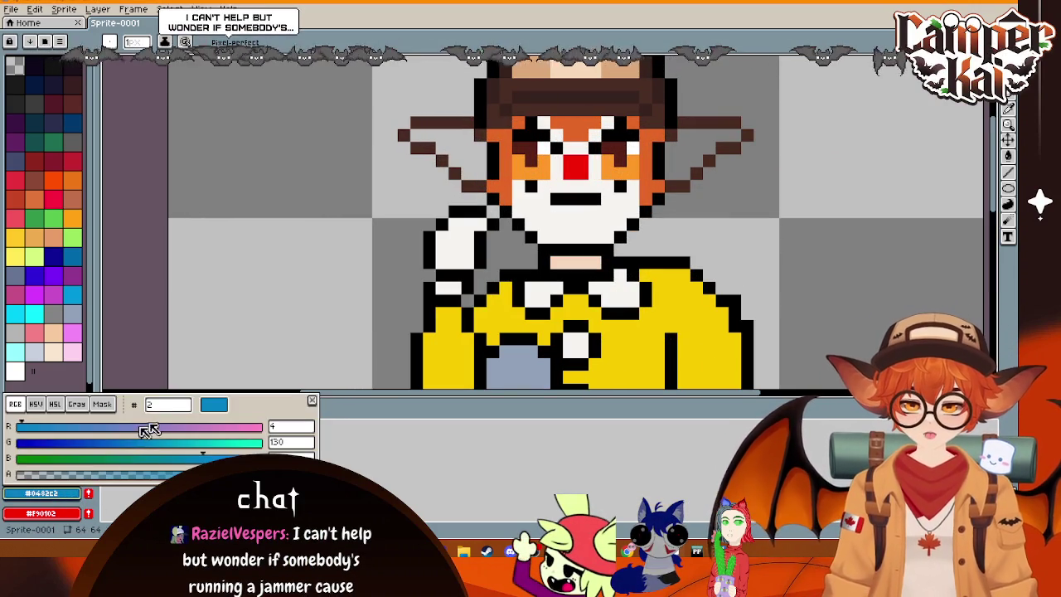
double_click(170, 404)
key(BackSpace)
text(d37545)
key(Return)
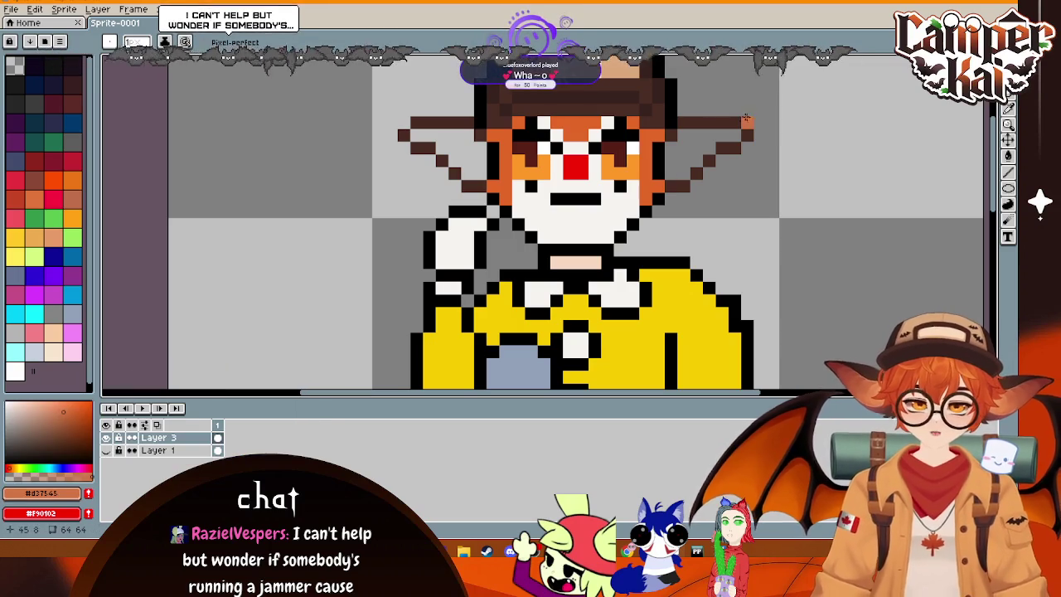
click(680, 157)
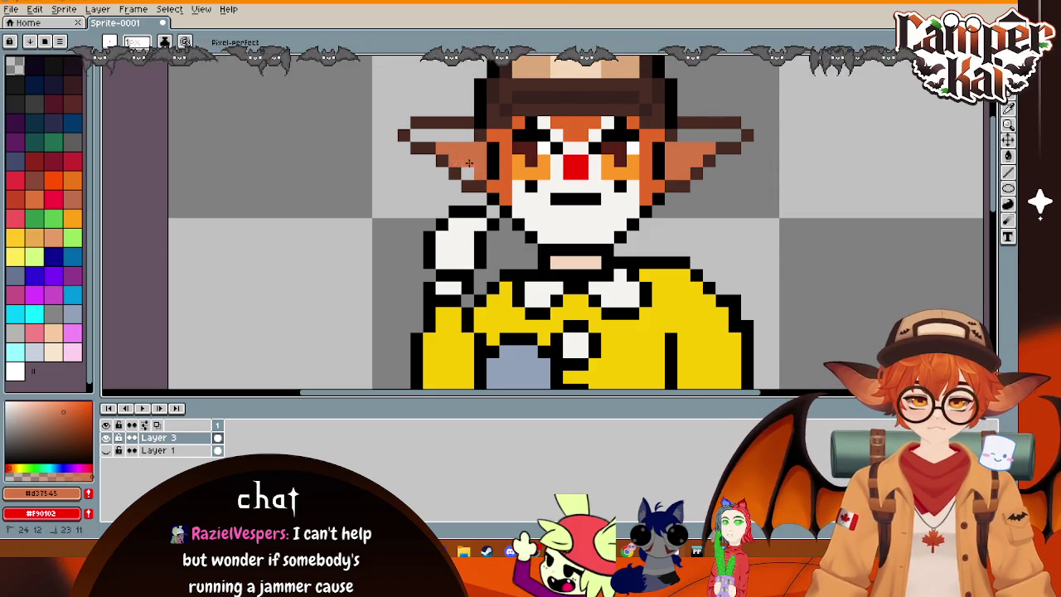
alt+click(581, 98)
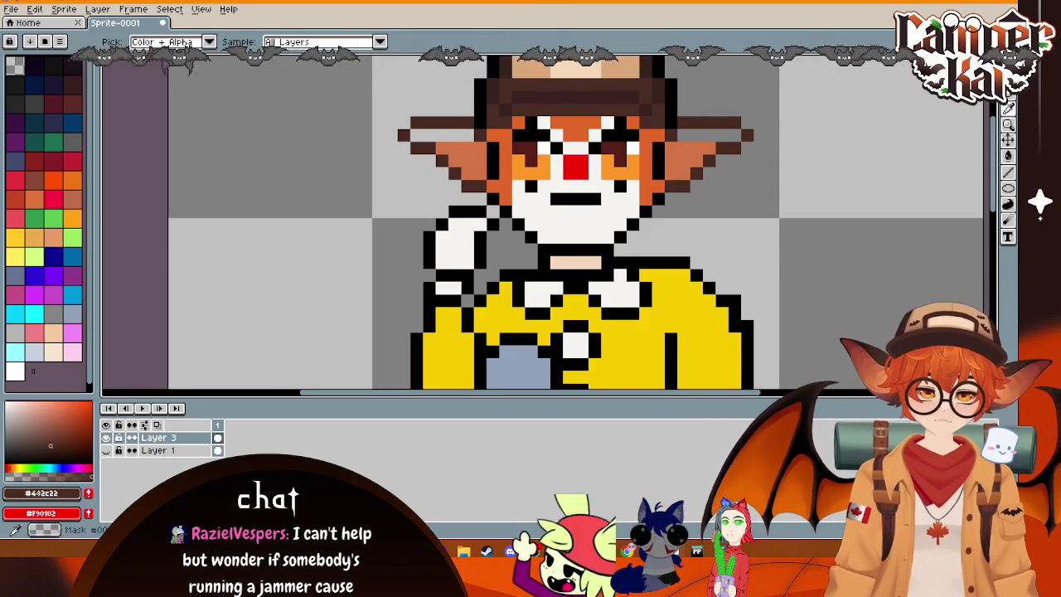
drag(716, 134, 680, 135)
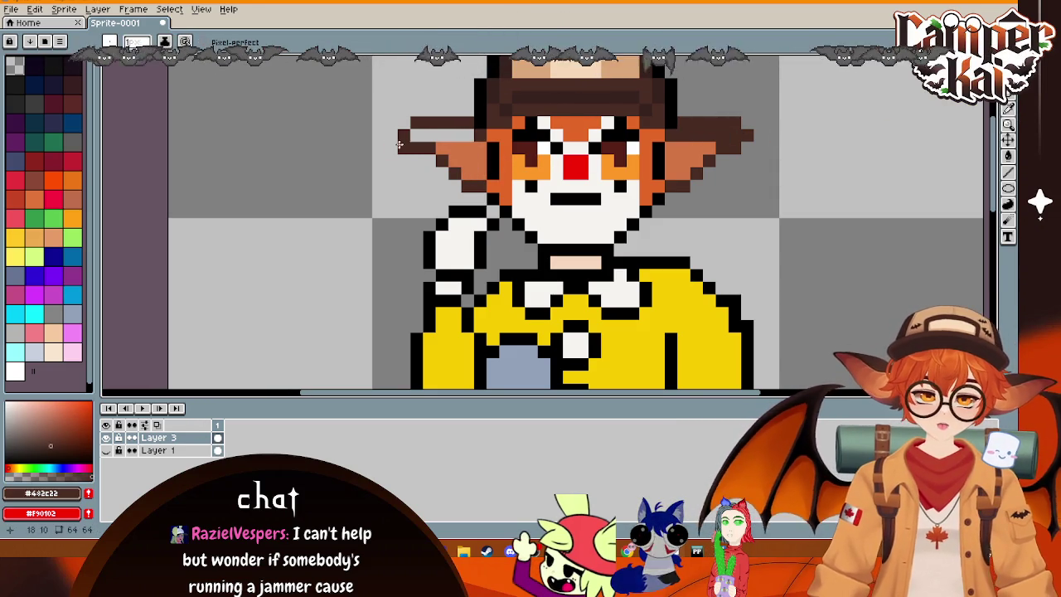
click(1008, 109)
key(b)
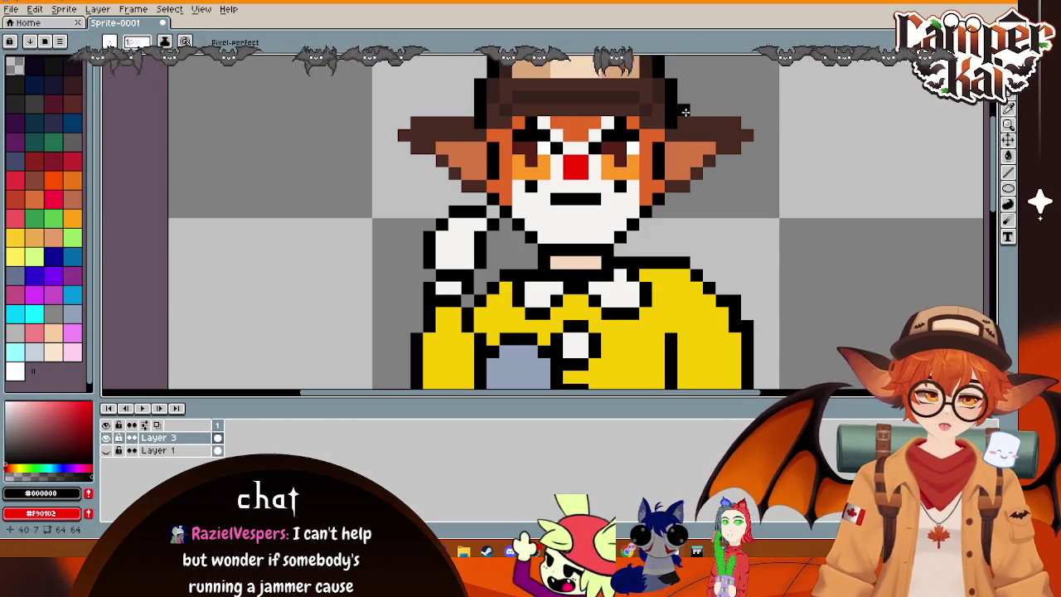
drag(736, 110, 761, 124)
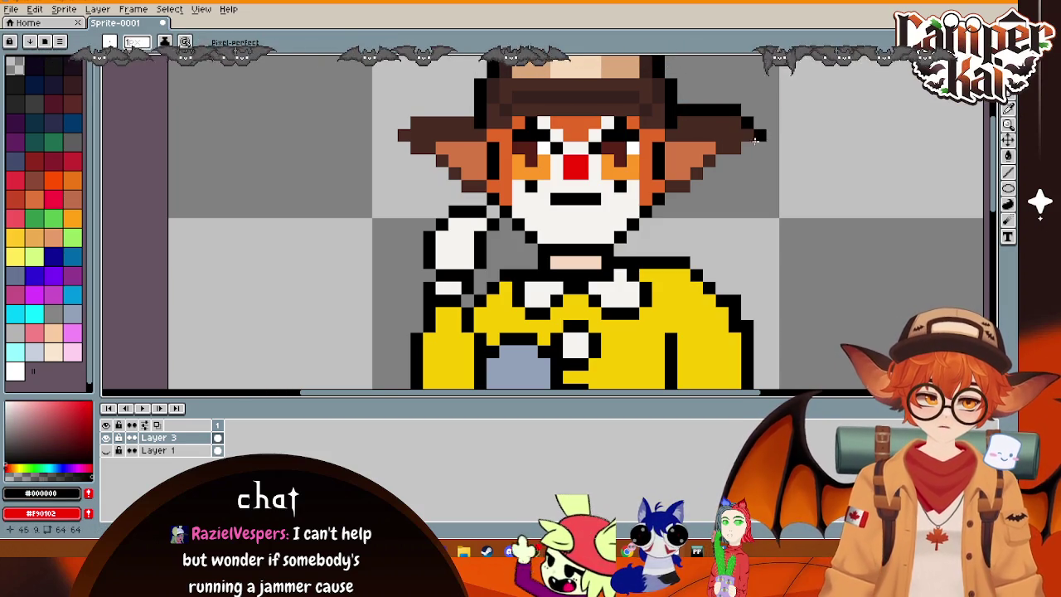
click(742, 155)
drag(721, 160, 677, 191)
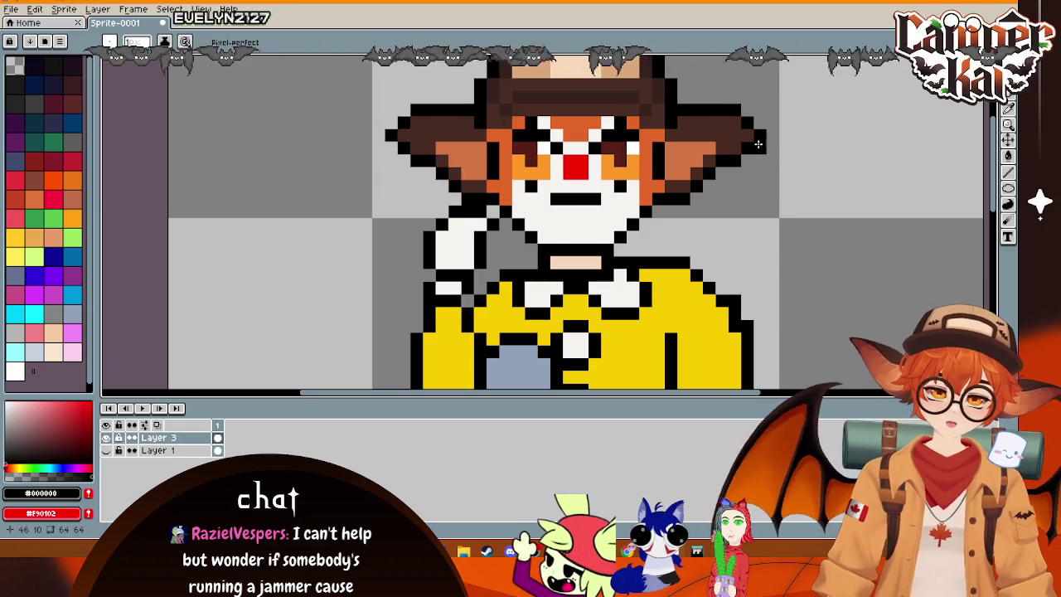
scroll(761, 174, down, 1)
scroll(761, 173, up, 1)
key(v)
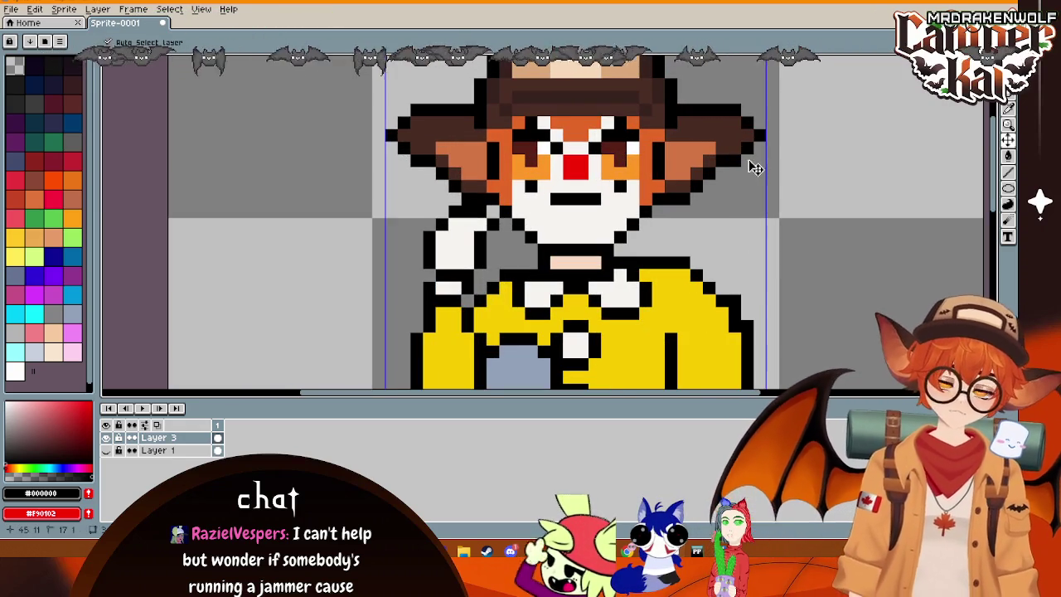
key(b)
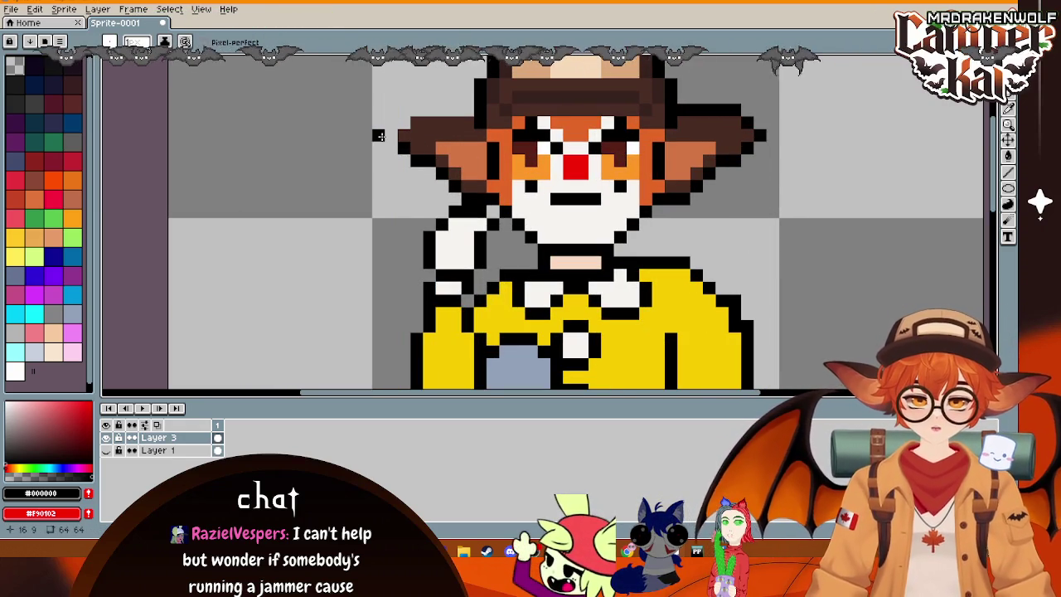
drag(404, 122, 479, 123)
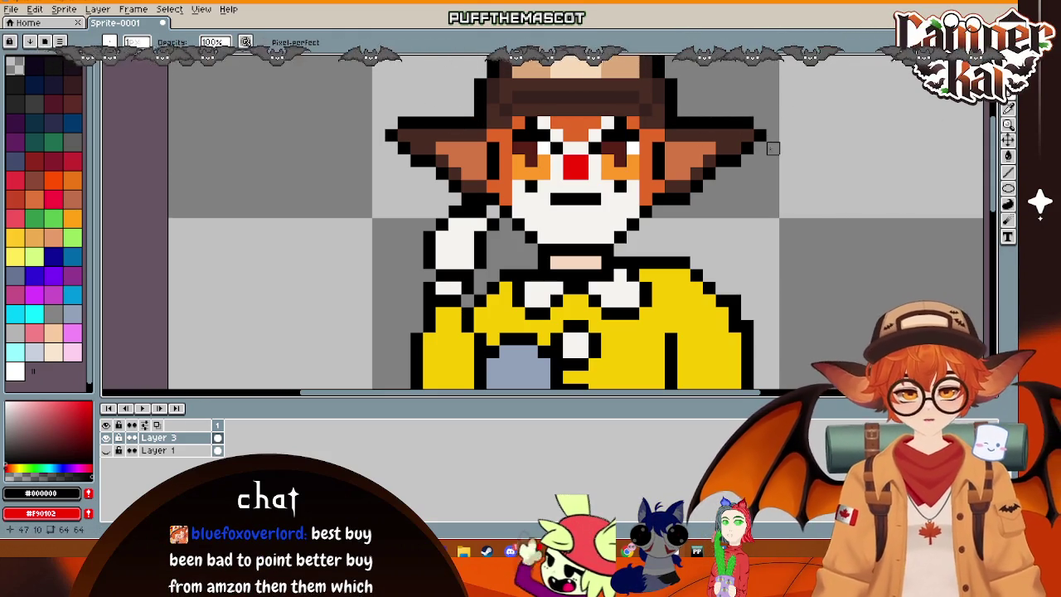
Erase the orange hair strips on the left and right of the face.
scroll(999, 176, up, 1)
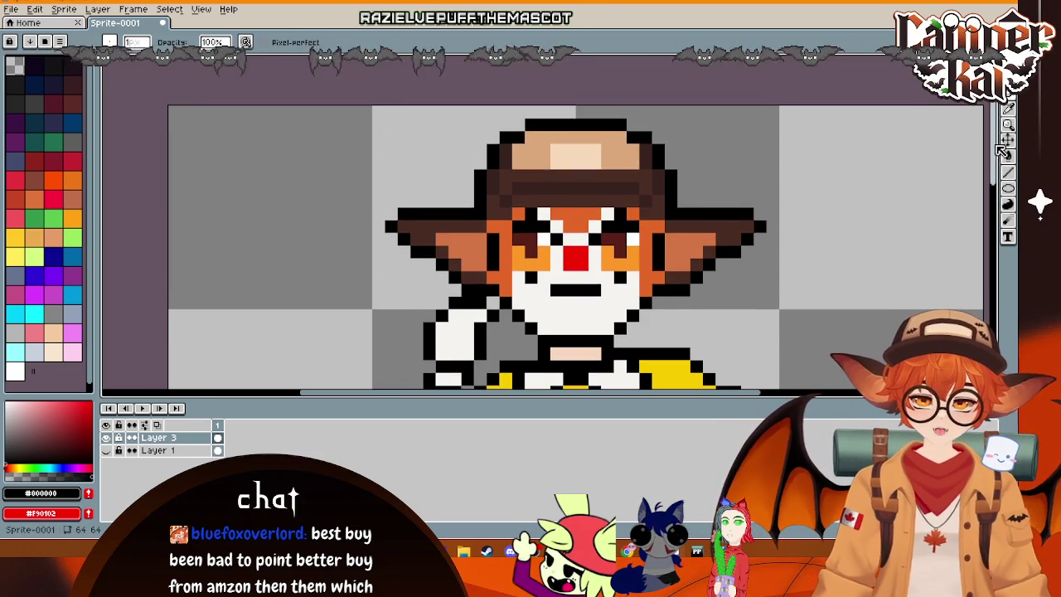
scroll(999, 176, up, 1)
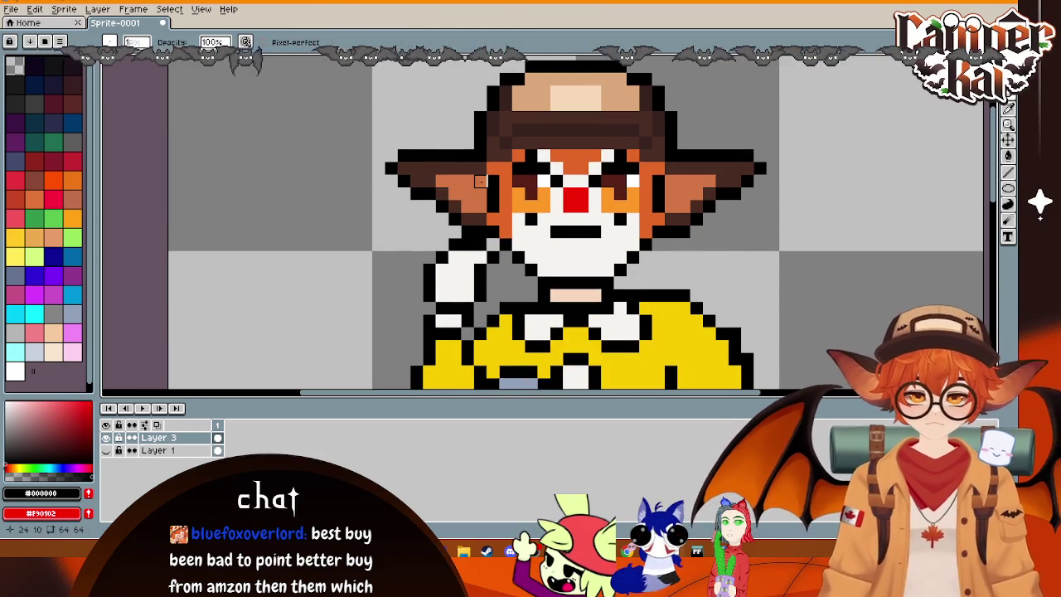
drag(493, 175, 493, 212)
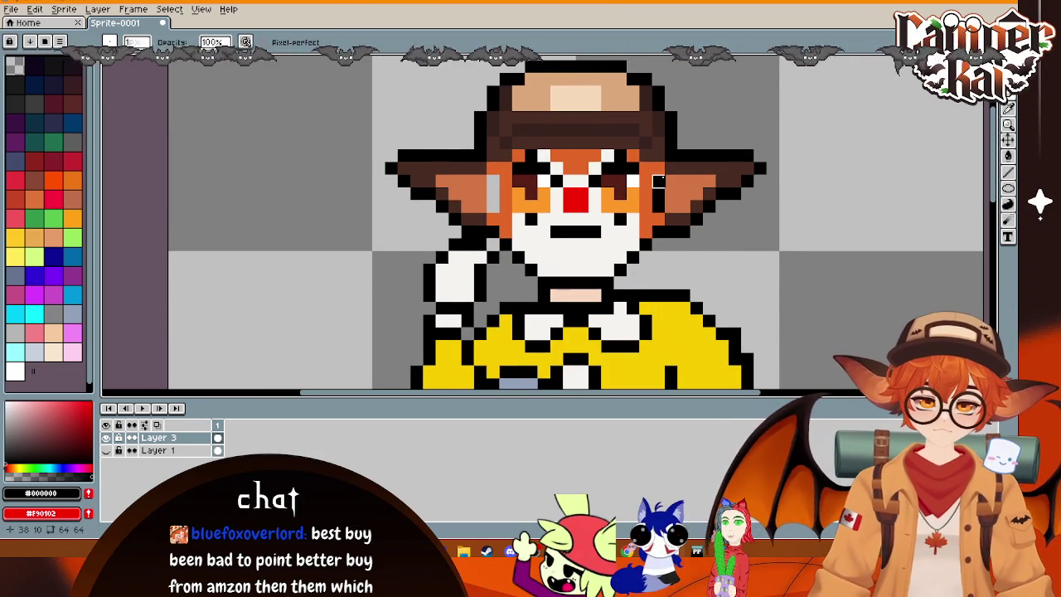
drag(657, 193, 658, 212)
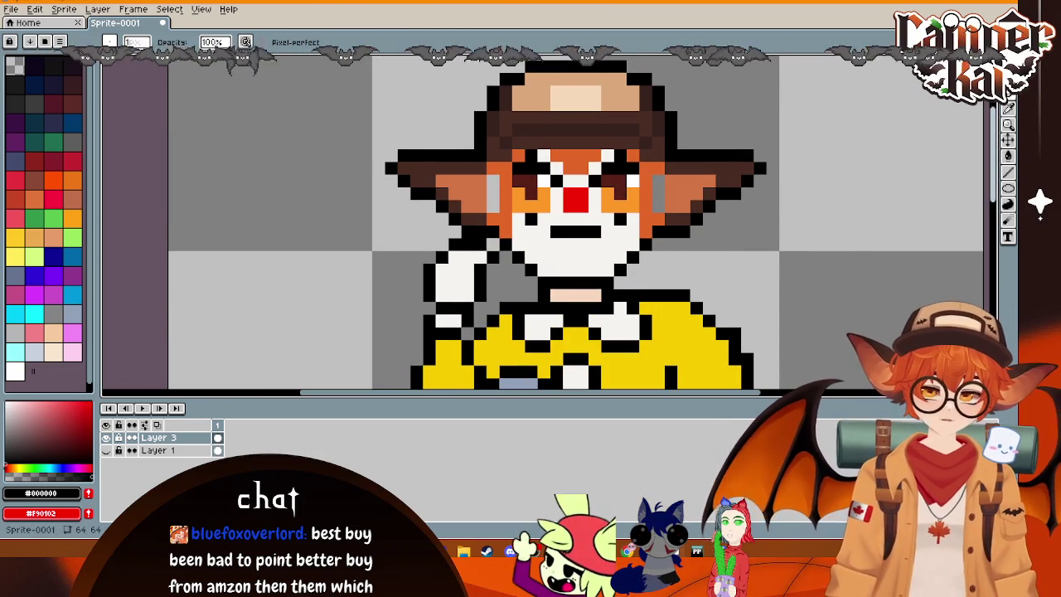
Eyedrop black and blacken a hair pixel, trying and undoing a near-white spray.
key(i)
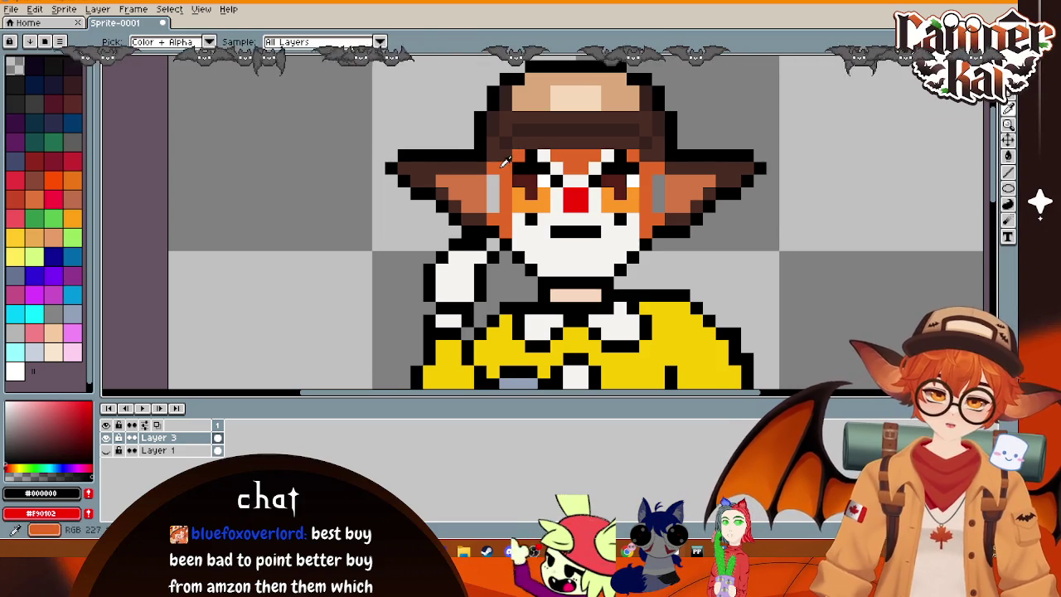
click(501, 165)
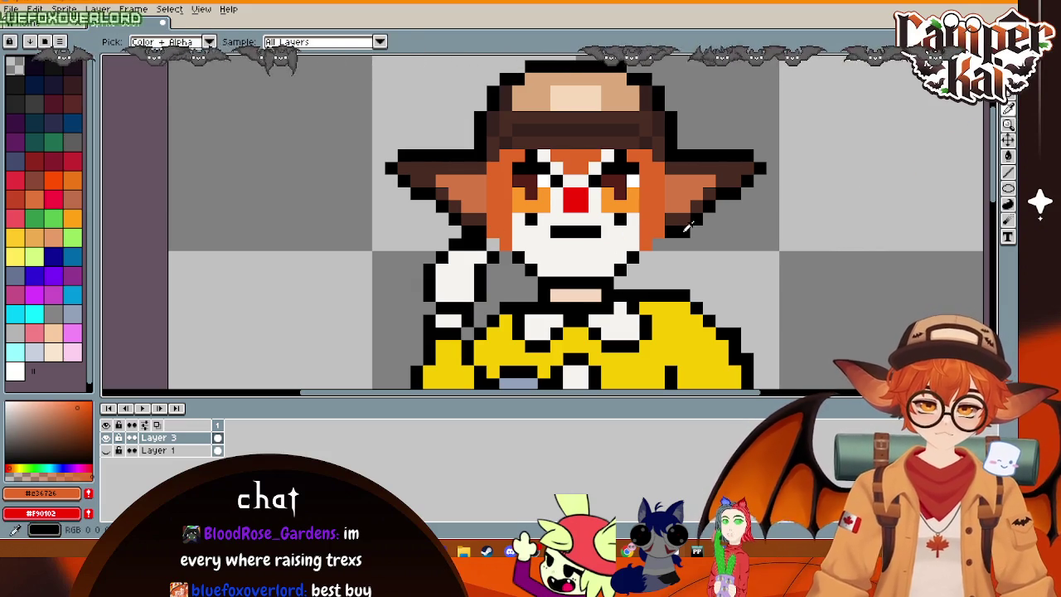
alt+click(479, 244)
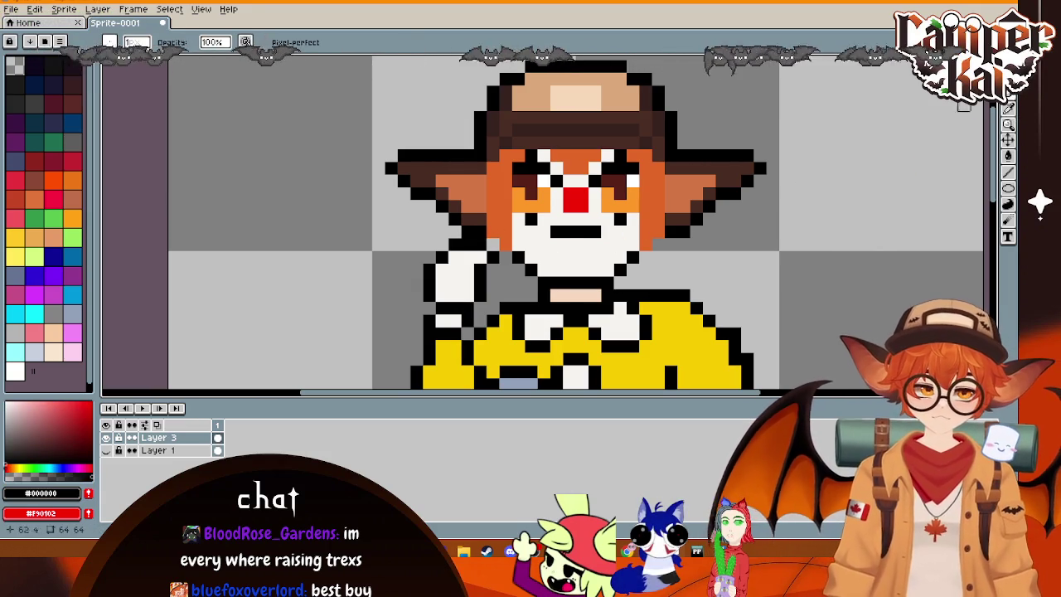
click(659, 244)
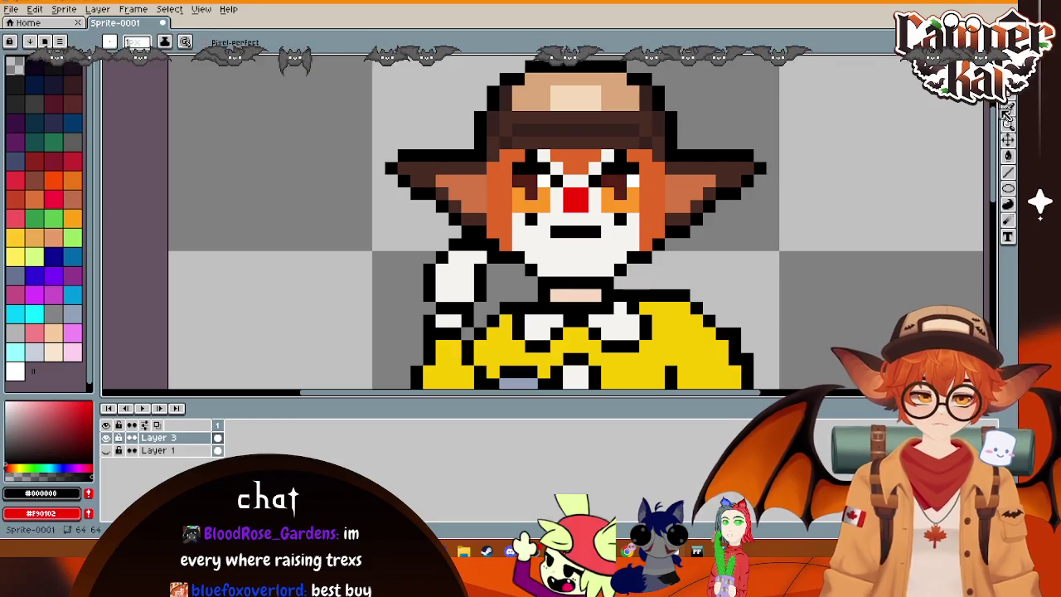
alt+click(612, 241)
click(1009, 92)
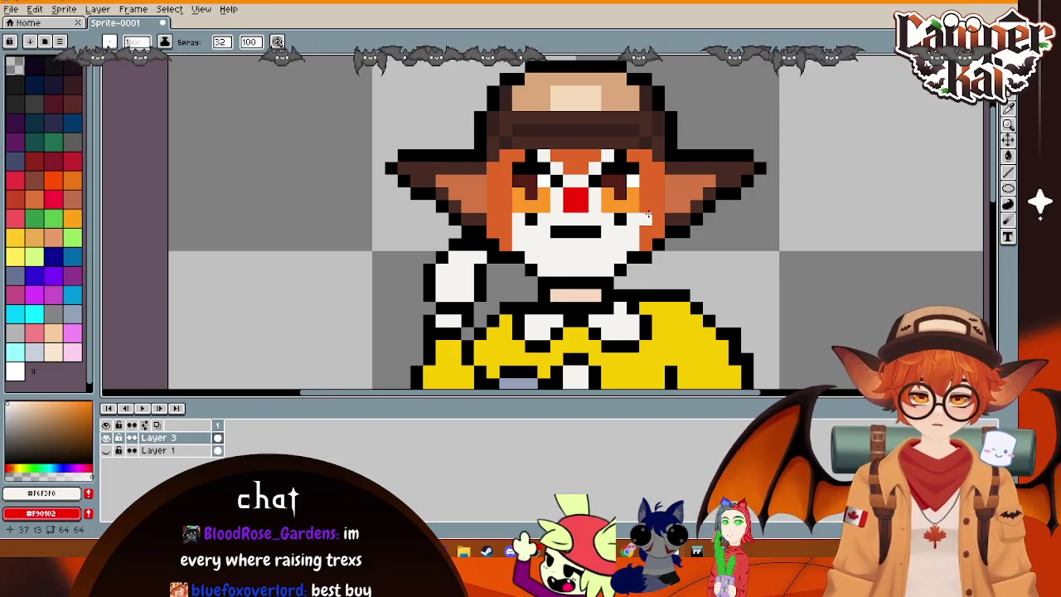
drag(648, 223, 643, 220)
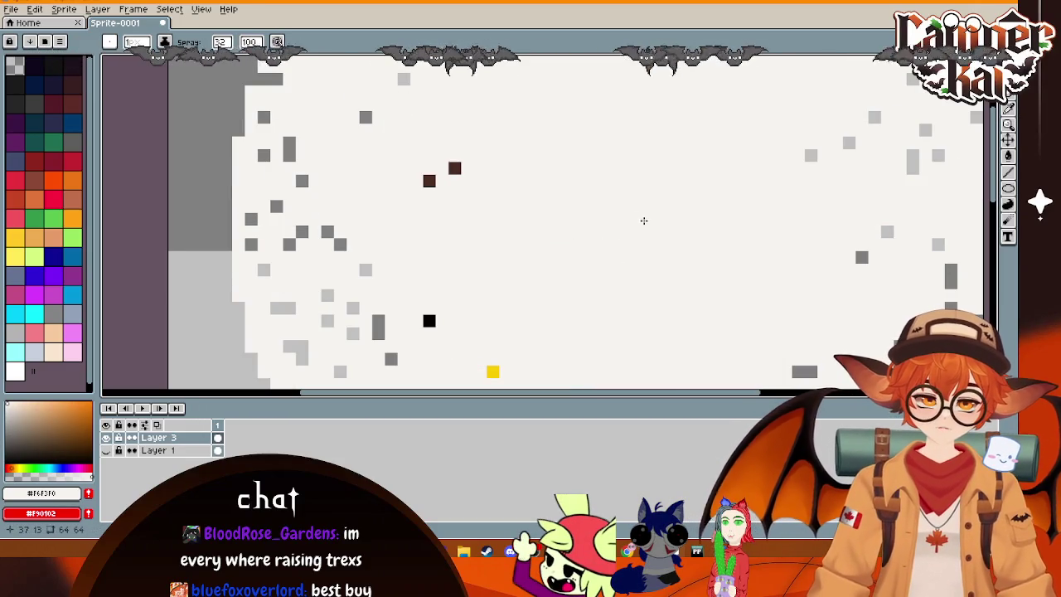
key(ctrl+z)
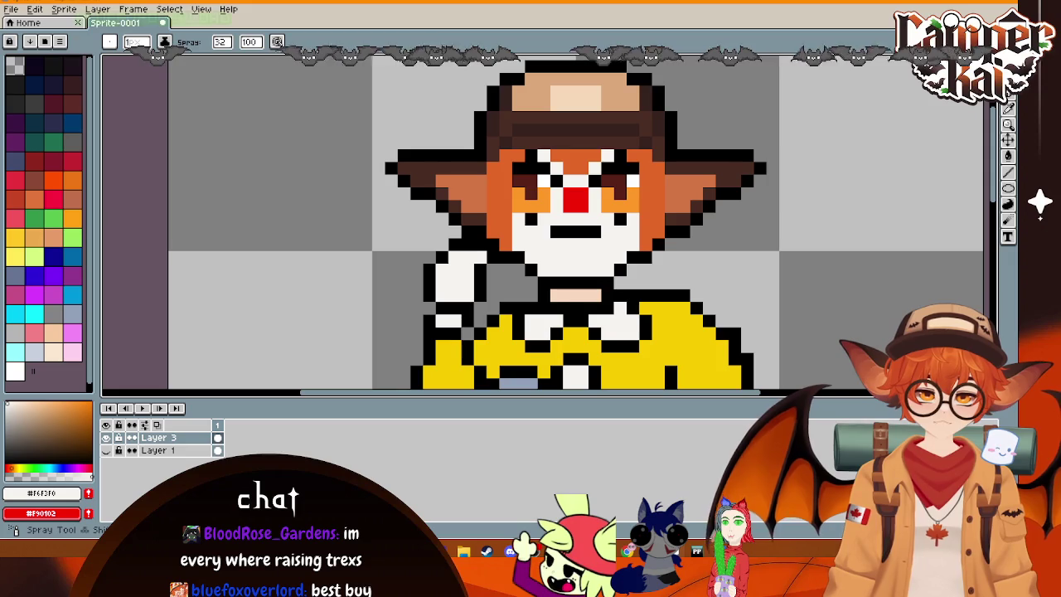
key(b)
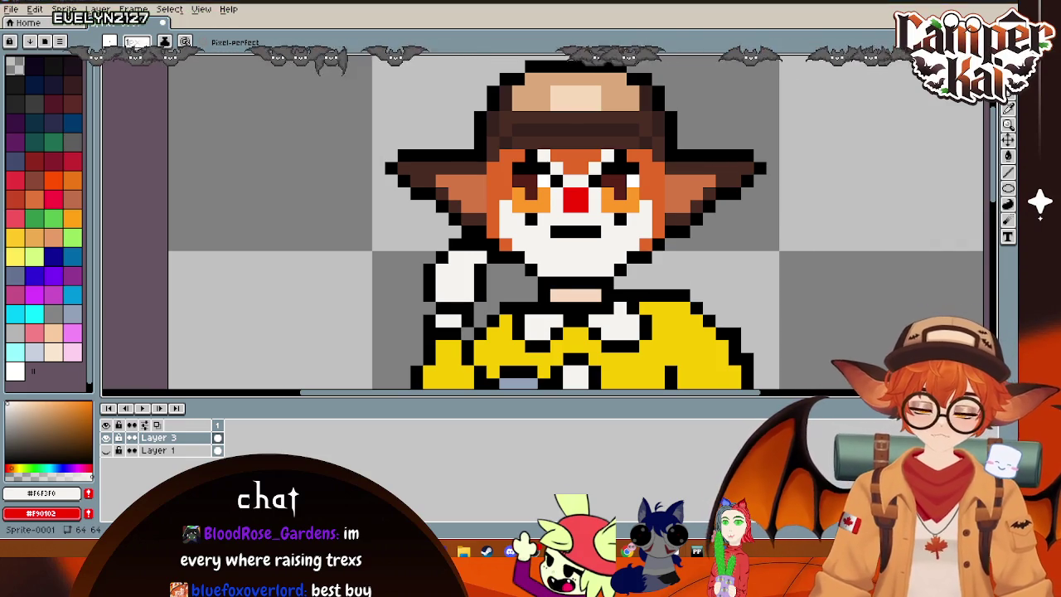
Take the lighter ear orange #E79157 and repaint the ear pixels with it.
click(42, 493)
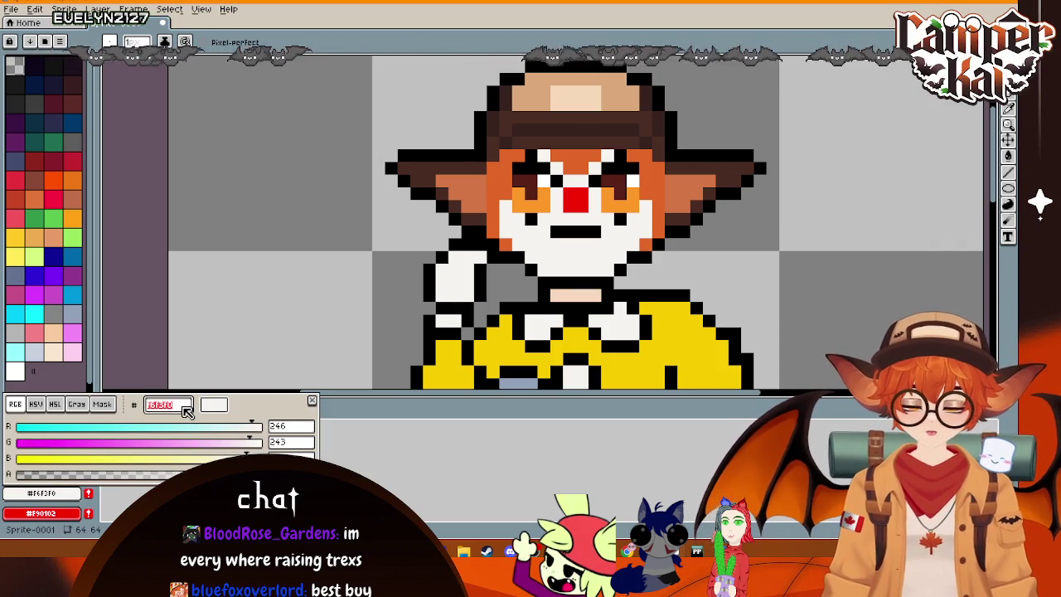
alt+click(678, 189)
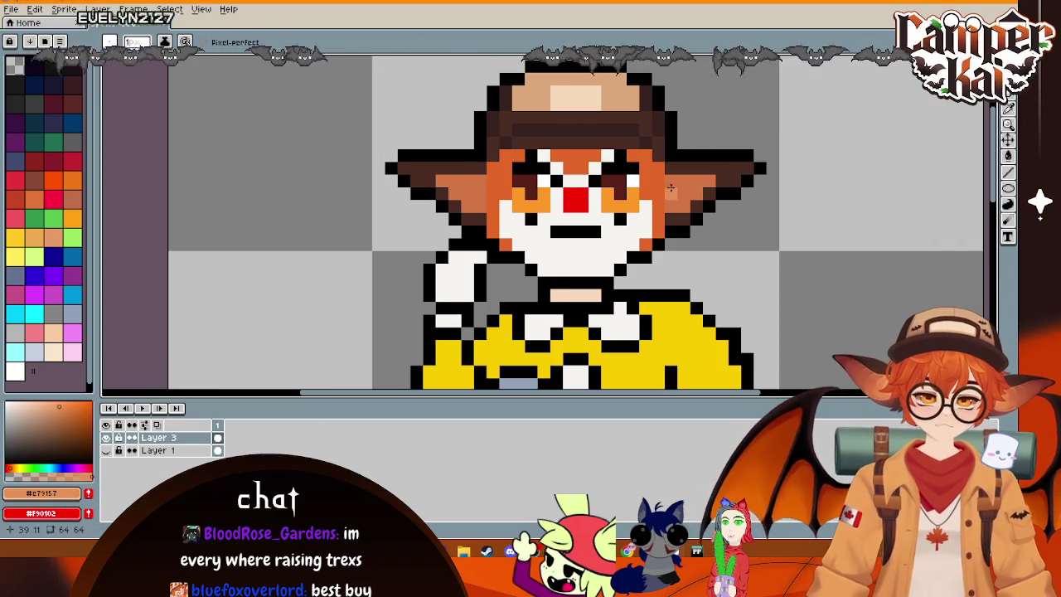
click(687, 196)
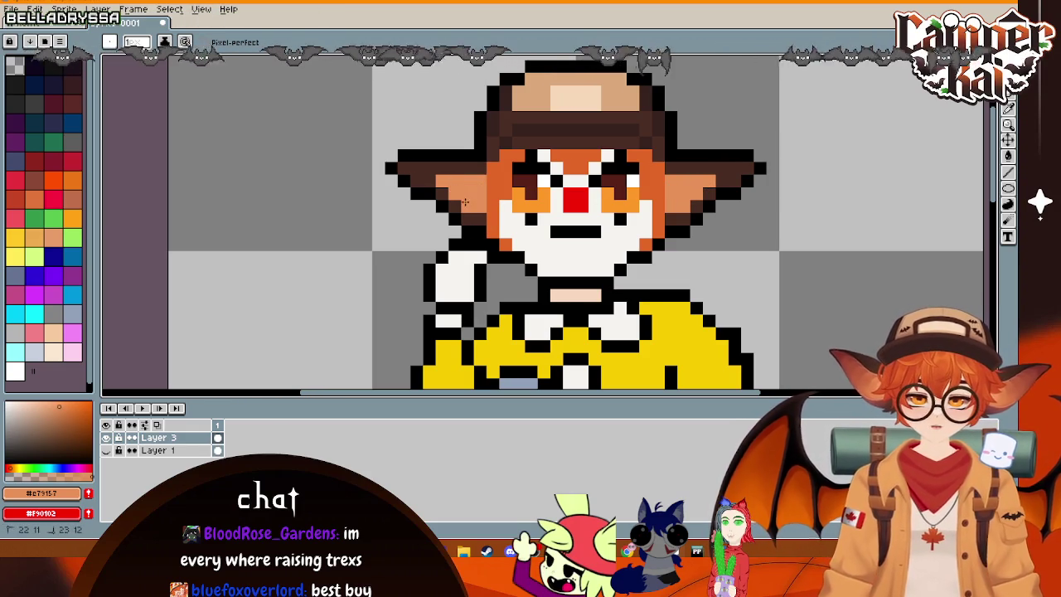
click(721, 180)
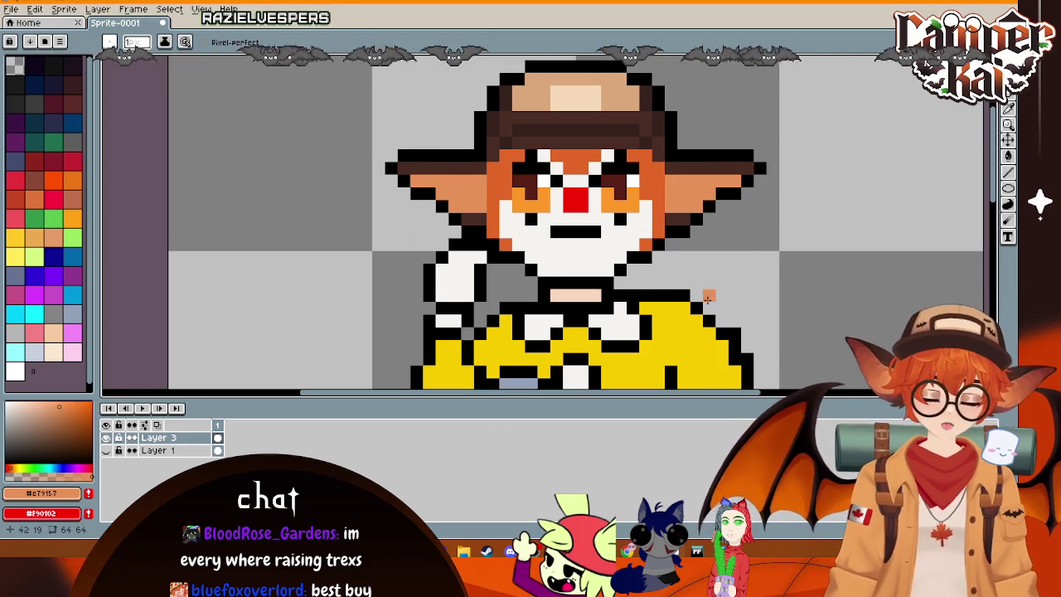
Erase the dark brown and black pixels beneath both ears.
mouse_move(985, 145)
mouse_down()
mouse_move(993, 168)
mouse_move(984, 159)
mouse_up()
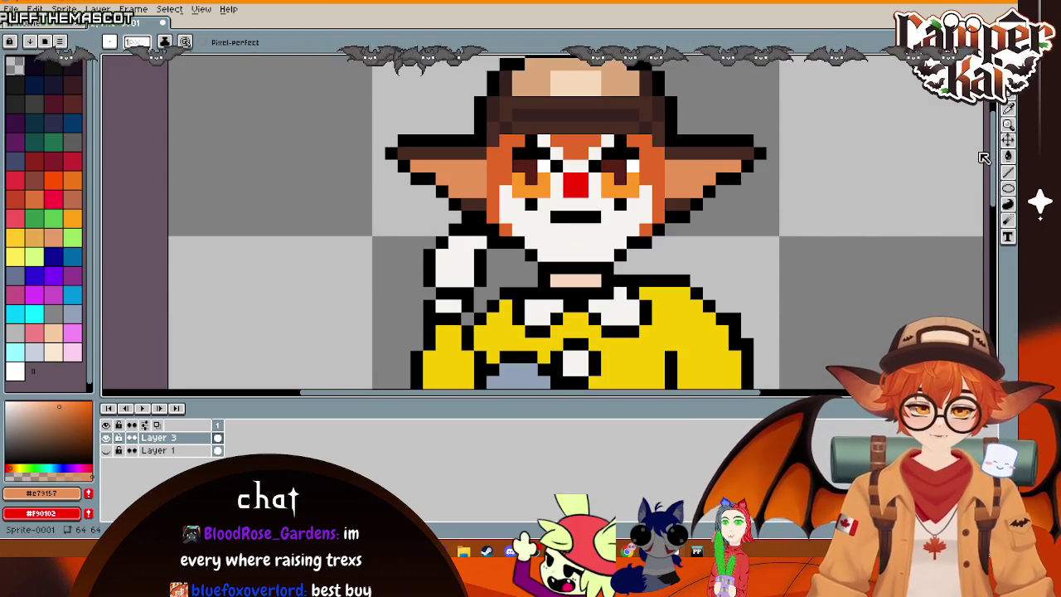
drag(984, 160, 979, 150)
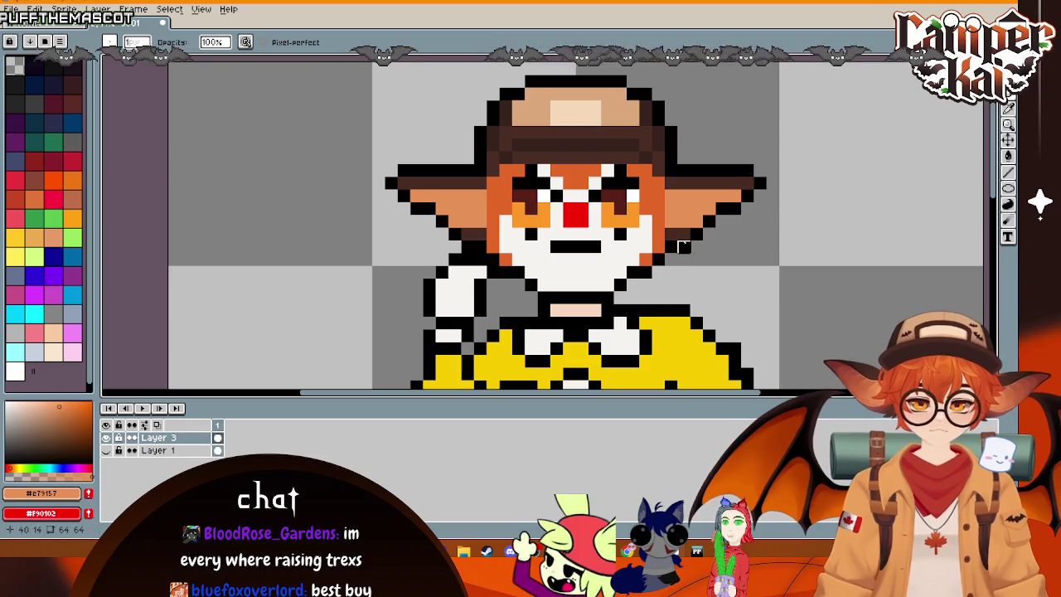
click(684, 241)
click(704, 228)
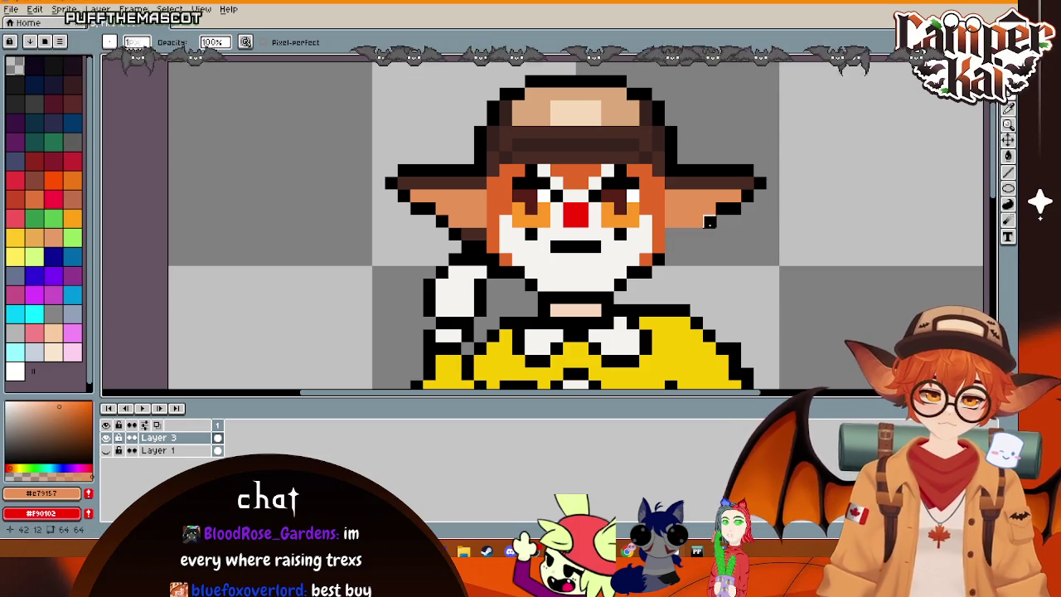
drag(454, 235, 479, 247)
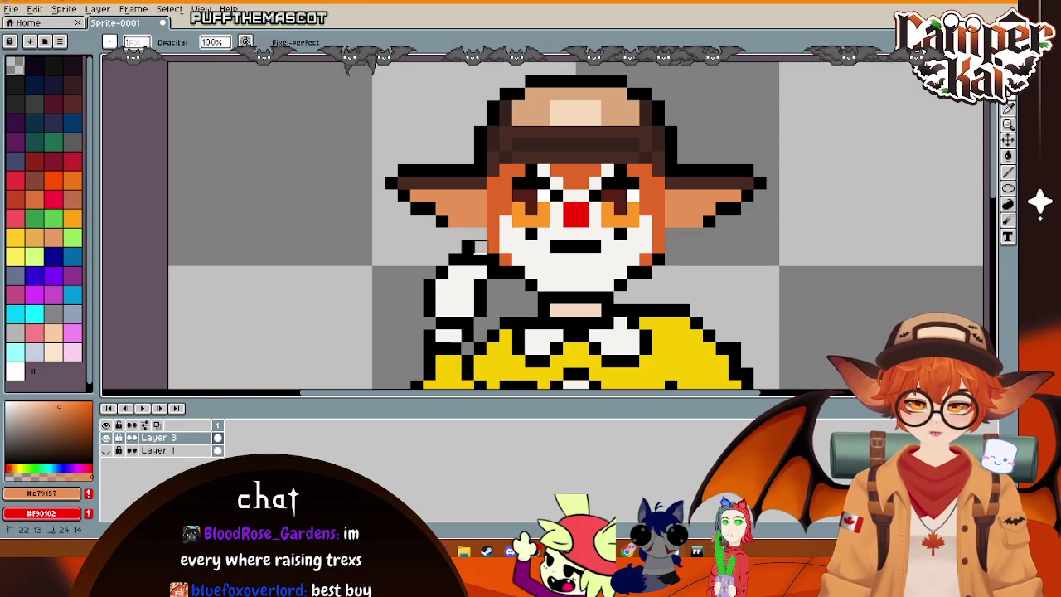
Eyedrop black from the outline and draw a black line below the right ear.
key(i)
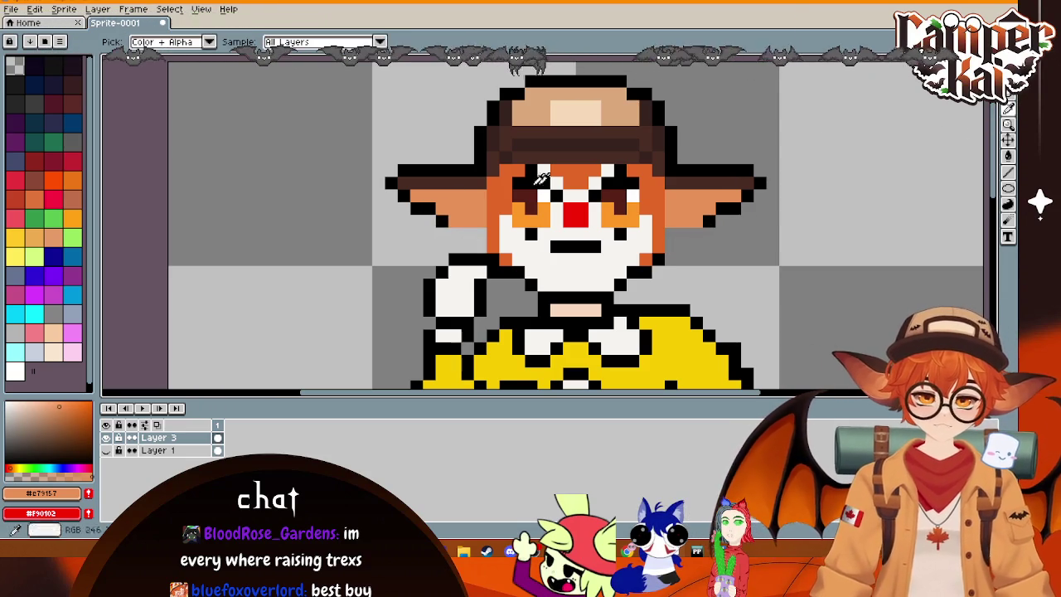
click(470, 177)
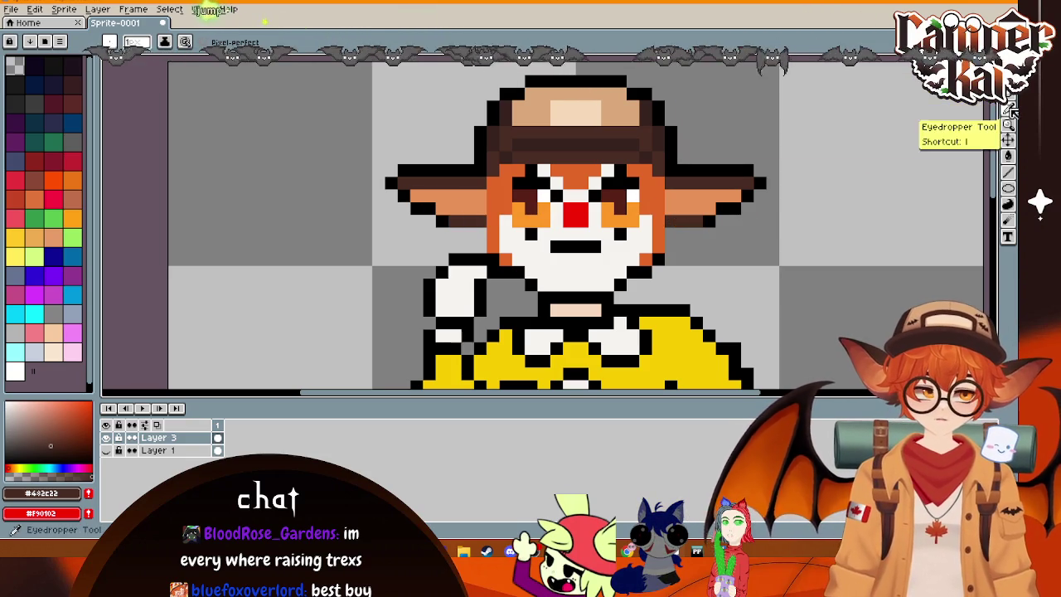
alt+click(719, 215)
click(696, 232)
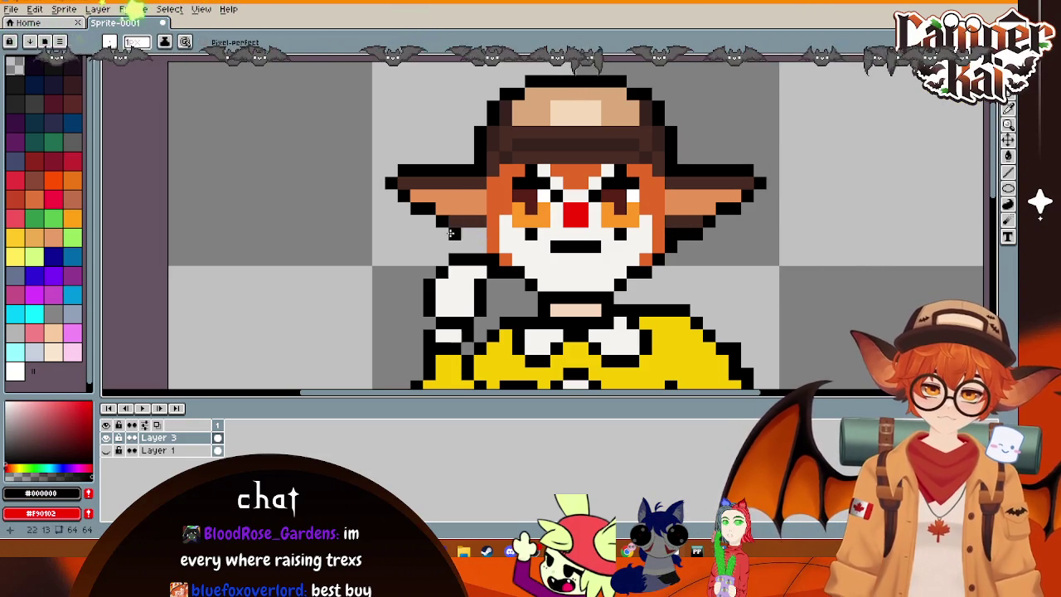
drag(808, 135, 675, 255)
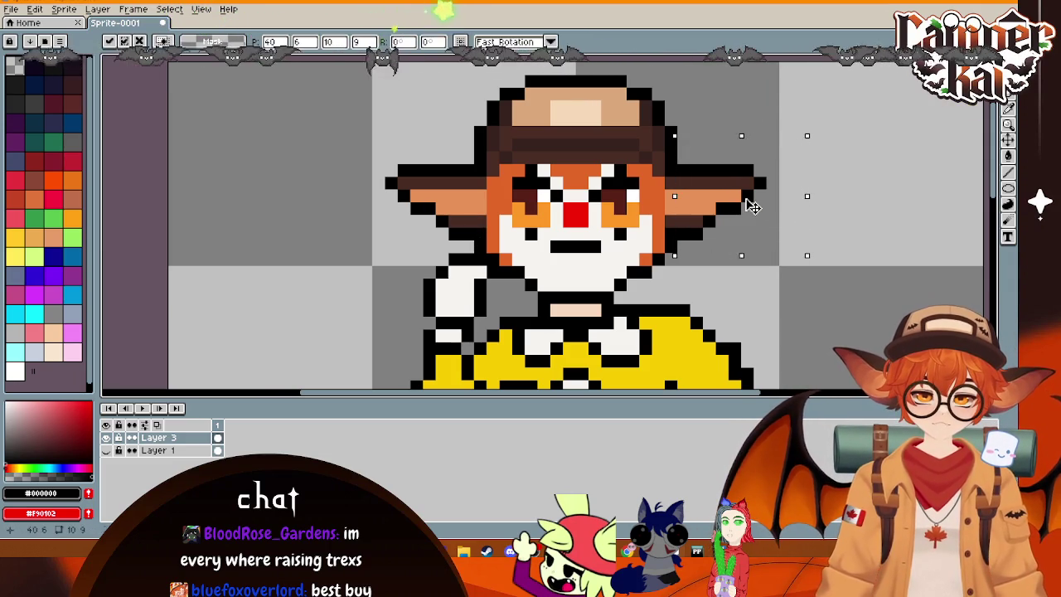
drag(751, 205, 737, 205)
key(ctrl+d)
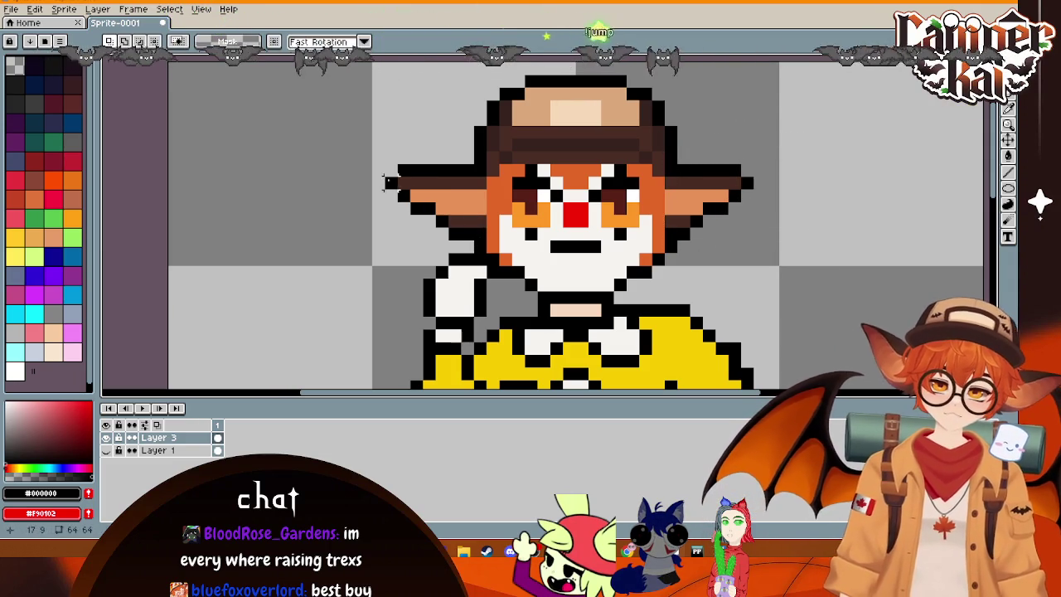
drag(357, 149, 464, 242)
key(Left)
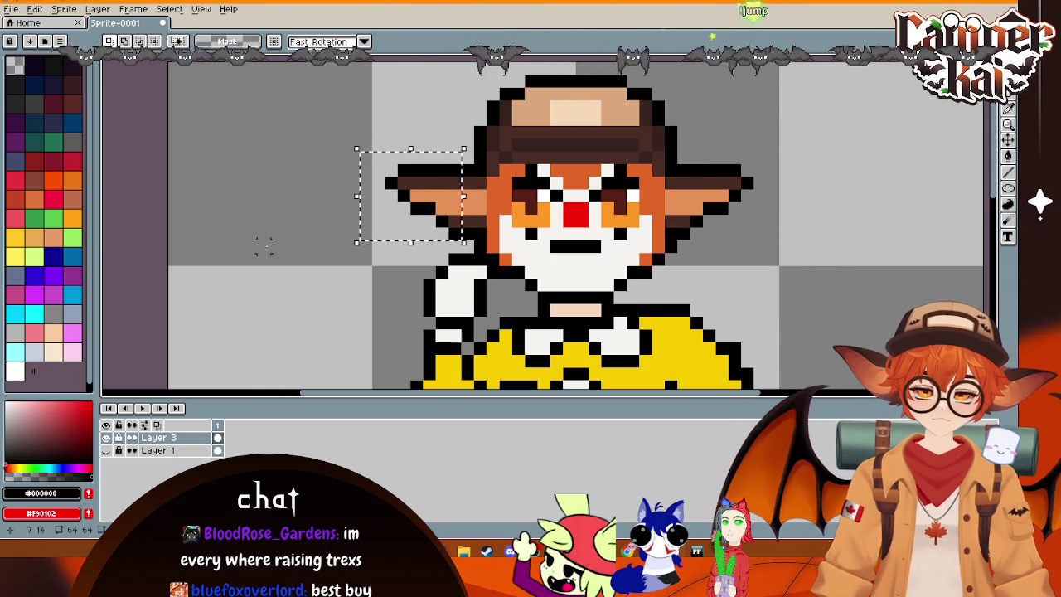
drag(356, 148, 477, 256)
drag(445, 205, 458, 205)
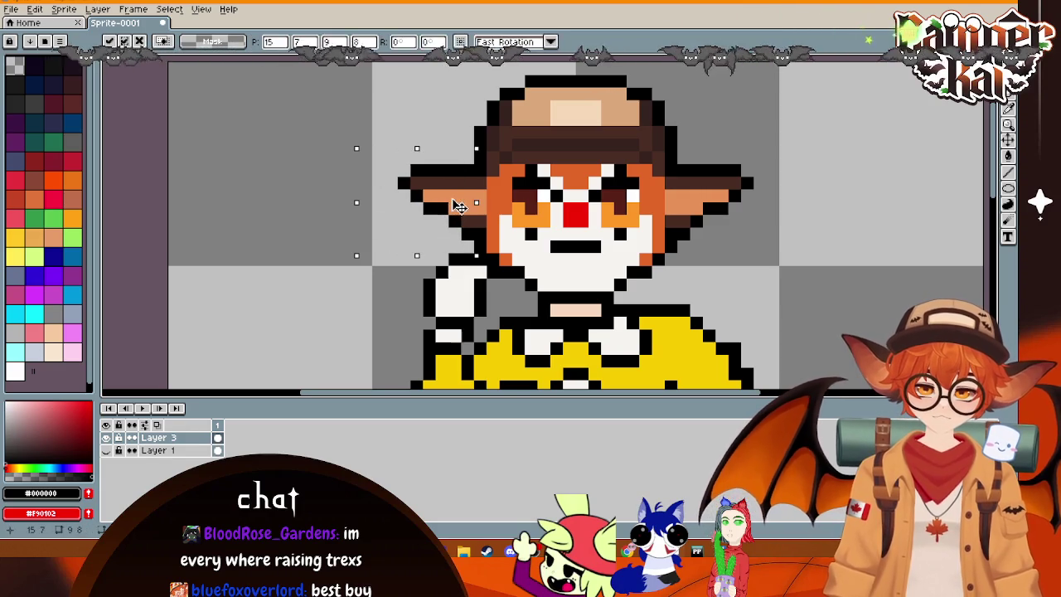
key(ctrl+d)
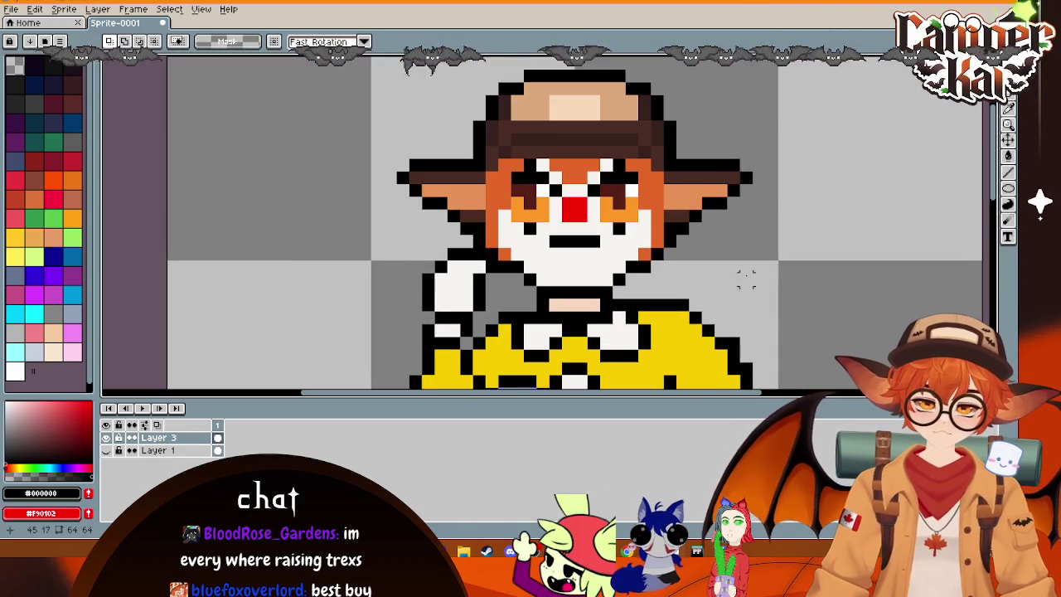
scroll(997, 158, down, 3)
scroll(1001, 166, up, 2)
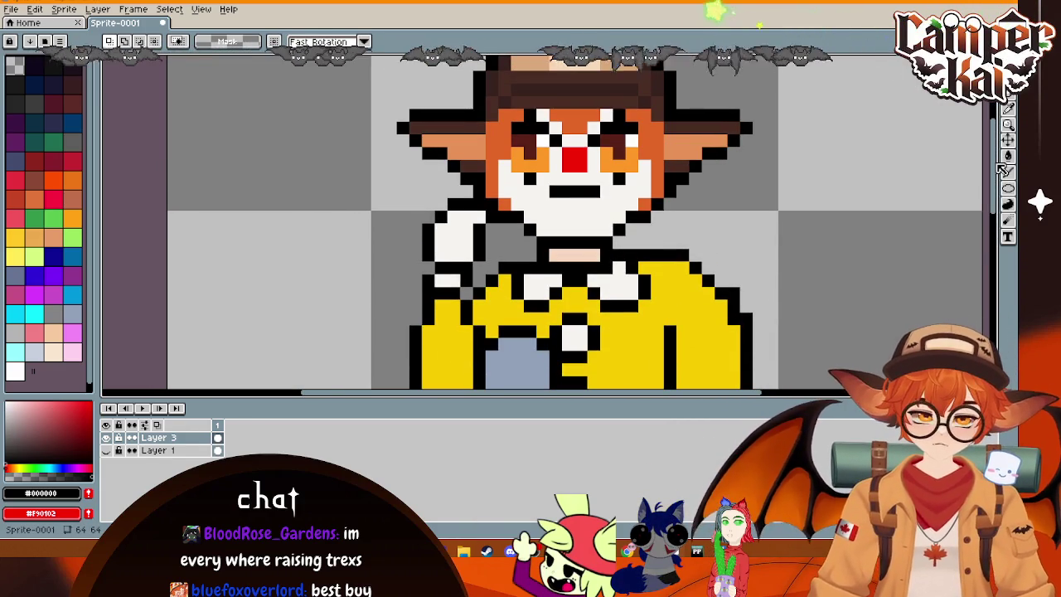
scroll(999, 169, up, 1)
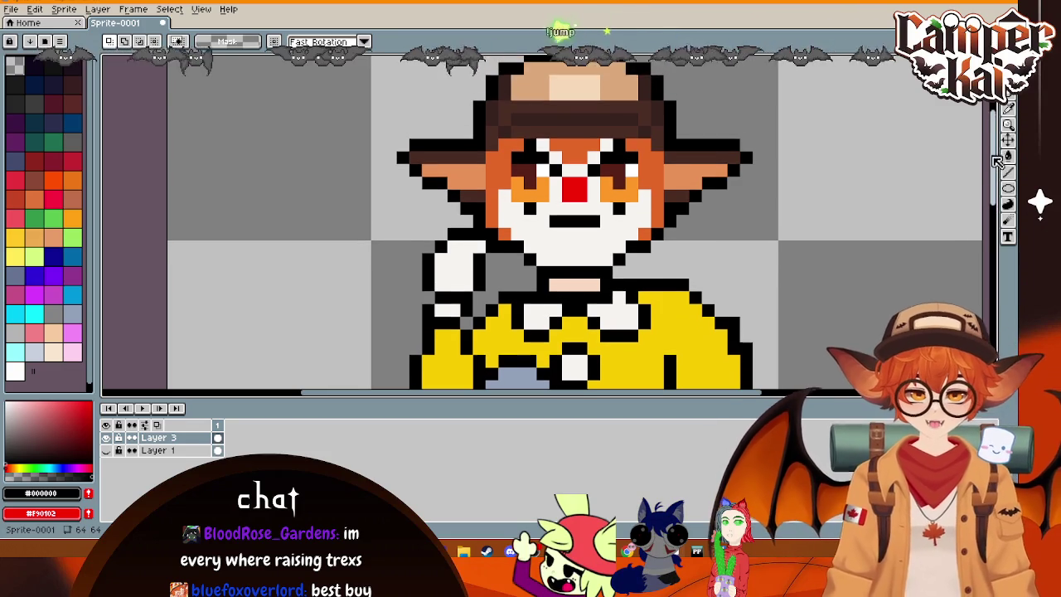
scroll(998, 168, up, 1)
scroll(995, 165, down, 1)
scroll(990, 162, up, 2)
scroll(991, 163, up, 1)
scroll(992, 159, up, 1)
scroll(993, 154, down, 1)
scroll(991, 160, down, 1)
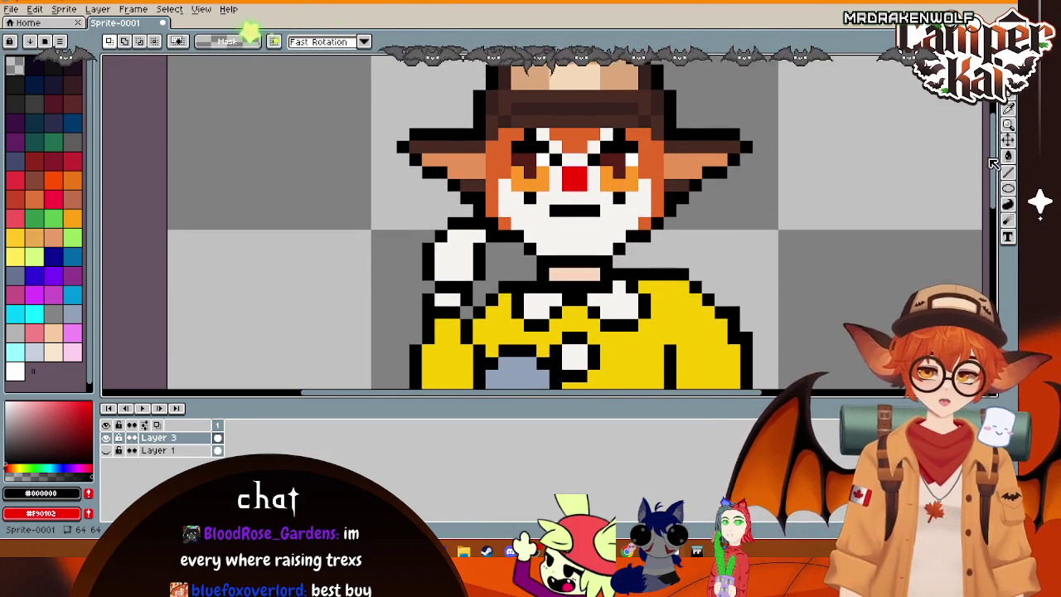
scroll(989, 166, down, 1)
scroll(987, 174, down, 3)
scroll(983, 183, up, 2)
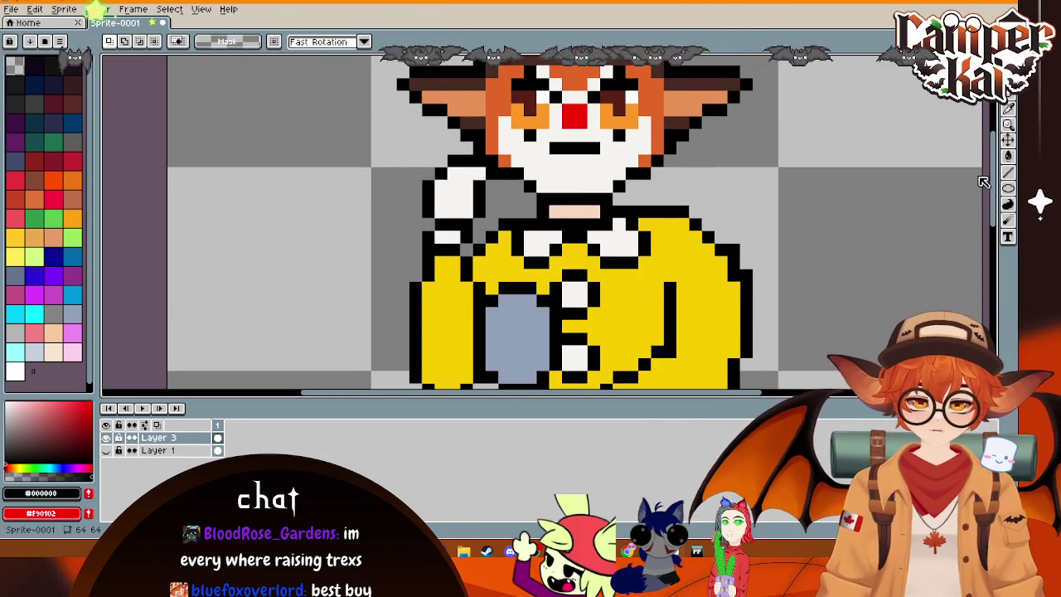
scroll(983, 182, up, 3)
click(1009, 122)
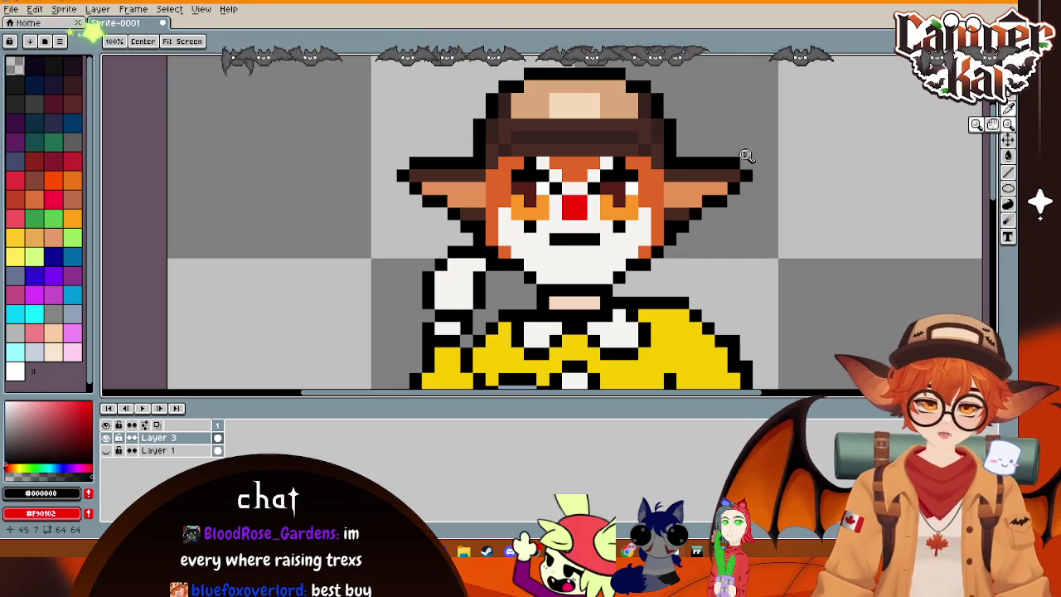
Sample the face's off-white and then black from the outline.
key(i)
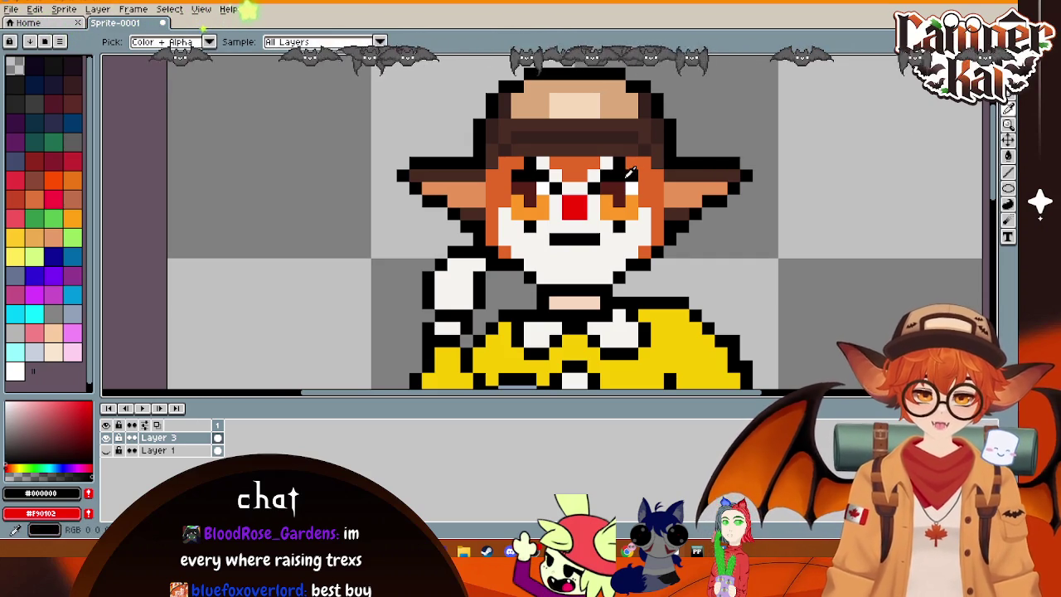
key(b)
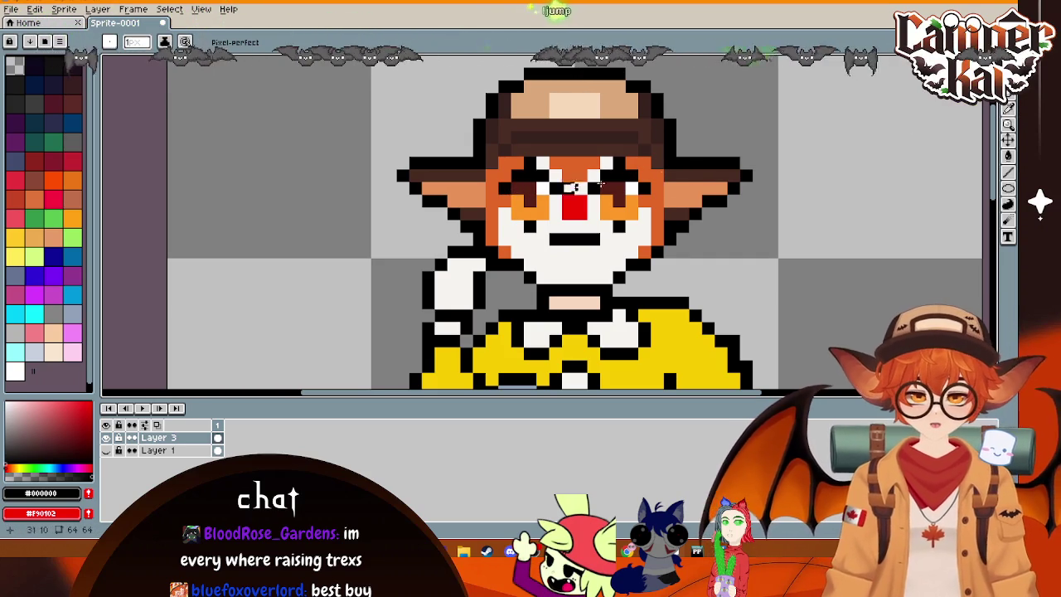
alt+click(631, 187)
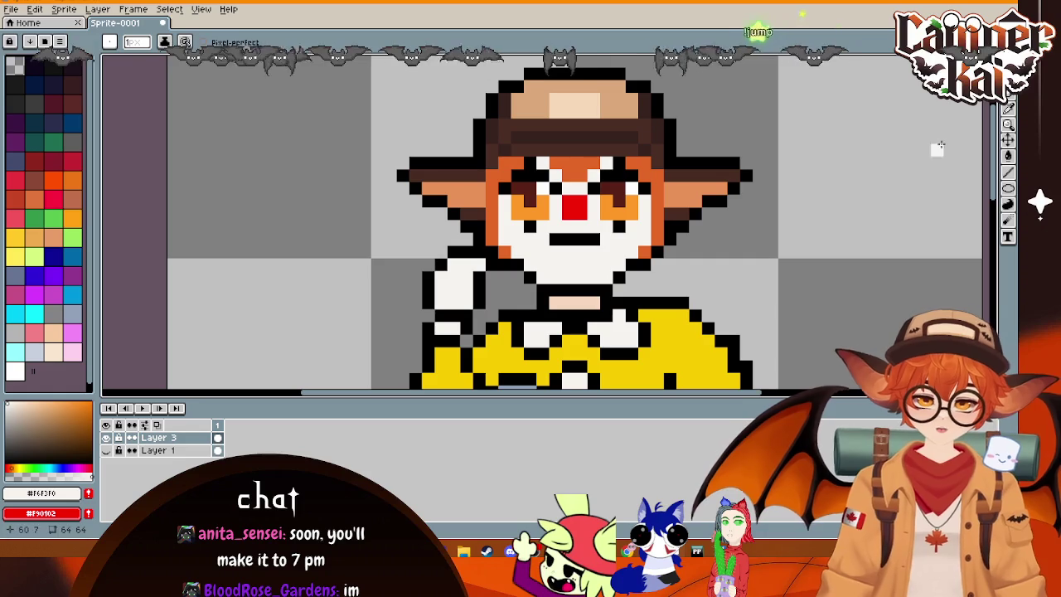
scroll(970, 166, down, 3)
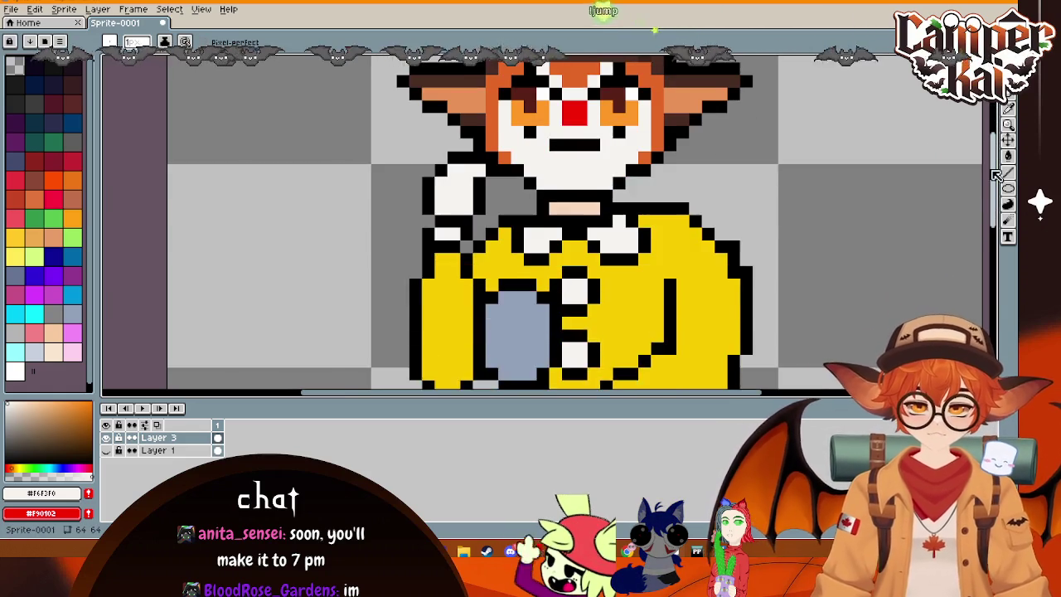
scroll(970, 166, up, 2)
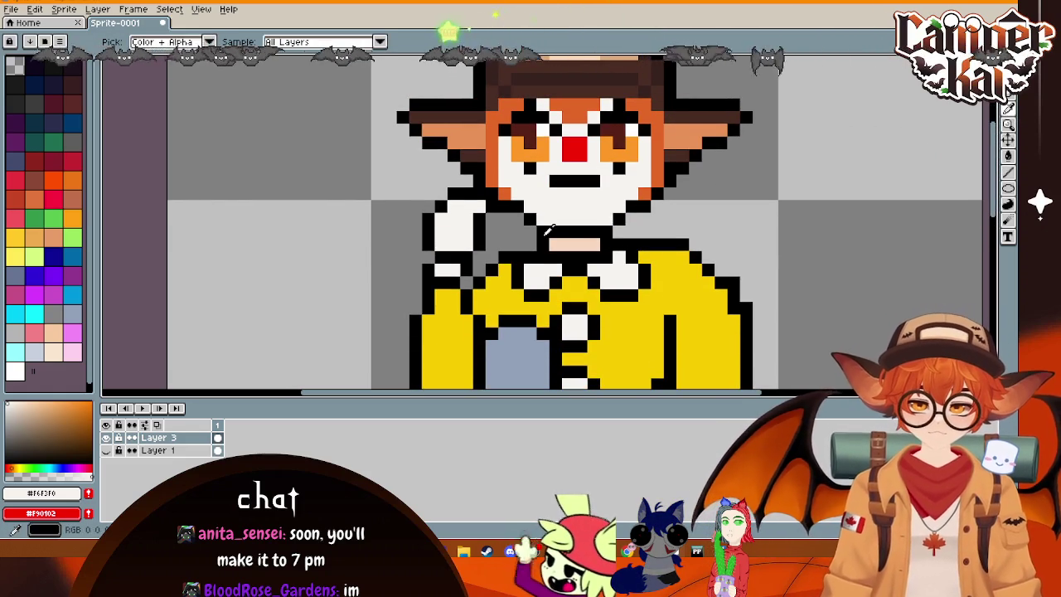
click(529, 217)
key(b)
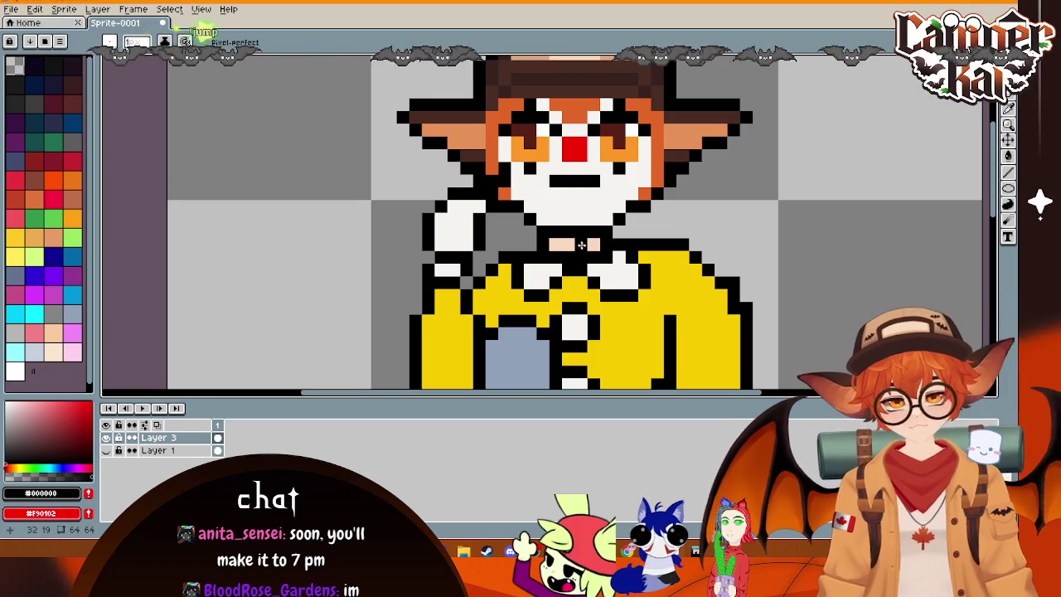
Draw a short black crease on the lower coat beside the white hand.
key(v)
key(b)
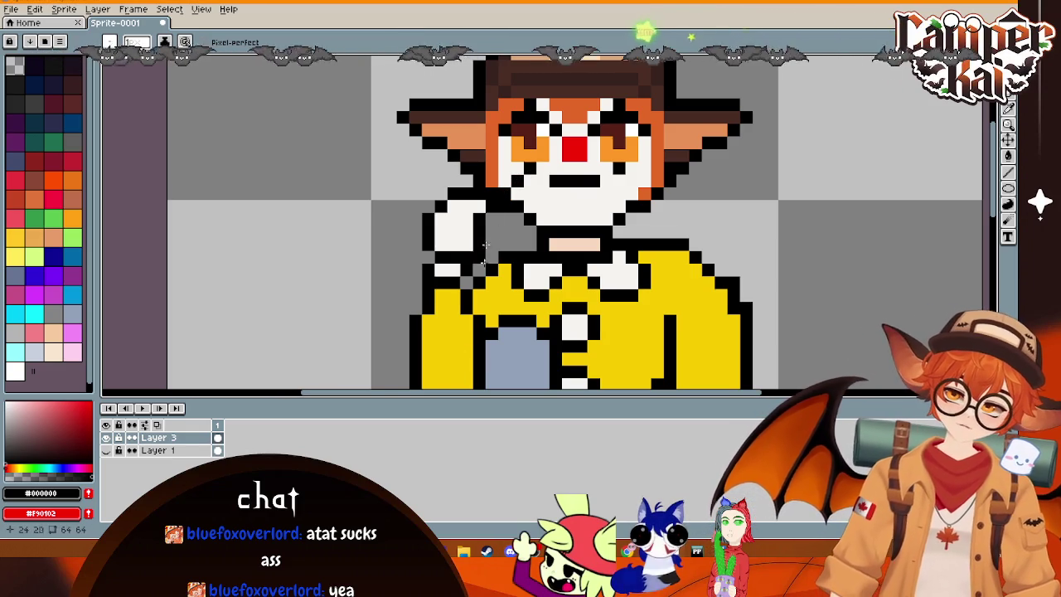
key(v)
key(b)
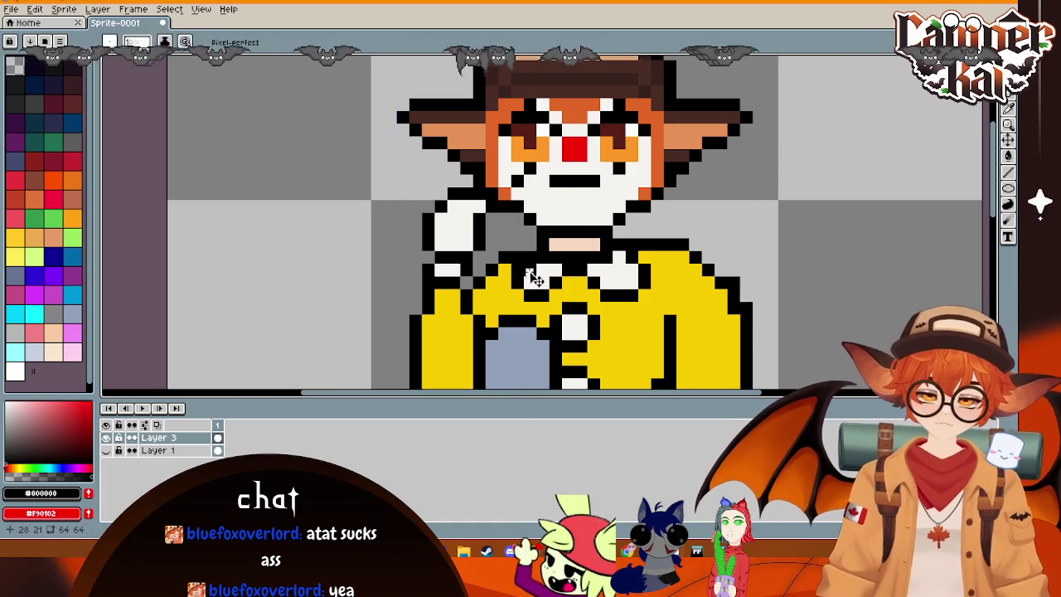
scroll(729, 213, down, 1)
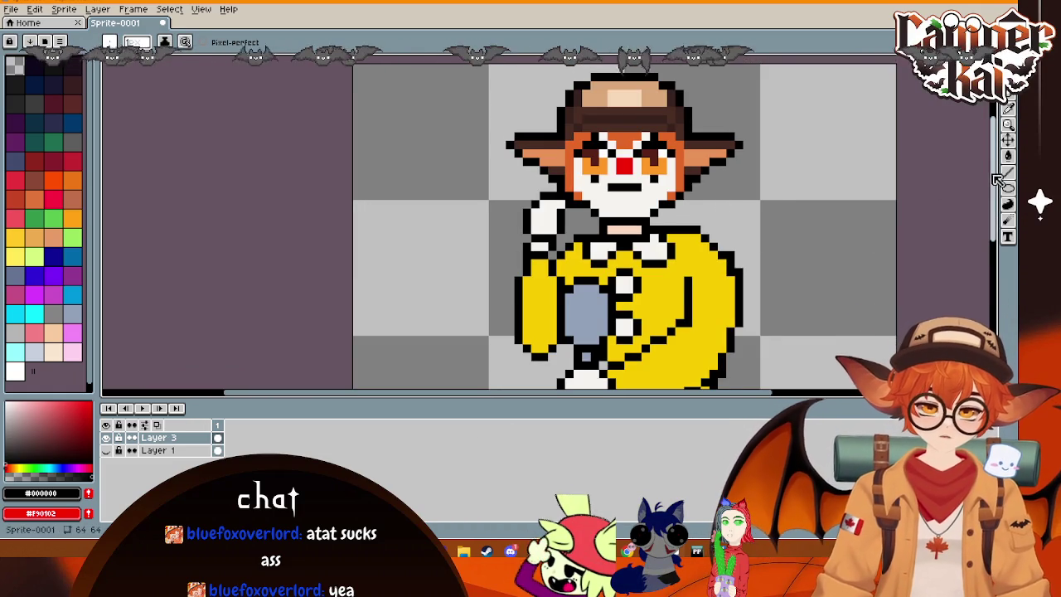
scroll(999, 194, down, 2)
scroll(999, 193, down, 2)
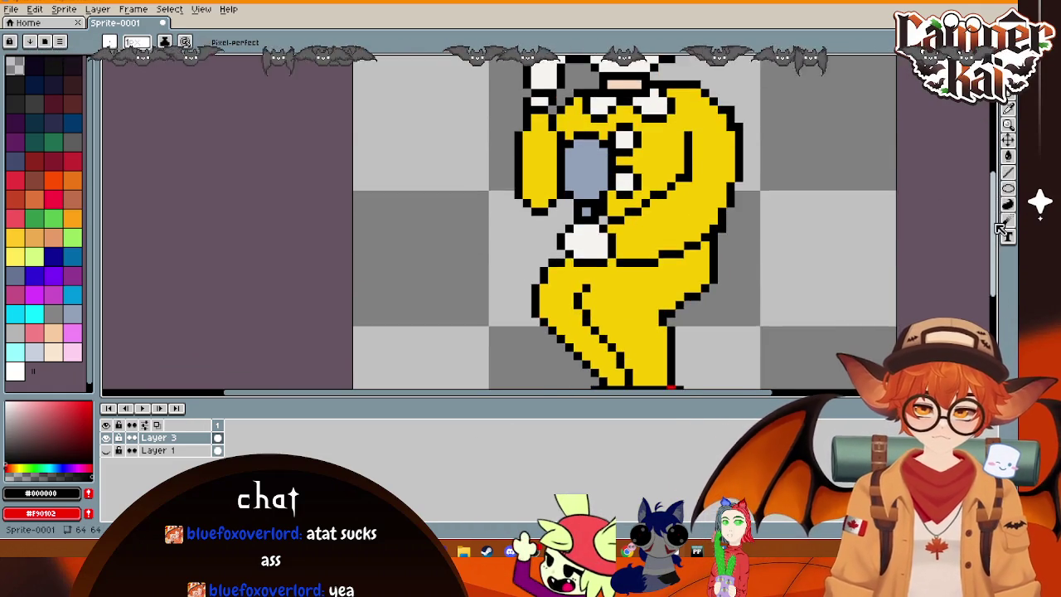
scroll(998, 188, up, 2)
click(1009, 107)
click(653, 303)
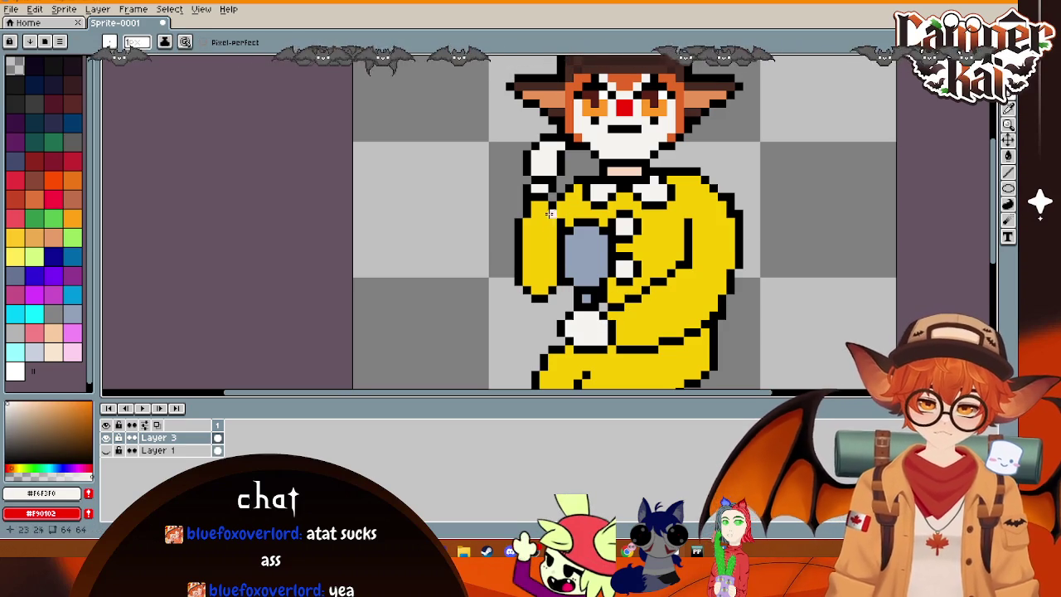
click(535, 192)
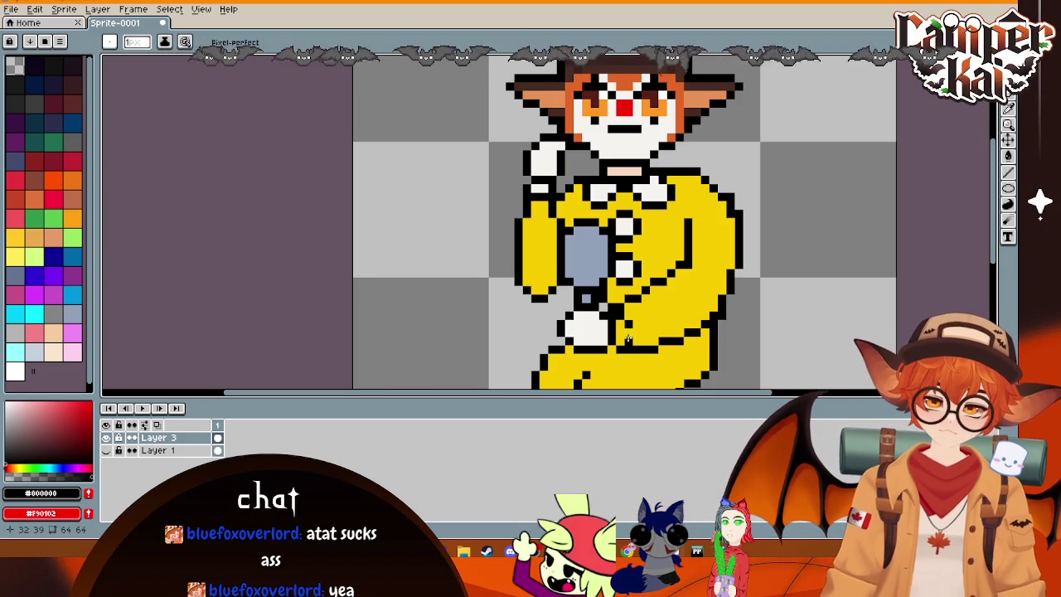
drag(627, 330, 627, 349)
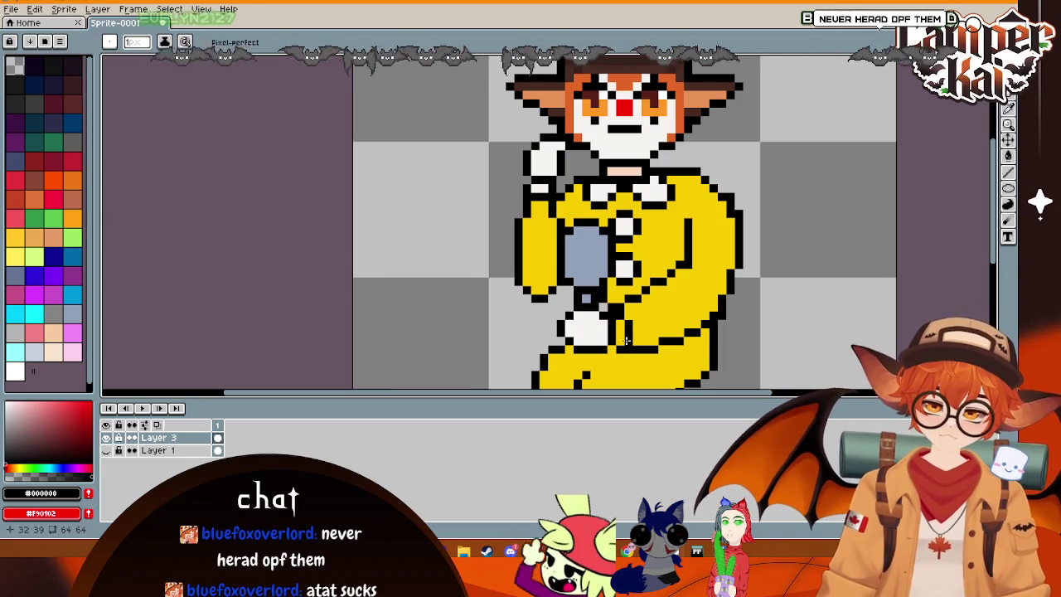
Re-sample the off-white and then black from the sprite for collar touch-ups.
scroll(893, 128, up, 1)
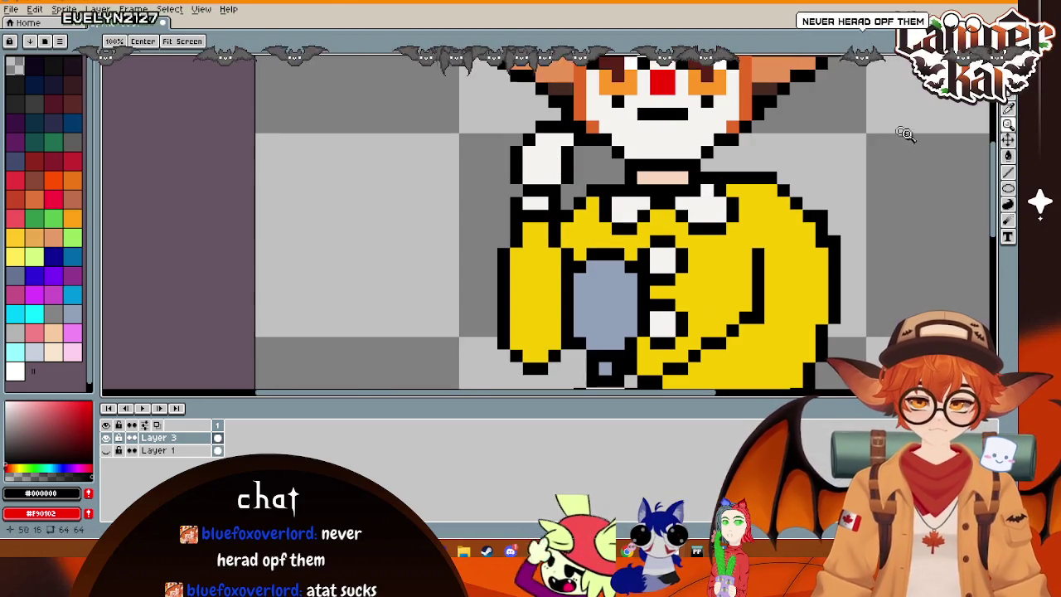
click(1008, 116)
click(552, 166)
click(1008, 108)
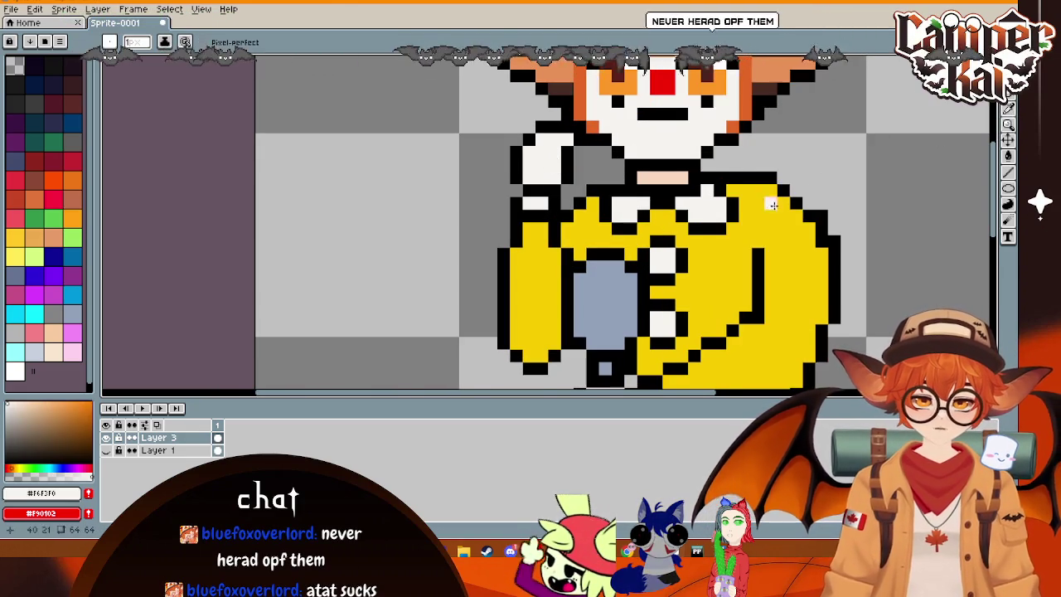
scroll(708, 323, down, 1)
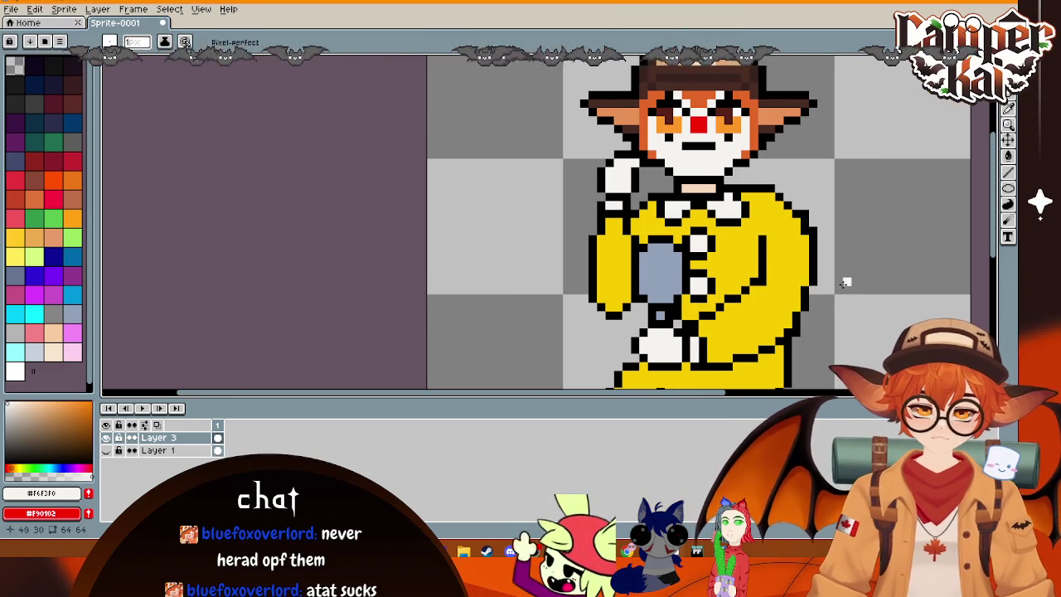
scroll(839, 282, down, 1)
scroll(837, 291, up, 1)
scroll(740, 236, down, 2)
scroll(740, 235, up, 2)
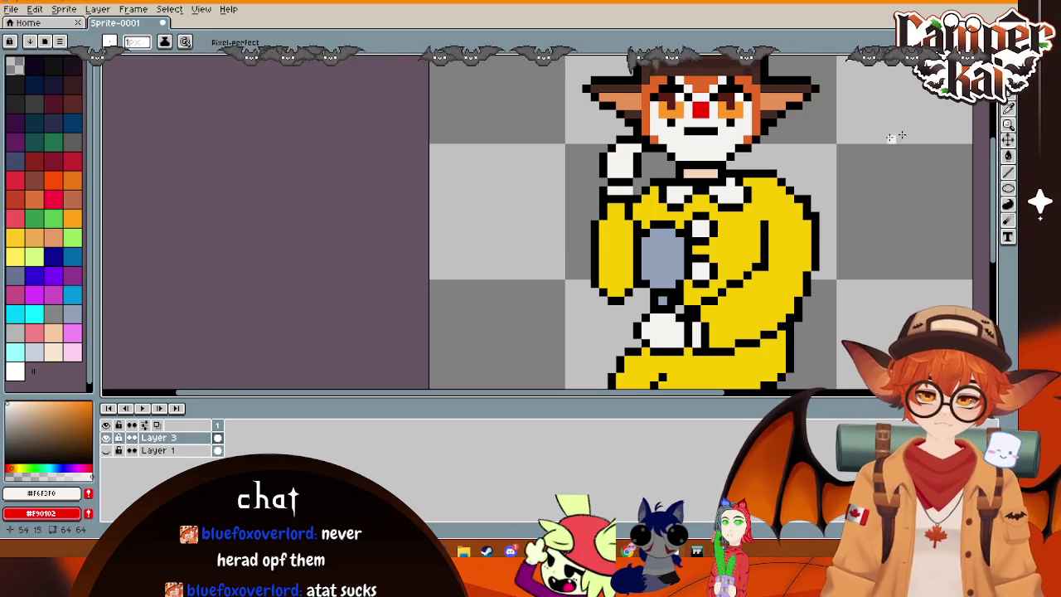
click(626, 194)
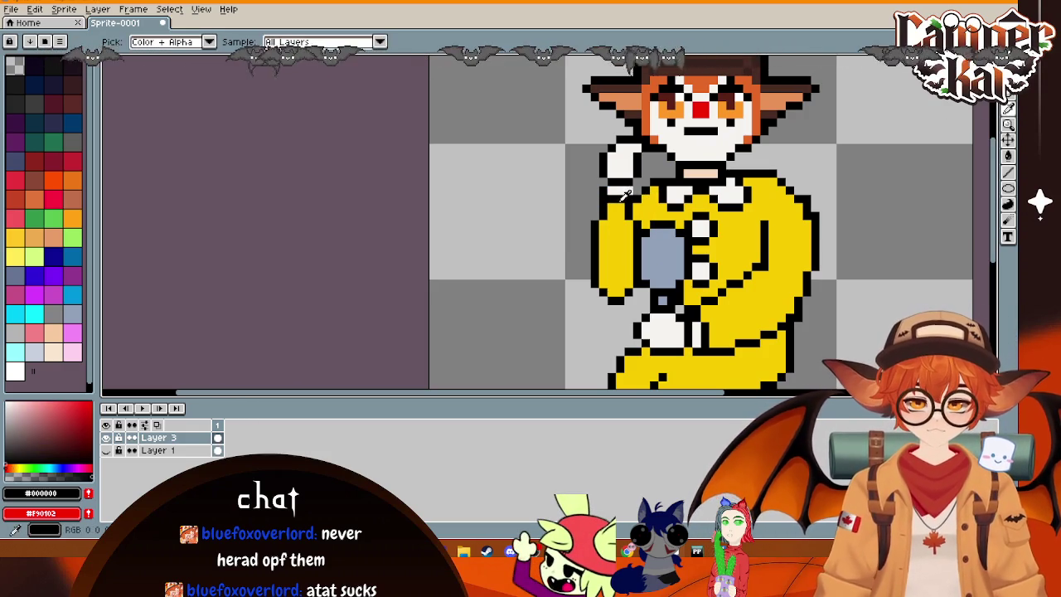
key(b)
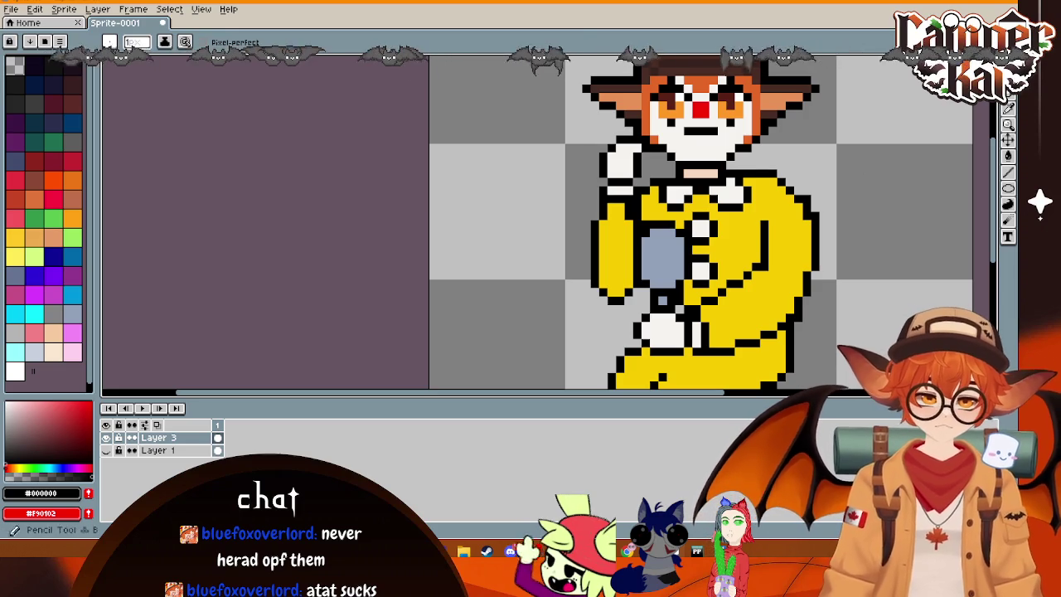
Alternate between the coat's yellow and black to fix the coat outlines.
click(1008, 108)
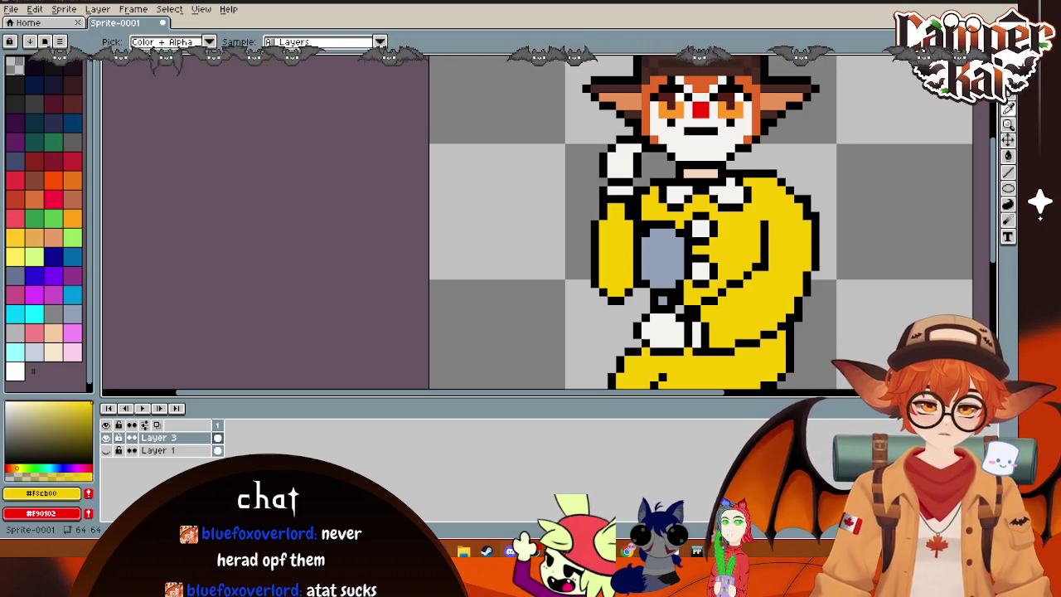
click(1008, 76)
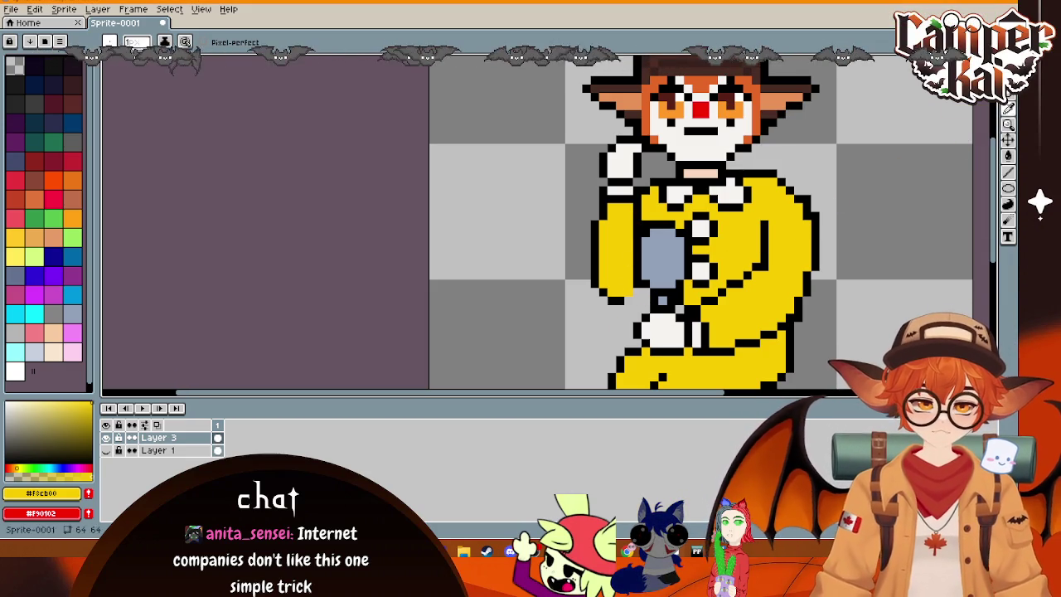
click(640, 292)
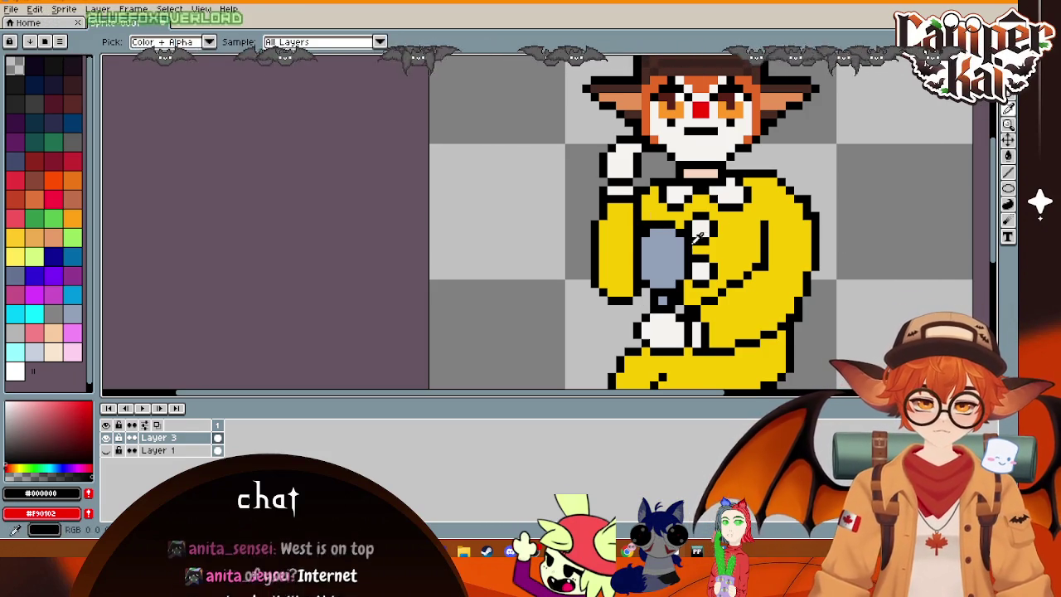
alt+click(654, 233)
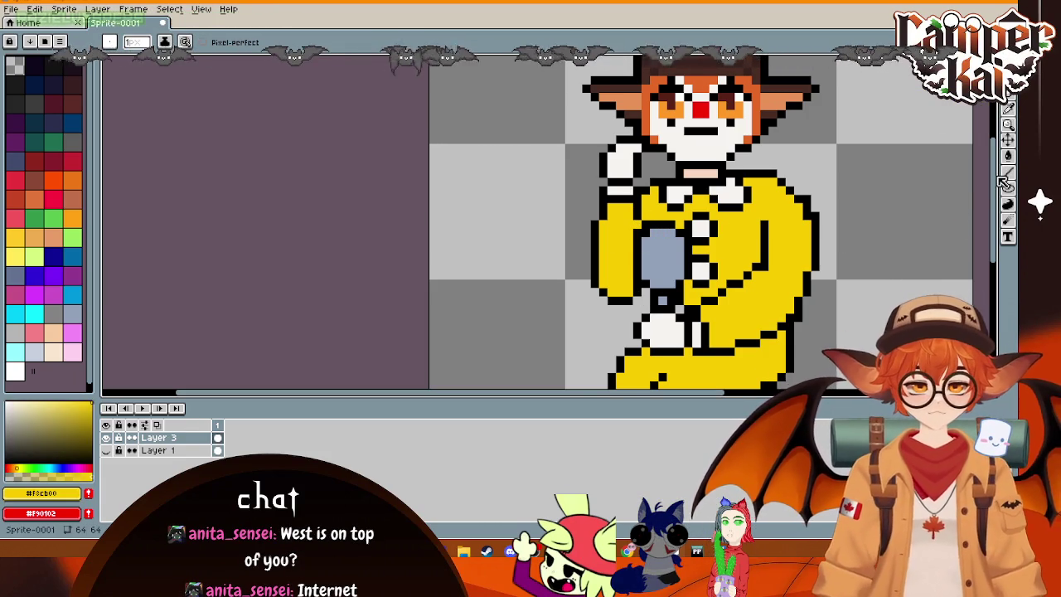
mouse_move(1003, 180)
mouse_down()
mouse_move(1007, 228)
mouse_move(1013, 192)
mouse_up()
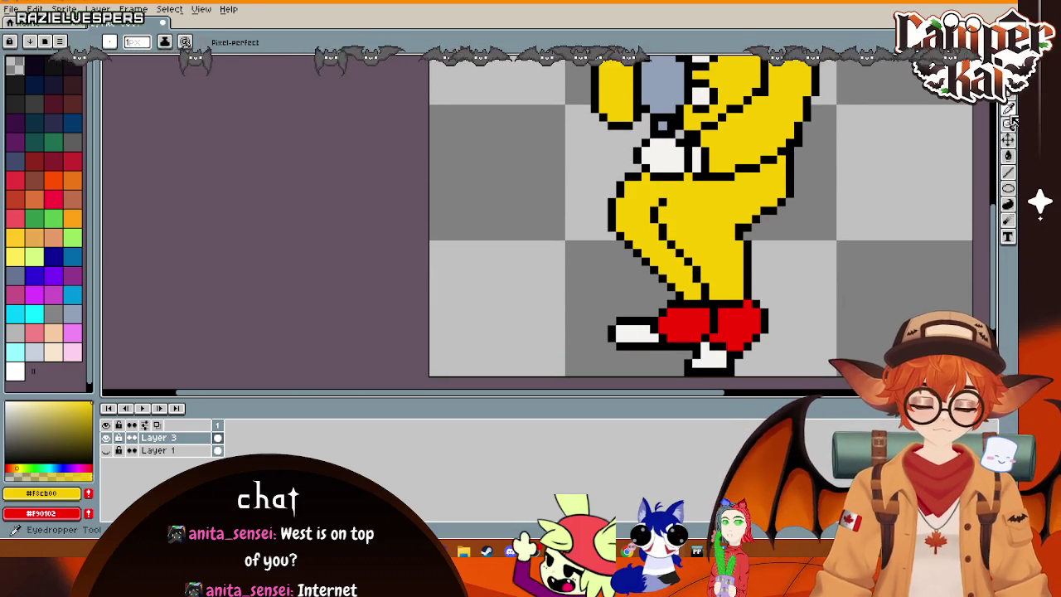
Sample the sprite's off-white and recolour the three red pixels along the shoe's toe white.
click(634, 333)
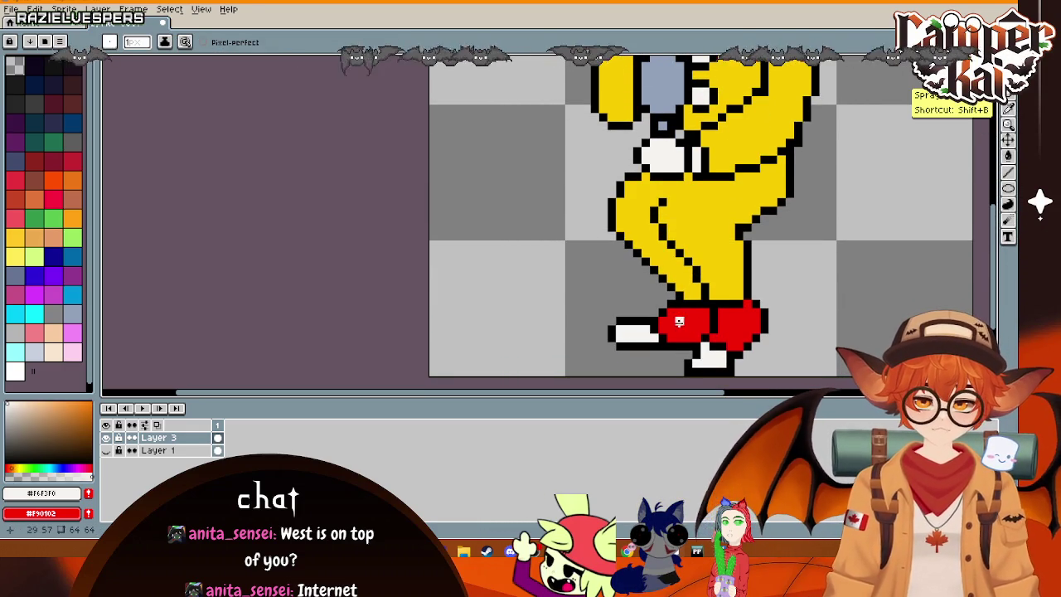
click(664, 329)
click(669, 320)
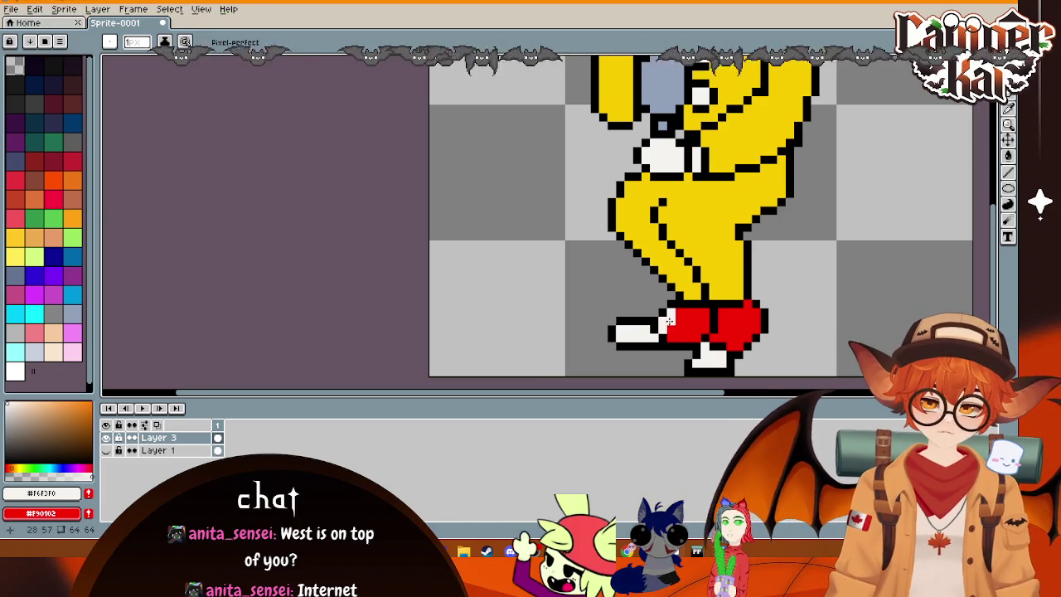
click(678, 312)
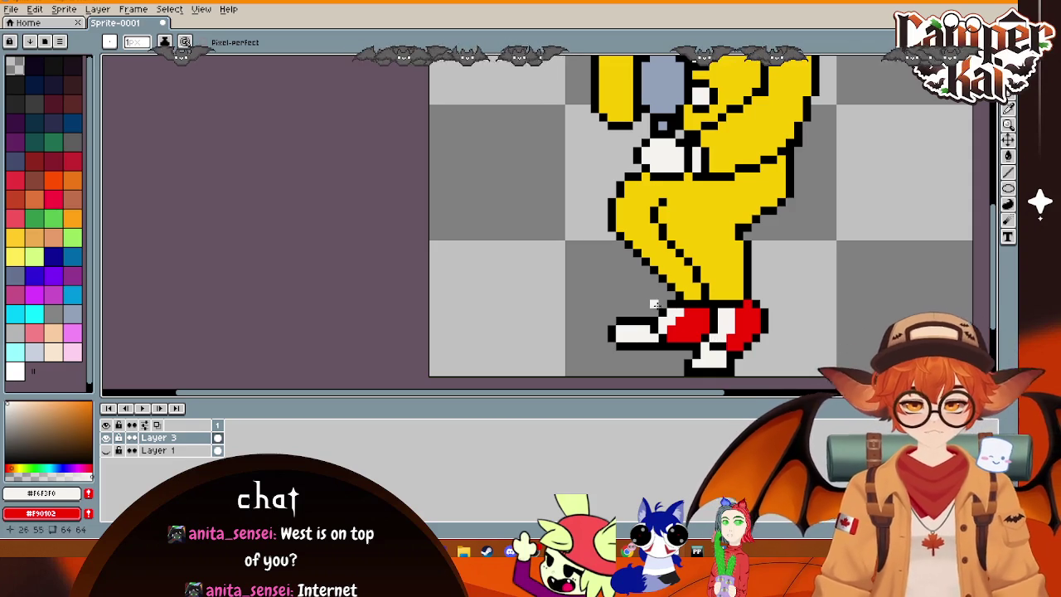
scroll(847, 239, up, 1)
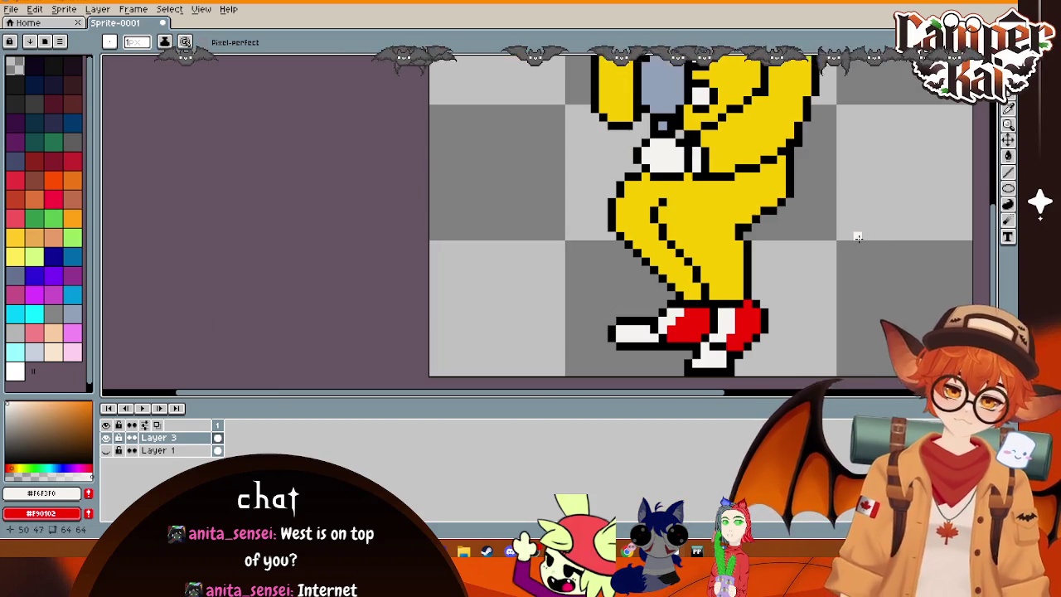
scroll(853, 229, down, 1)
click(1007, 236)
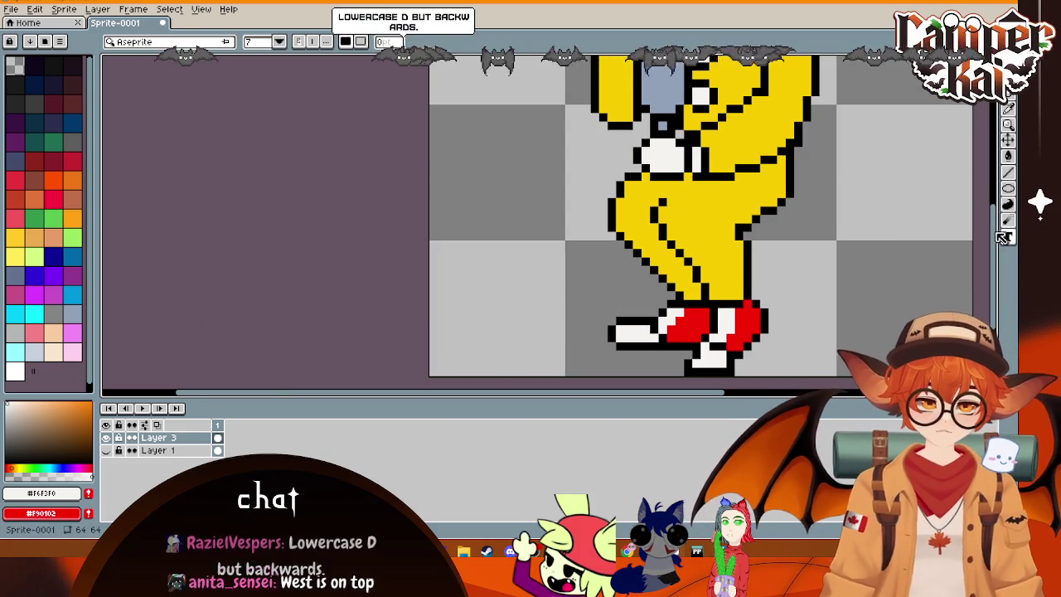
scroll(999, 215, up, 1)
scroll(1003, 199, up, 2)
scroll(1003, 191, up, 2)
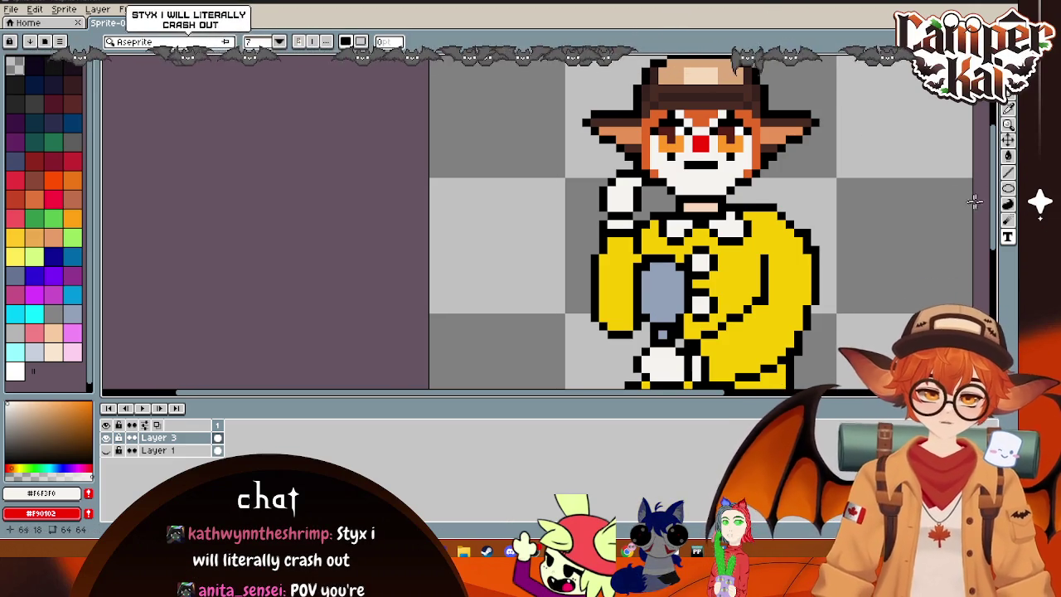
Set the drawing colour to a pasted dark orange value.
scroll(815, 208, down, 2)
scroll(999, 236, up, 1)
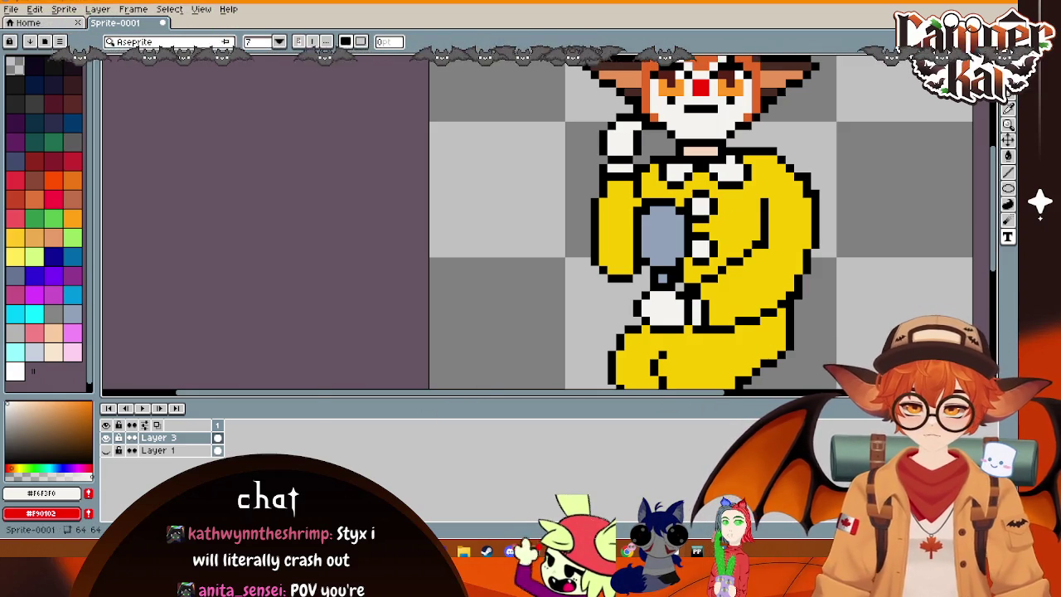
click(41, 493)
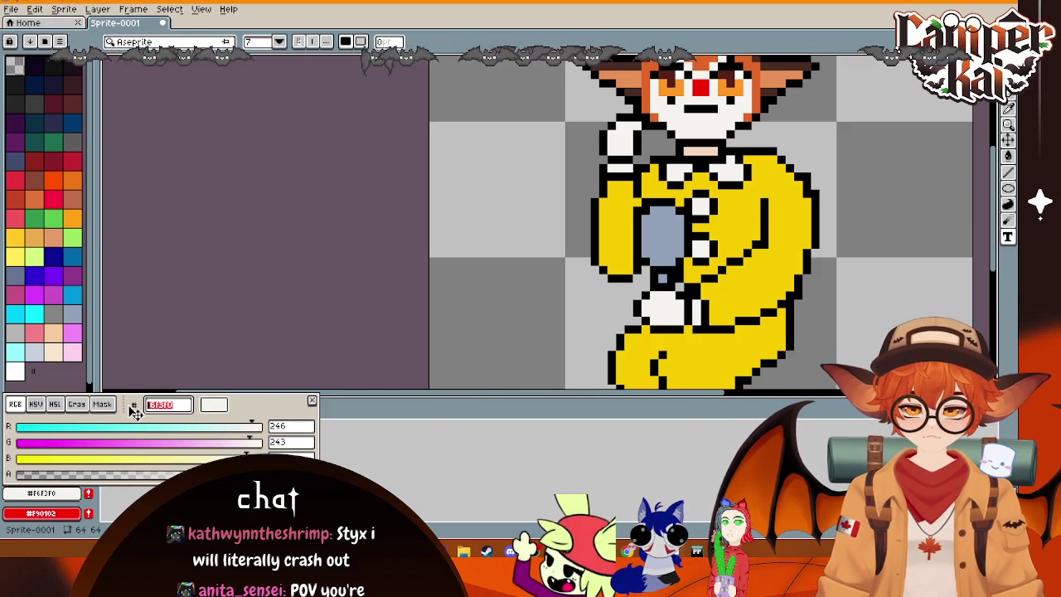
text(cbd400)
key(Return)
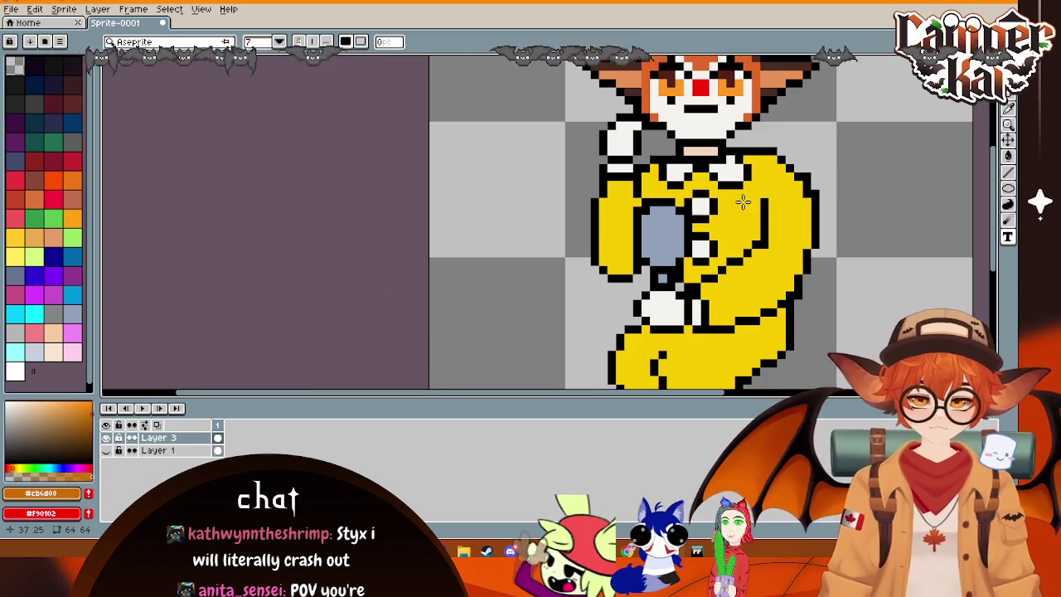
Draw dark orange pencil stripes on the coat torso, sleeve, lower coat and left arm.
key(b)
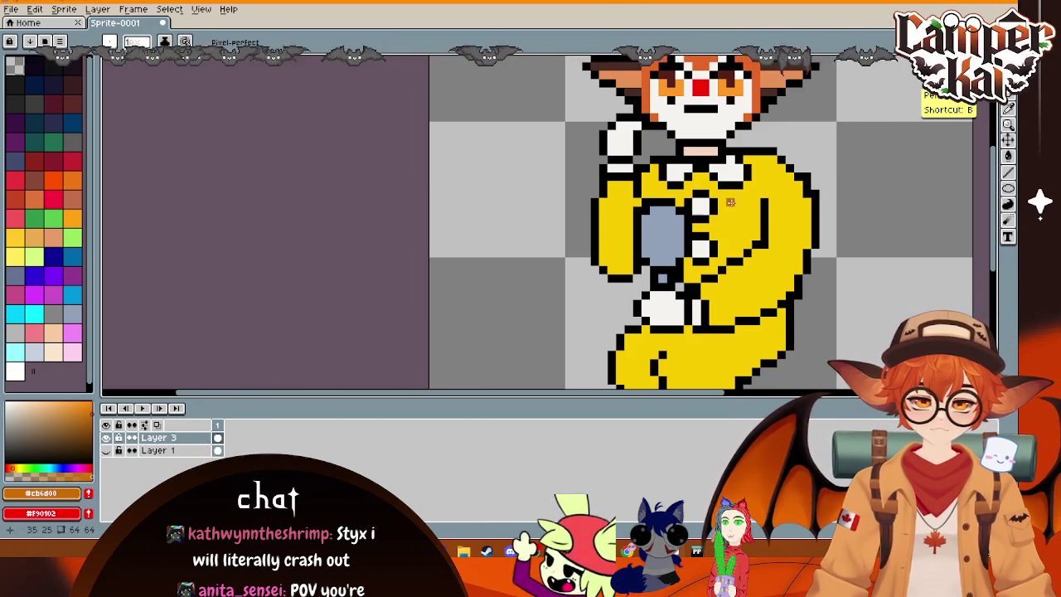
drag(730, 192, 729, 229)
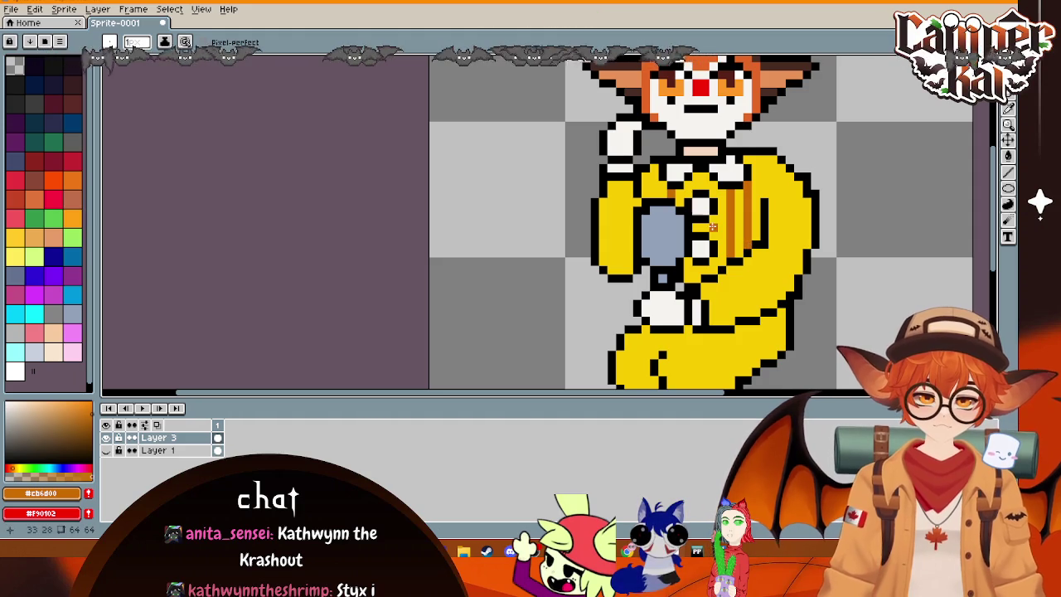
drag(716, 214, 718, 234)
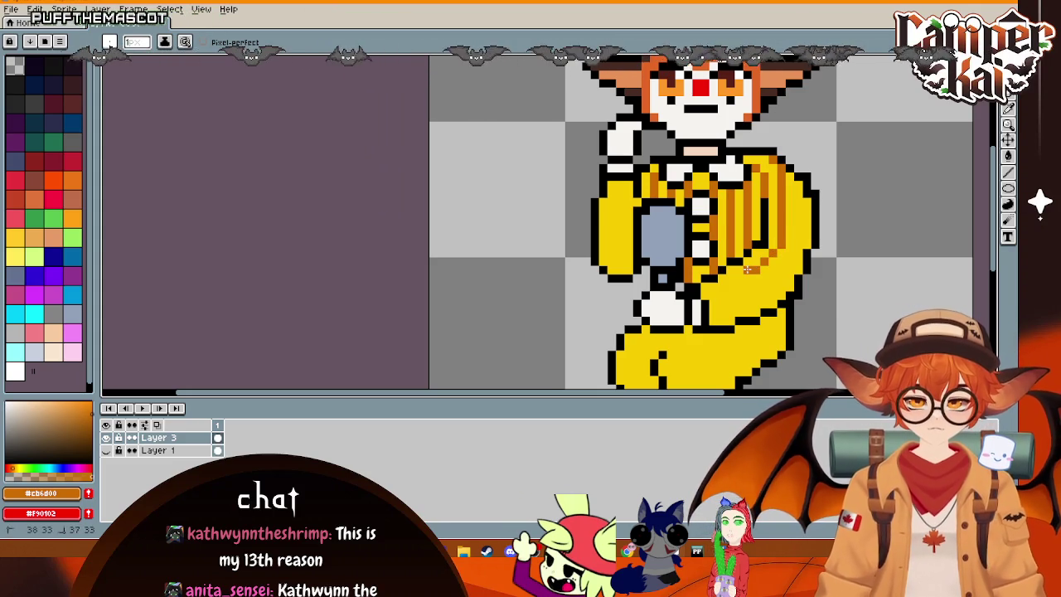
drag(739, 278, 707, 290)
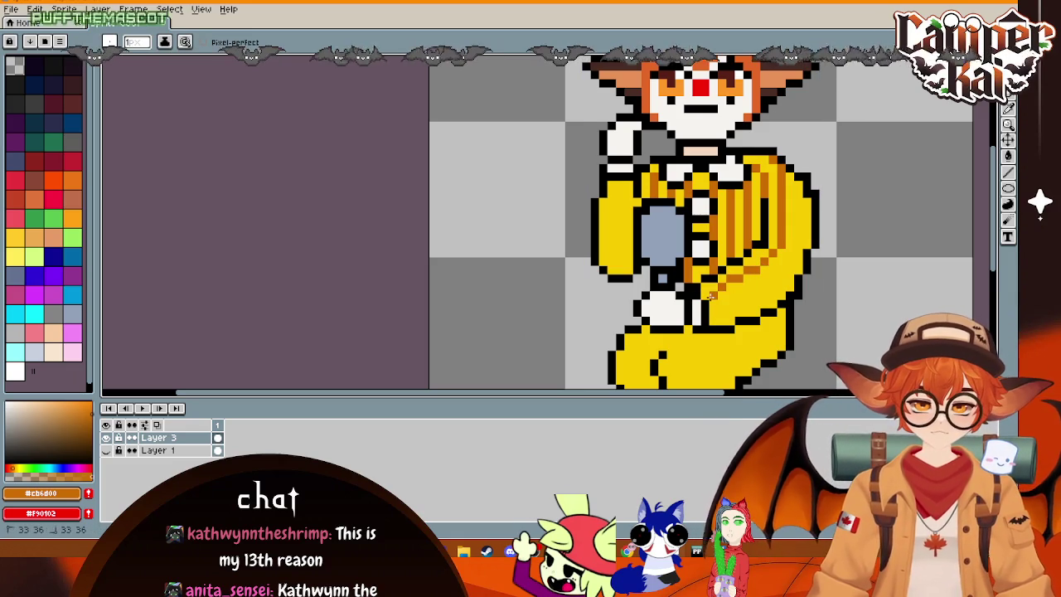
drag(712, 312, 766, 295)
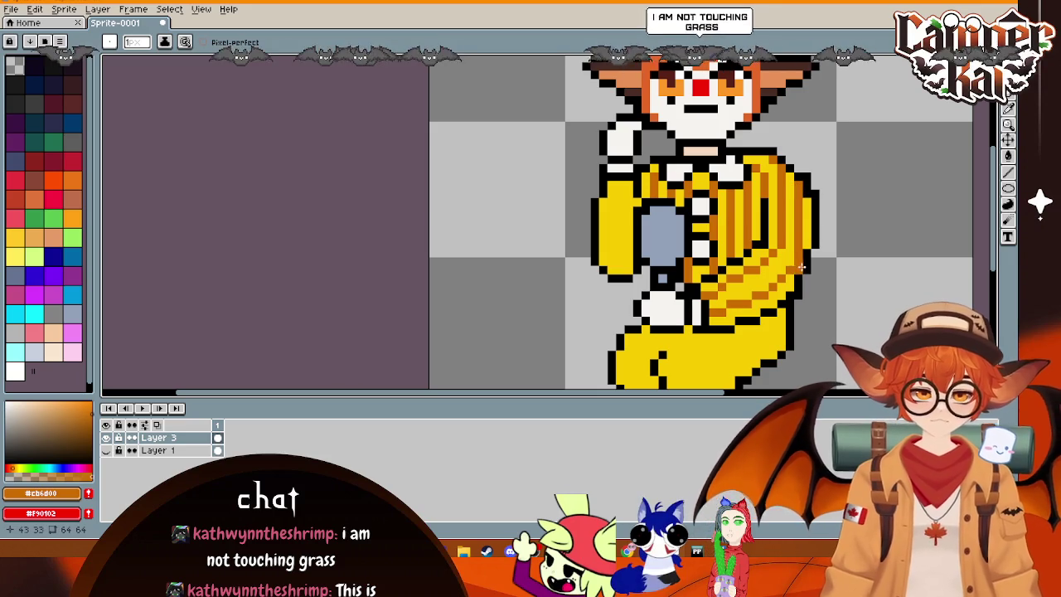
scroll(981, 166, up, 1)
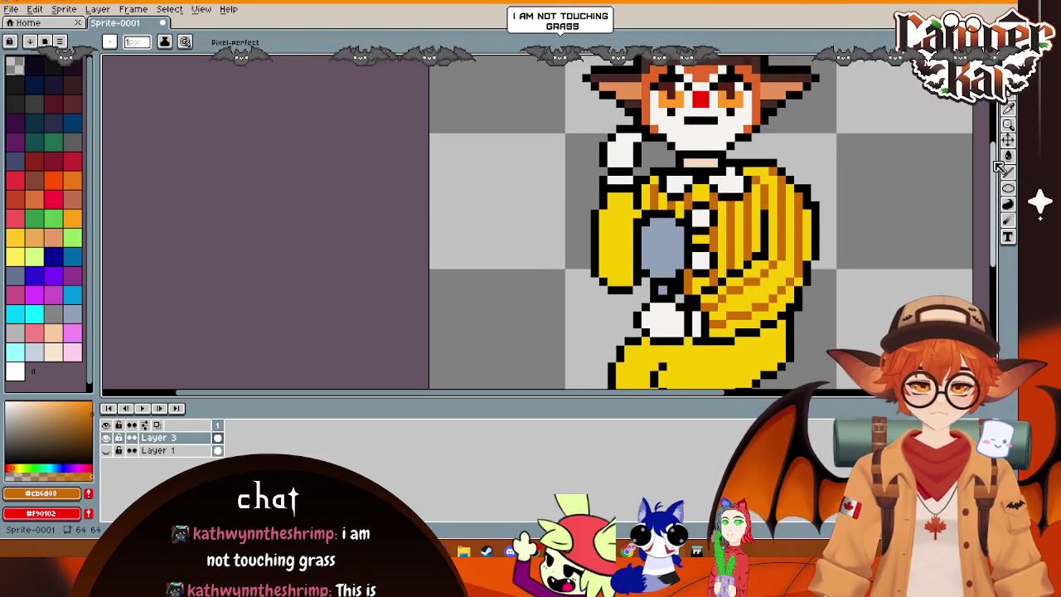
drag(619, 197, 618, 246)
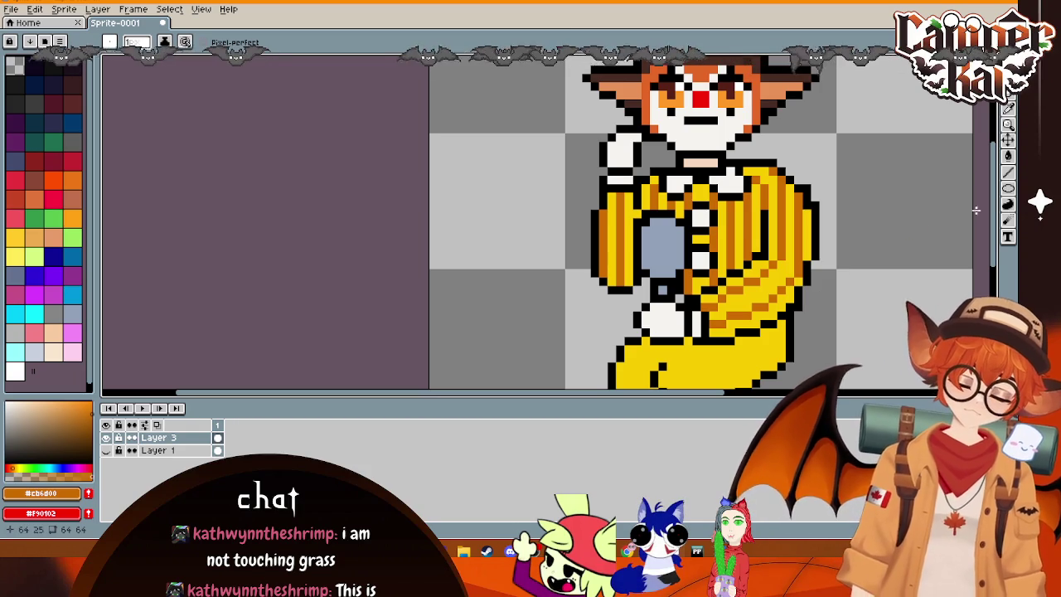
scroll(993, 255, down, 5)
Shade the trouser leg's right edge with a dark orange vertical stroke.
scroll(993, 255, down, 1)
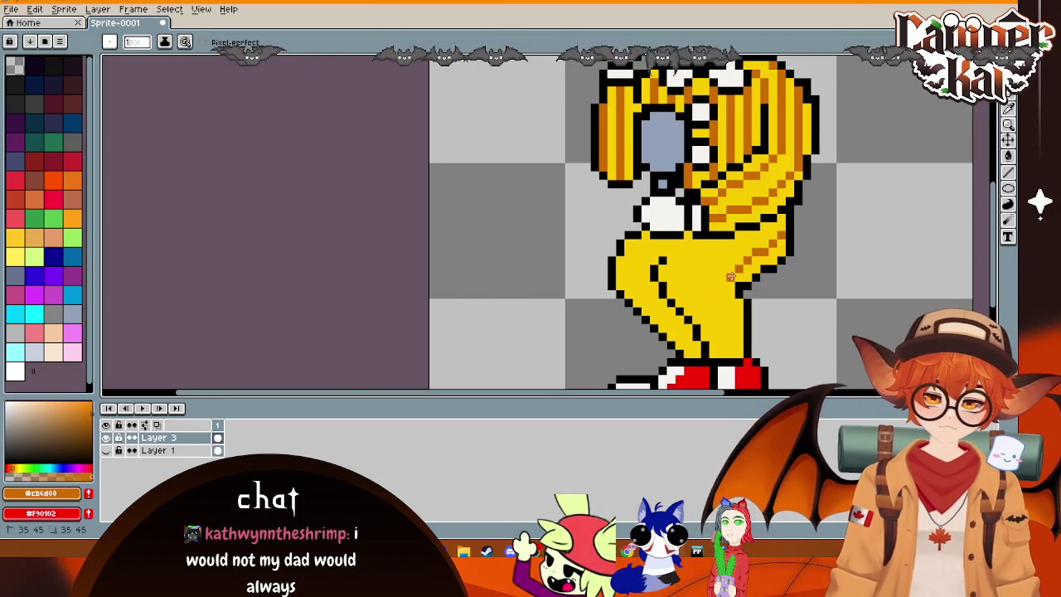
drag(738, 296, 739, 340)
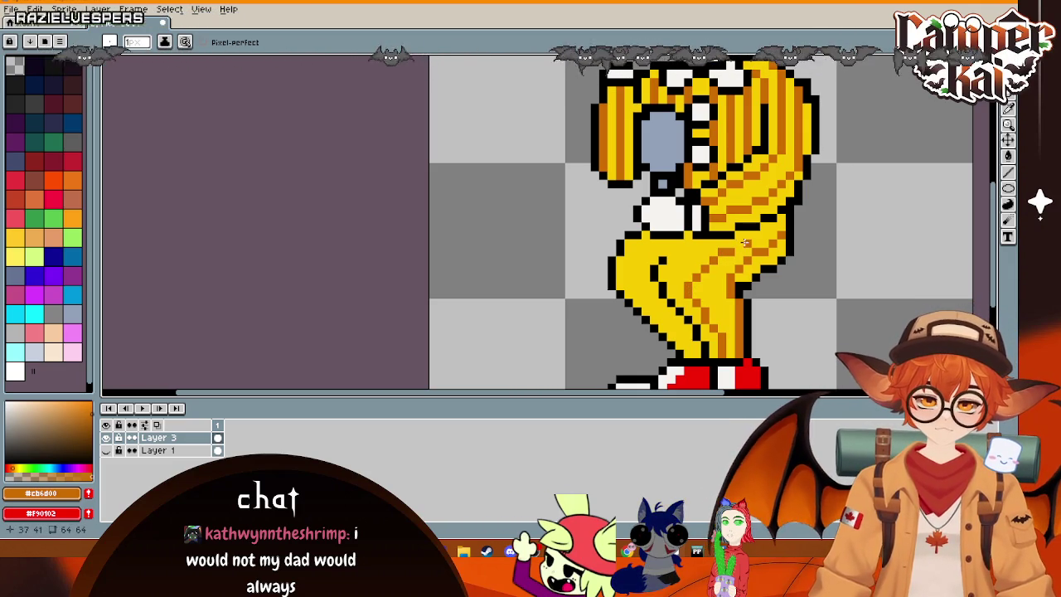
key(v)
key(b)
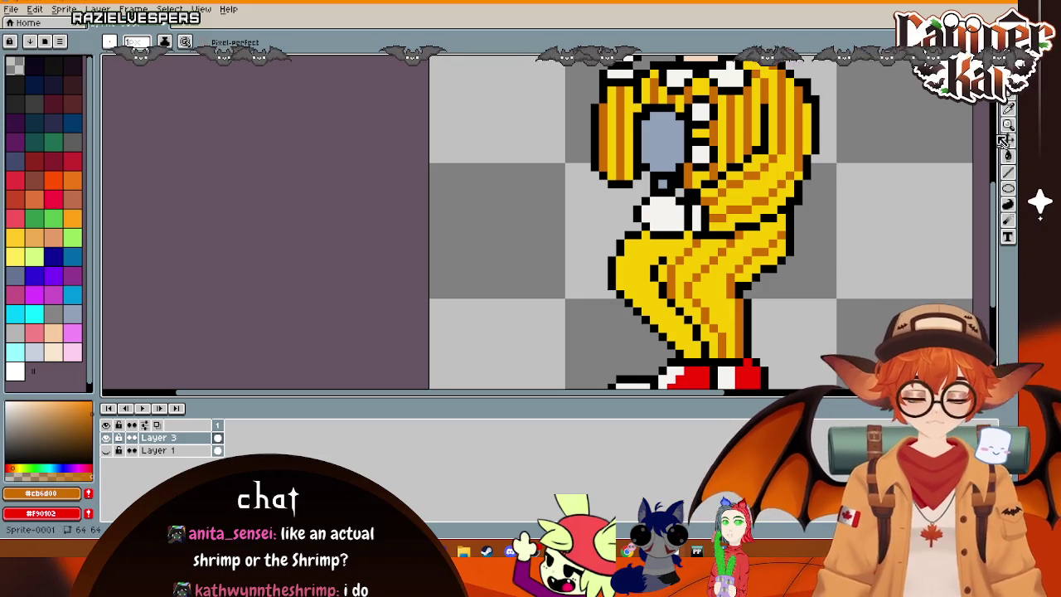
Pick the darker yellow from the trousers and add shading pixels on the trouser legs.
click(730, 296)
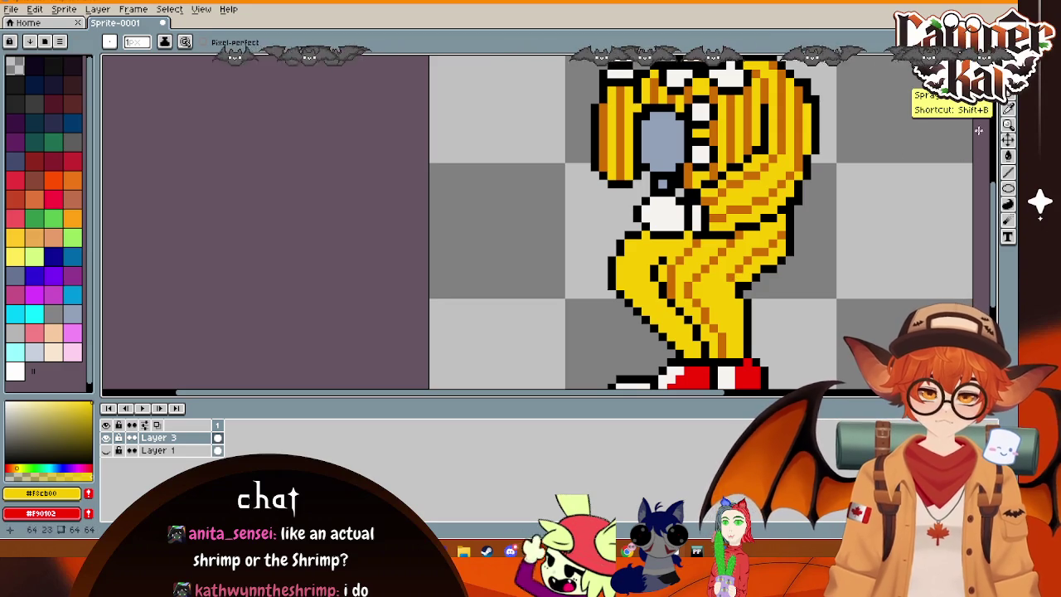
click(1008, 109)
click(742, 278)
key(b)
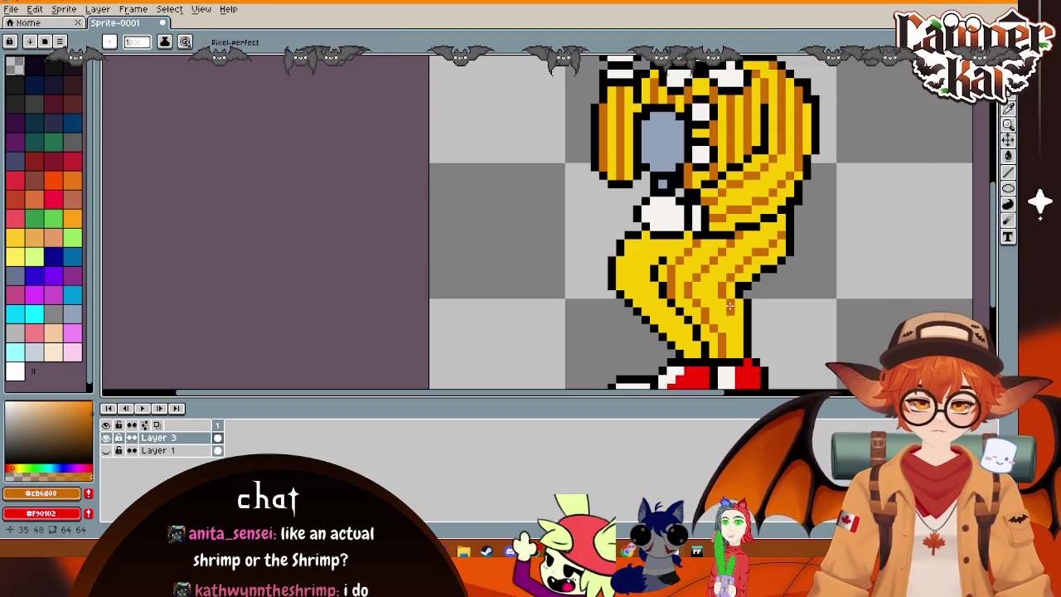
click(737, 323)
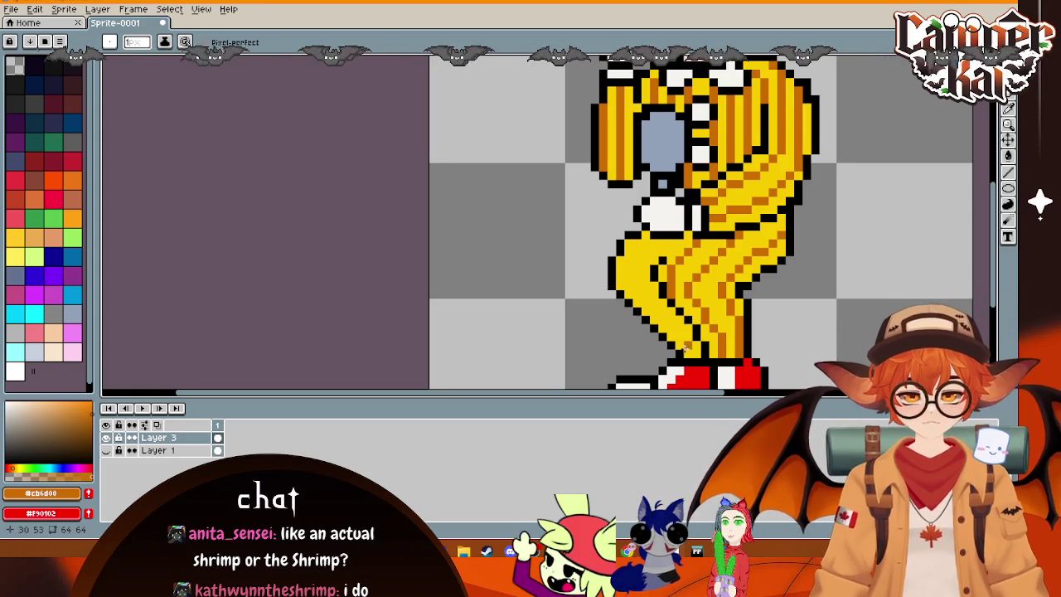
click(696, 348)
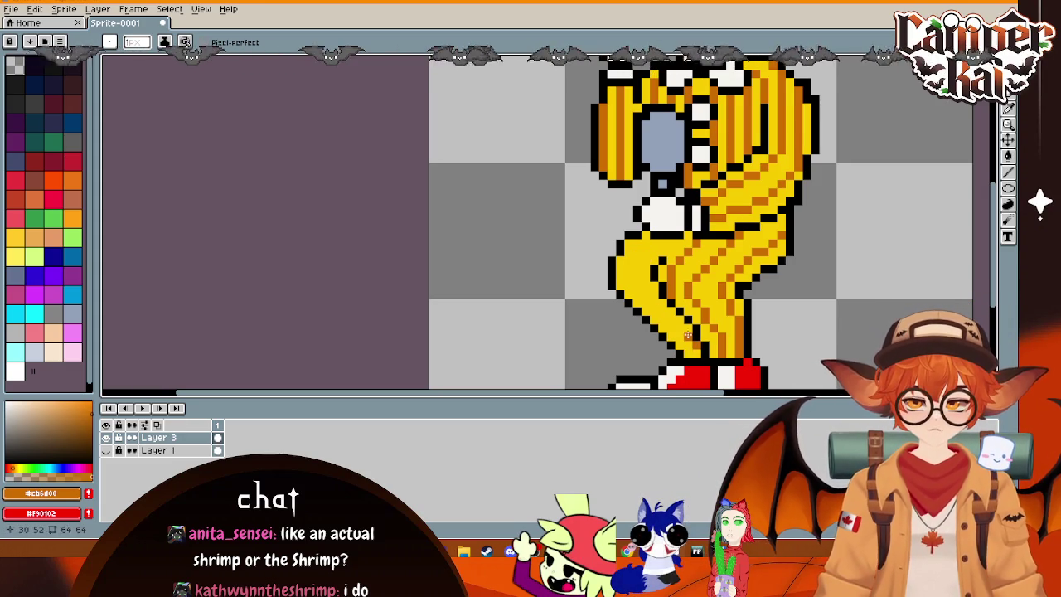
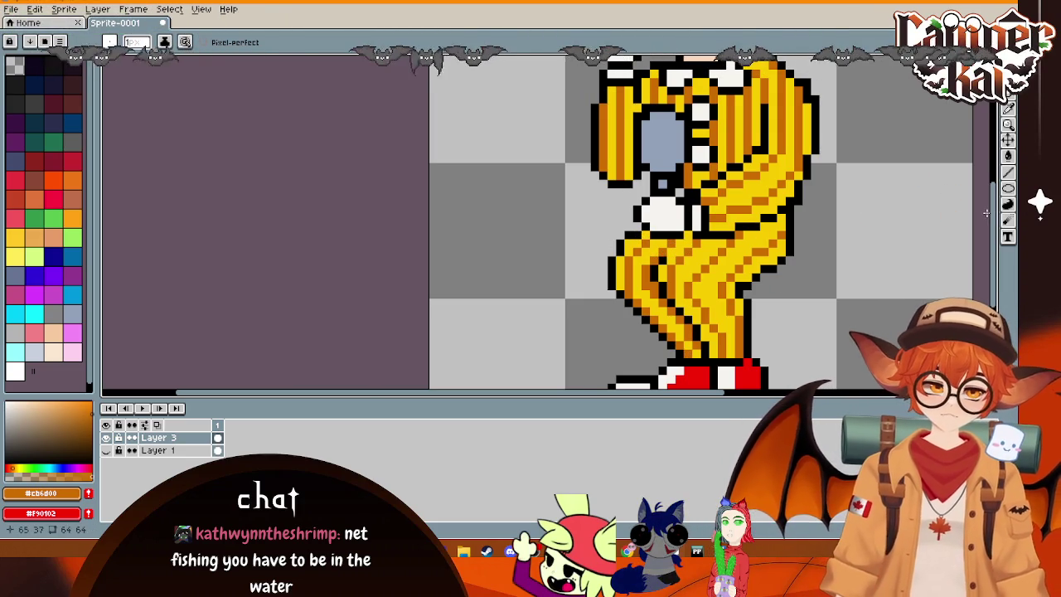
Sample black from the sprite outline, return to the Pencil, and select the dark navy palette swatch.
drag(987, 212, 999, 180)
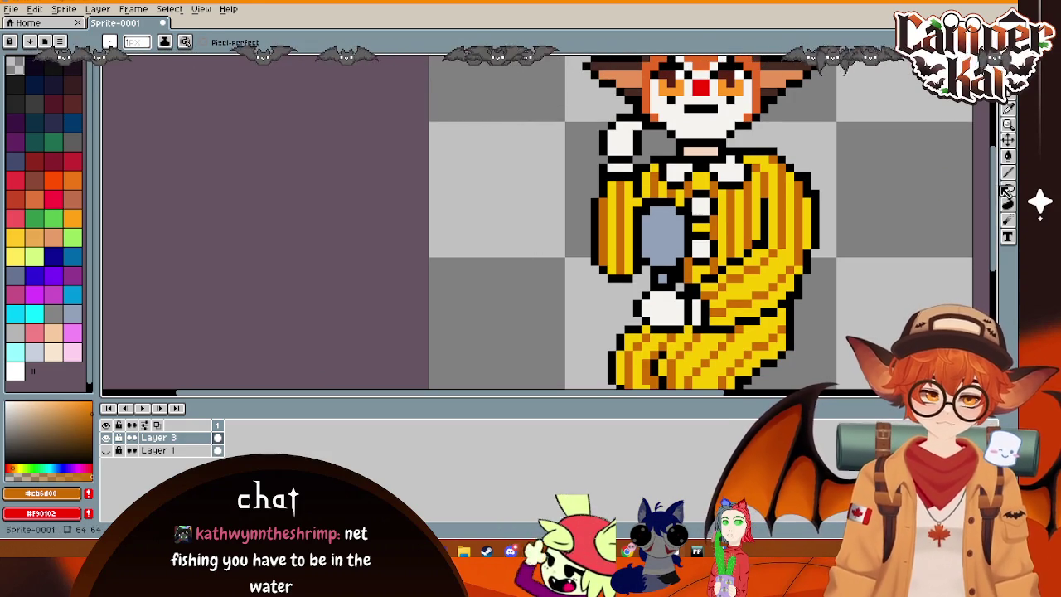
scroll(997, 203, down, 2)
scroll(997, 204, up, 5)
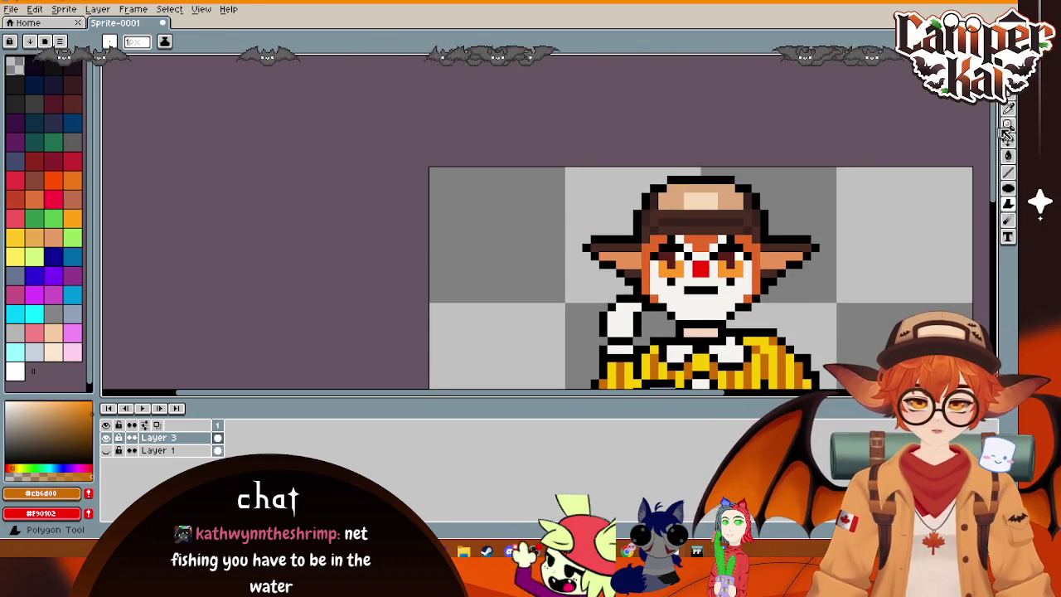
click(1009, 110)
click(623, 295)
key(b)
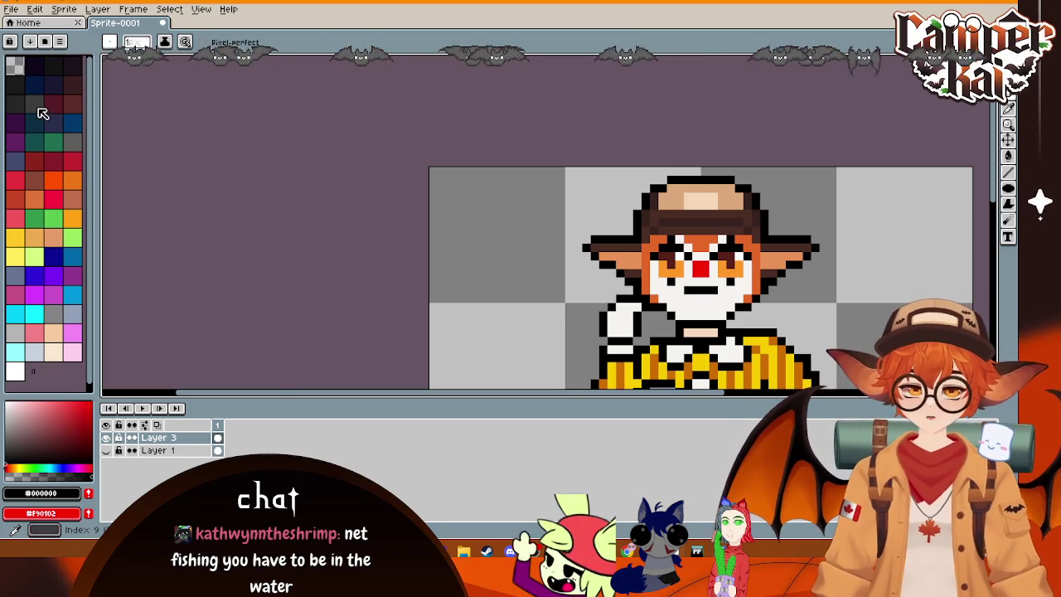
click(53, 84)
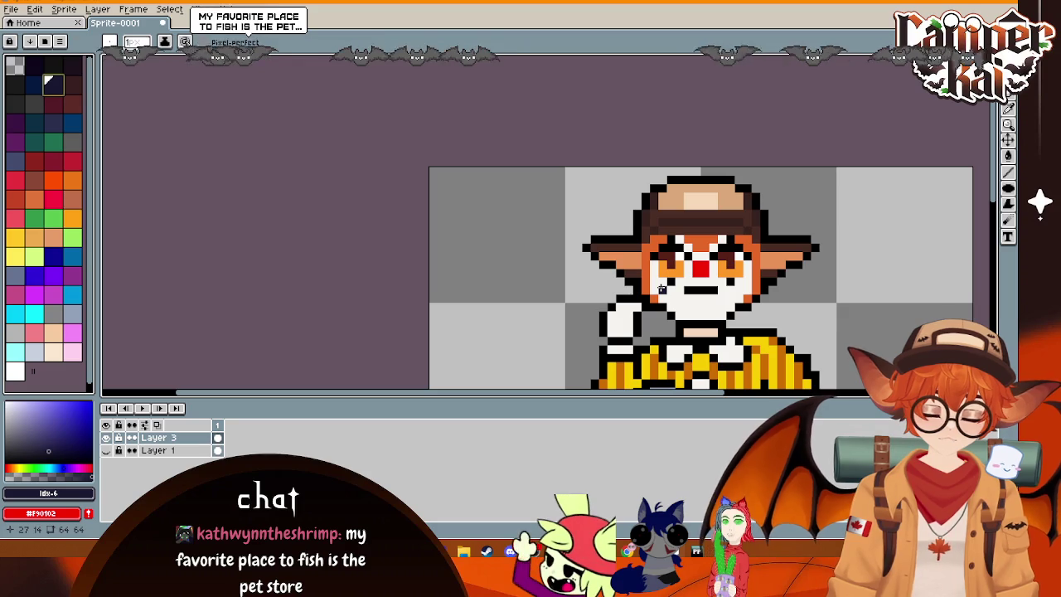
Zoom in and paint navy pixels on the clown's lower-left cheek.
scroll(756, 269, up, 2)
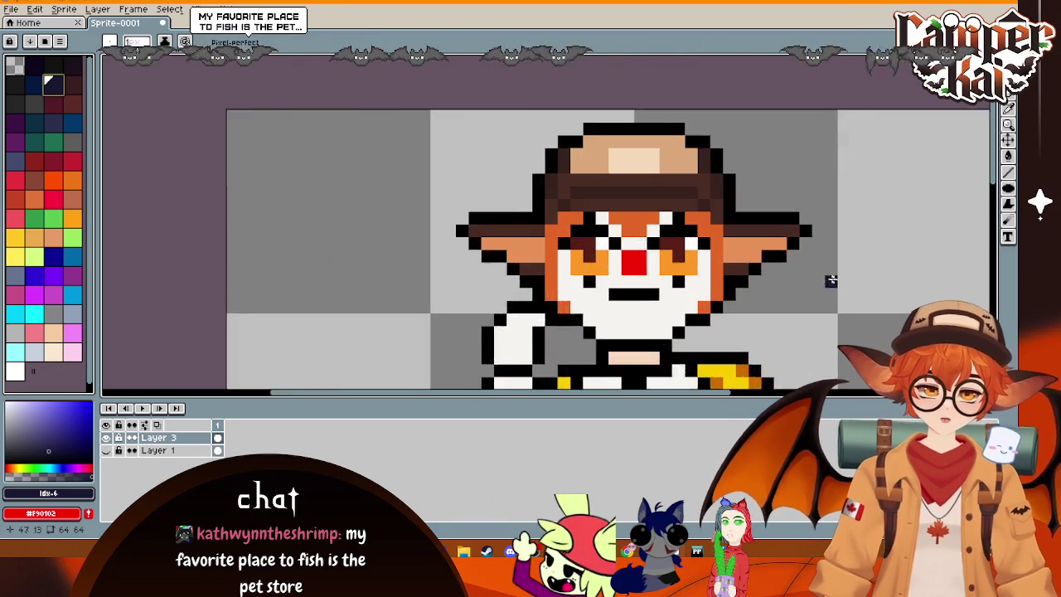
scroll(457, 229, down, 5)
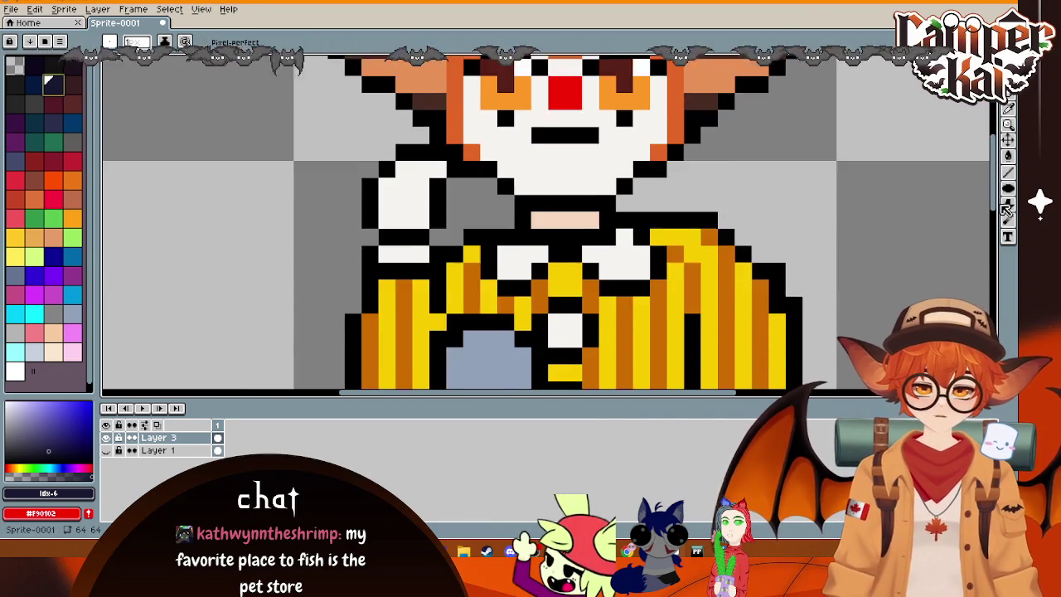
scroll(457, 229, up, 3)
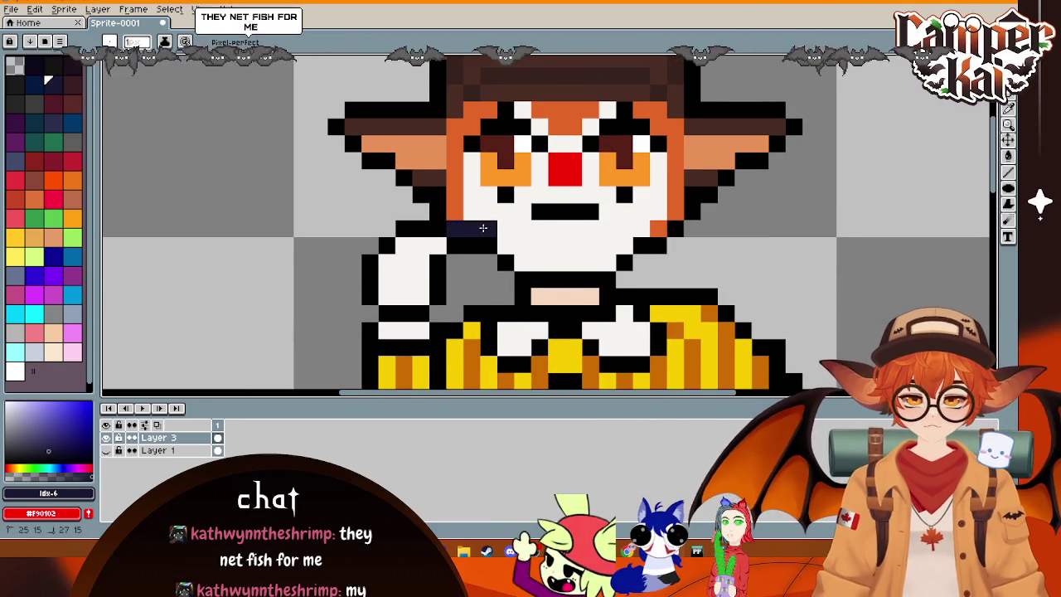
key(v)
key(b)
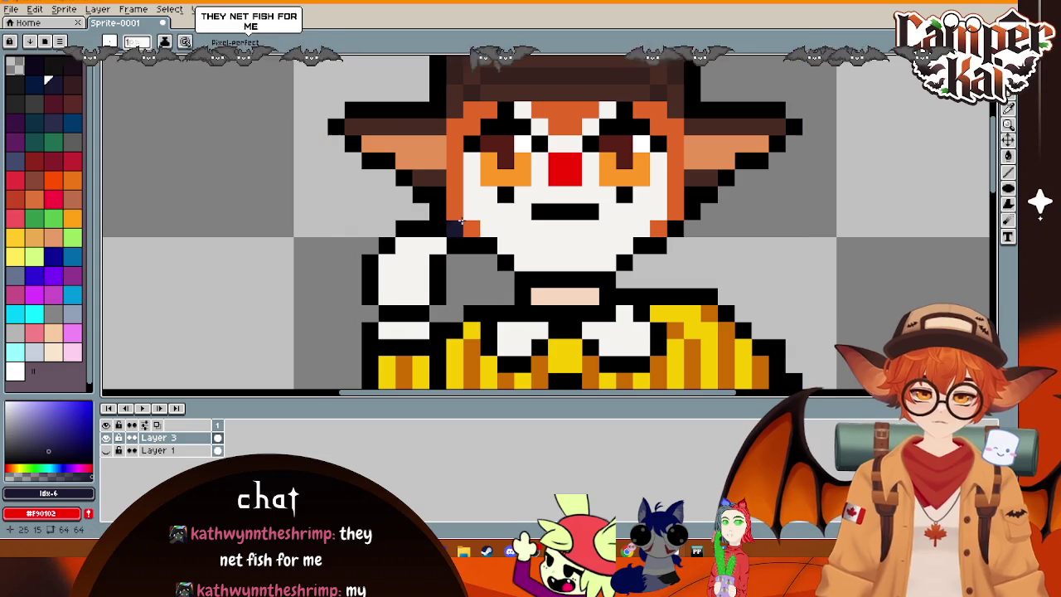
click(472, 228)
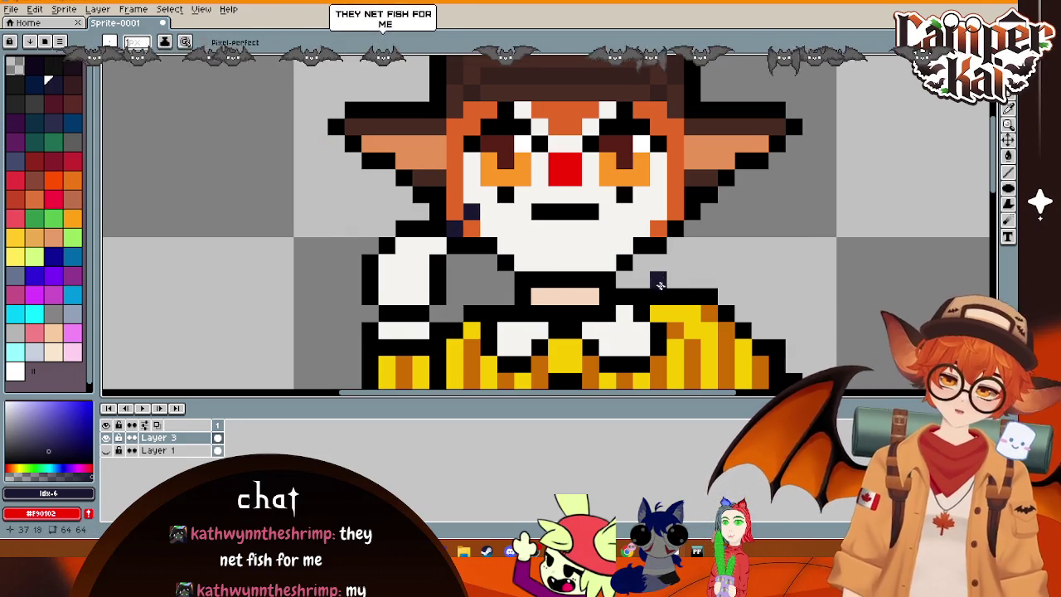
click(489, 211)
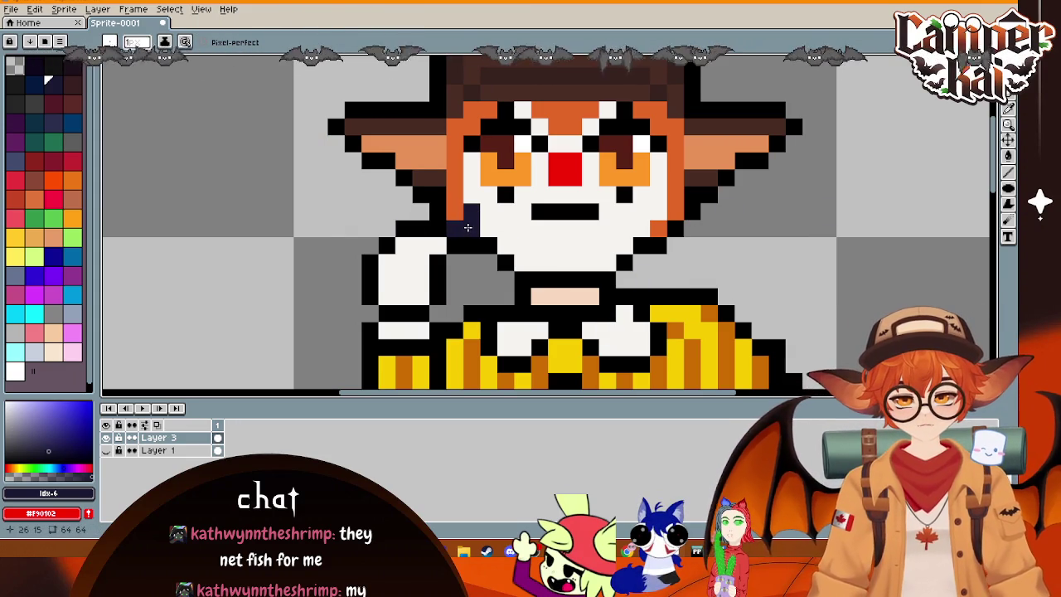
Undo the navy cheek pixel, then redo it to restore it.
key(v)
key(b)
key(ctrl+z)
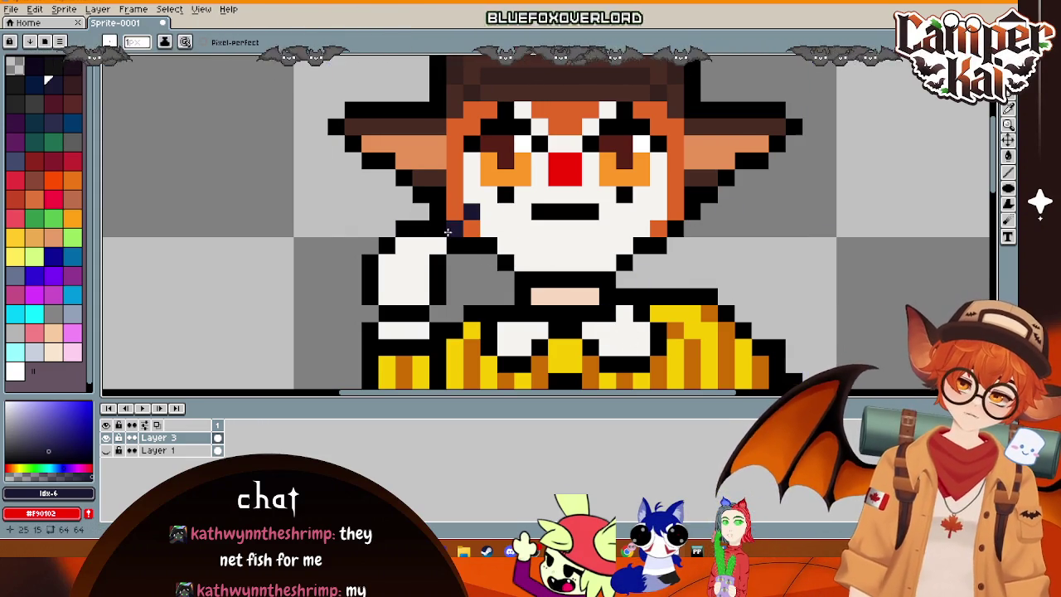
scroll(547, 224, down, 5)
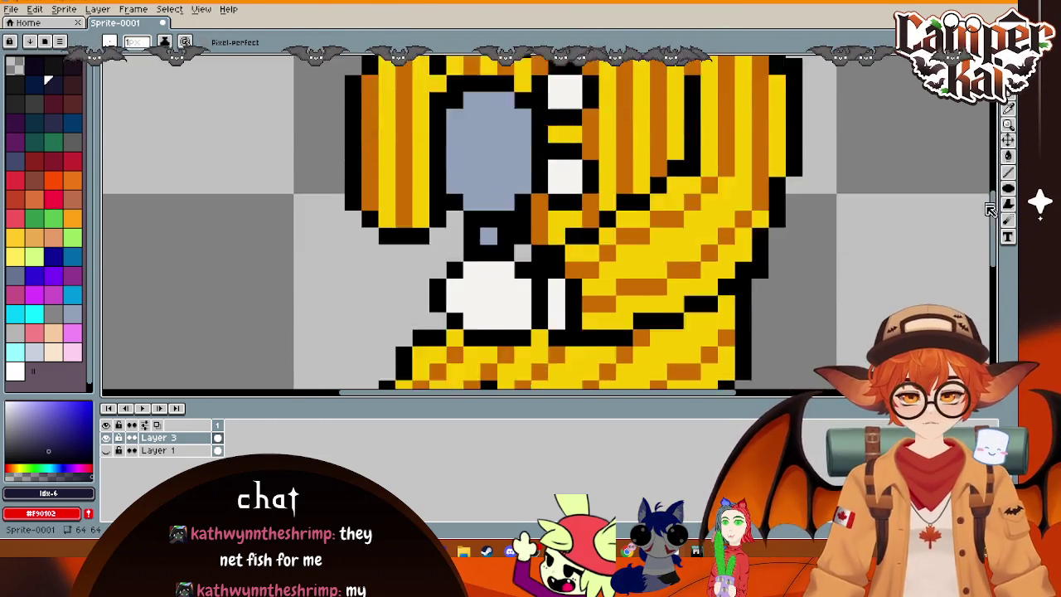
scroll(733, 255, right, 5)
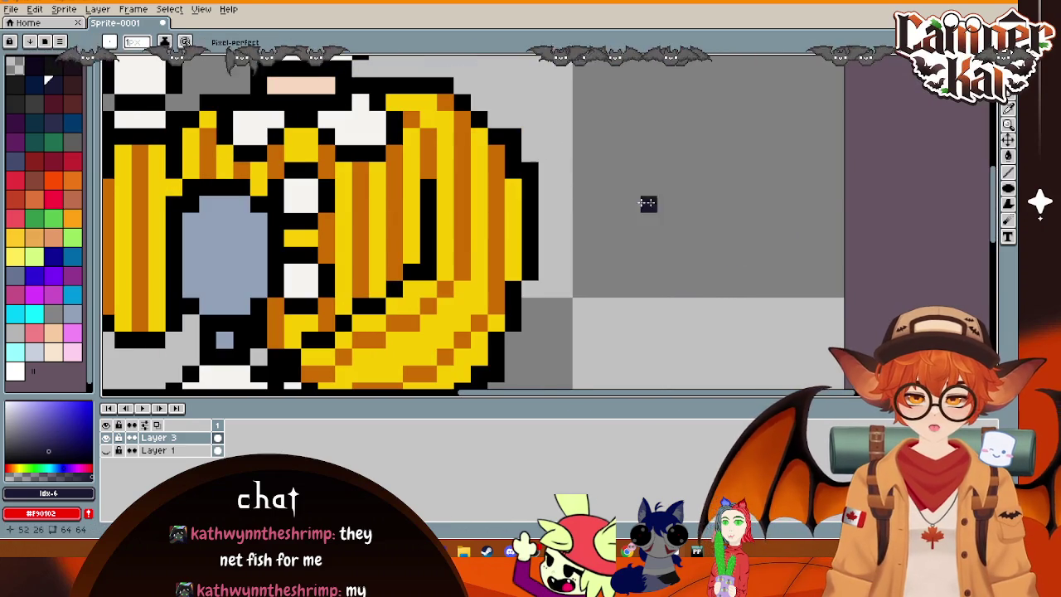
drag(994, 206, 997, 150)
key(ctrl+y)
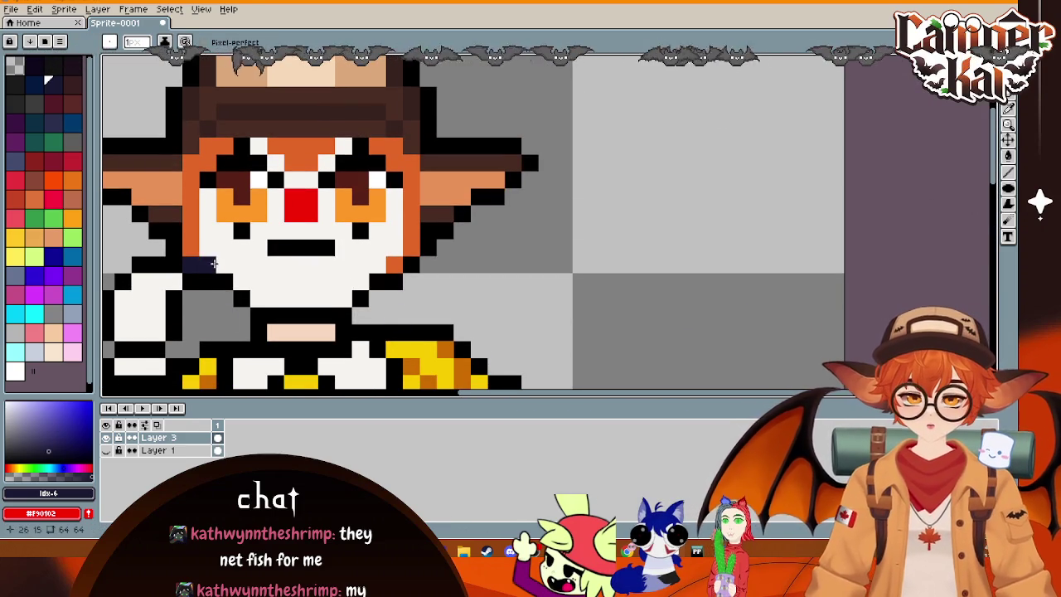
Zoom out to review the whole sprite and add a new layer, Layer 4.
click(1009, 125)
scroll(572, 265, down, 1)
scroll(638, 278, down, 2)
scroll(791, 214, up, 1)
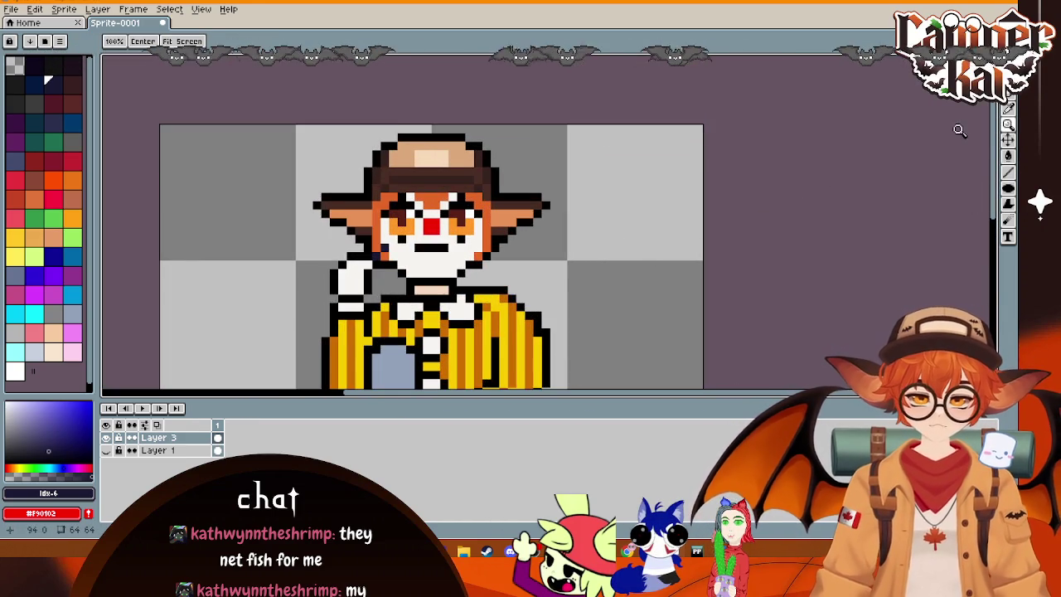
scroll(885, 250, down, 3)
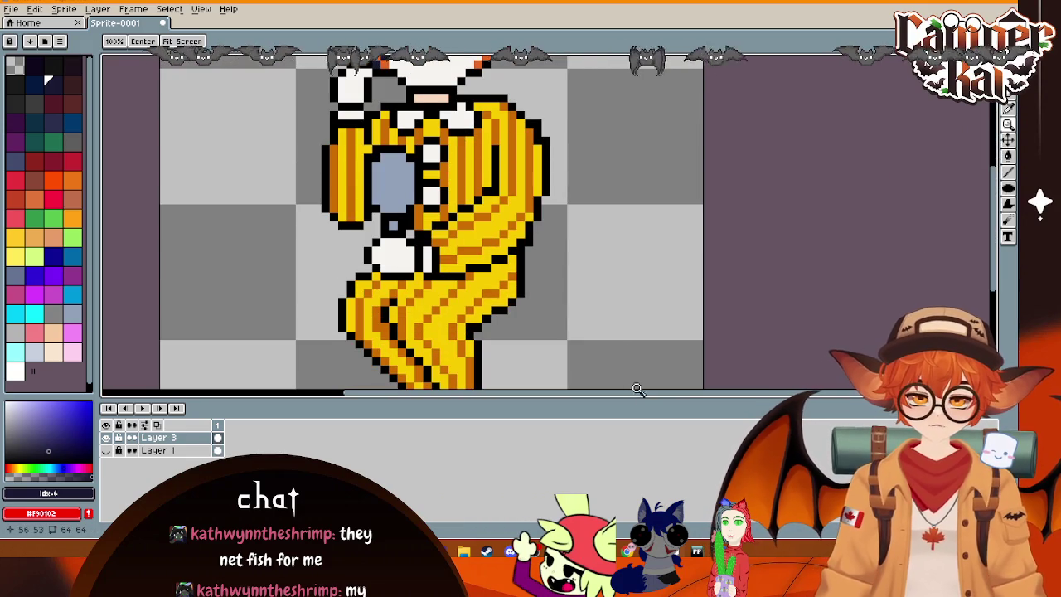
drag(638, 387, 580, 389)
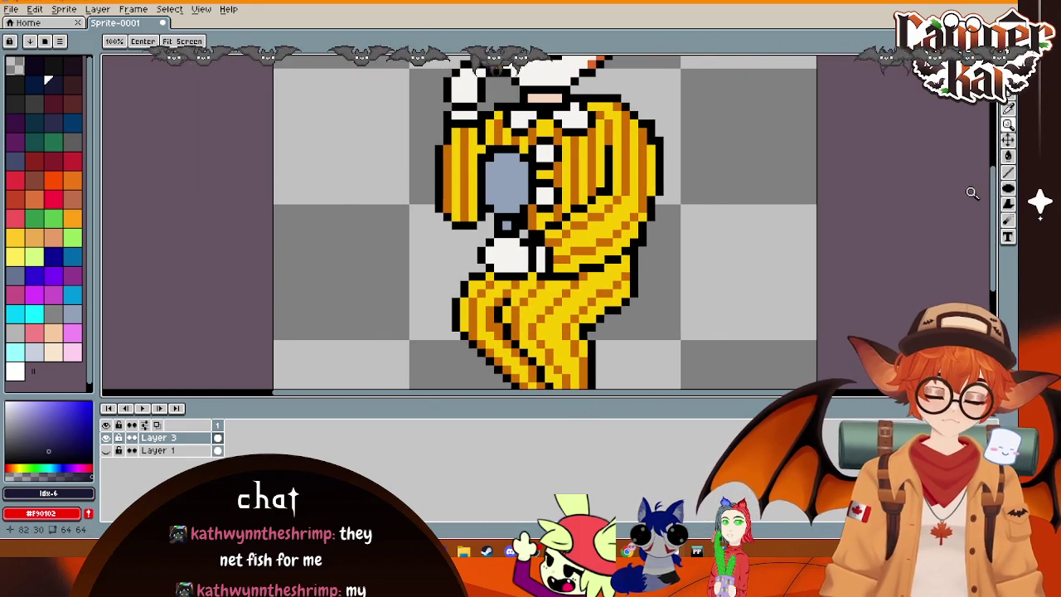
scroll(994, 197, down, 1)
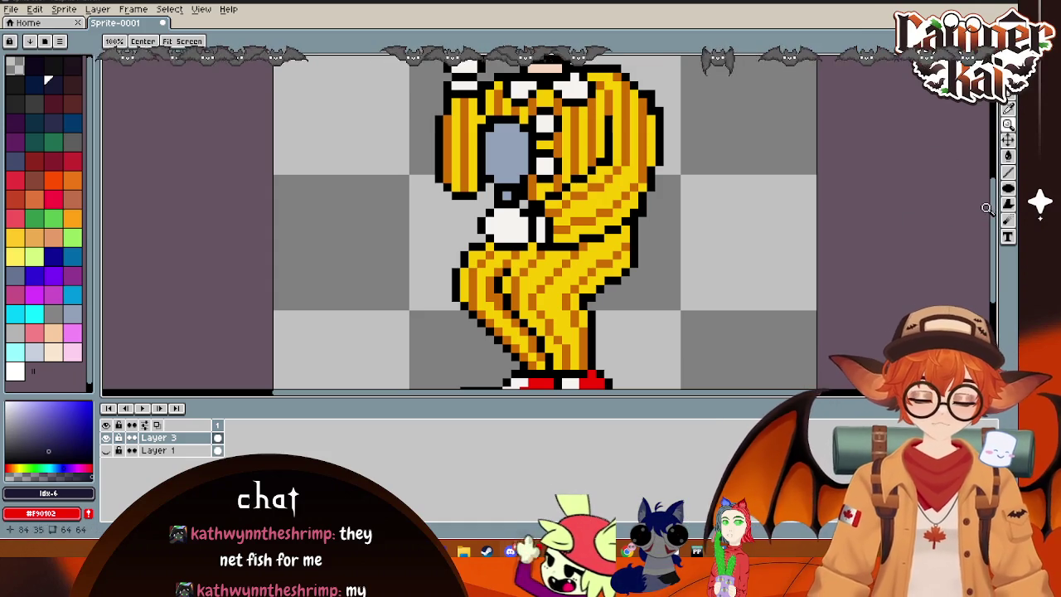
scroll(987, 208, down, 3)
scroll(988, 208, up, 4)
scroll(987, 208, up, 1)
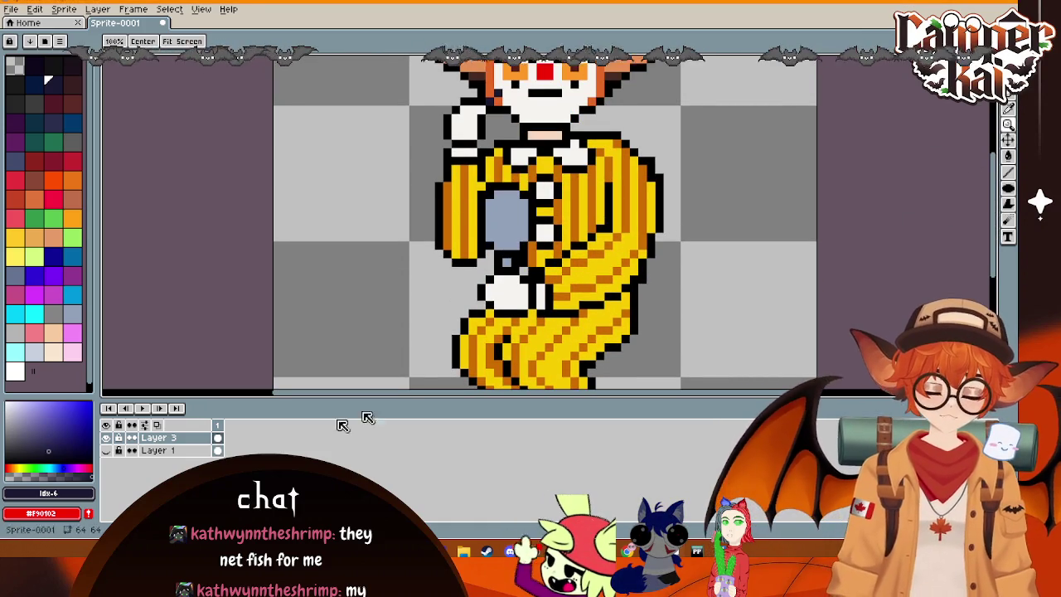
click(168, 453)
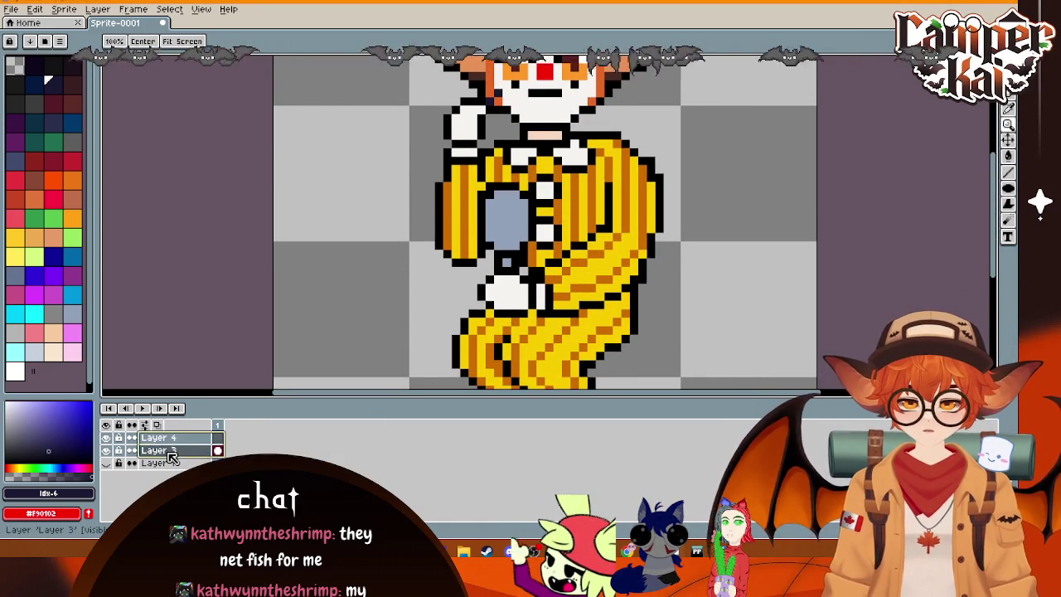
Move Layer 4 below Layer 3 and sample black from the sprite's outline.
drag(165, 438, 174, 451)
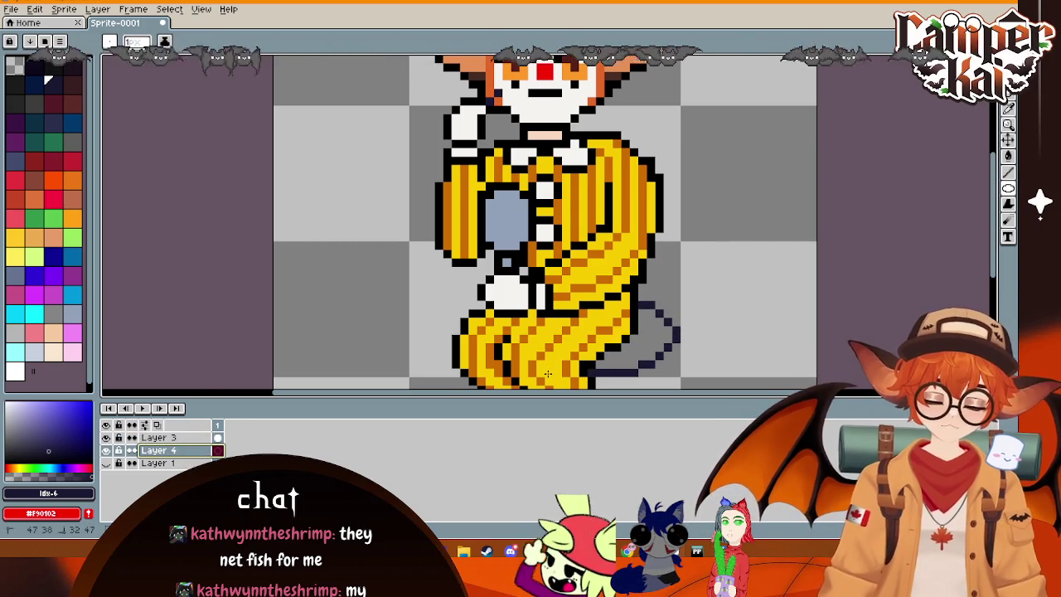
scroll(914, 247, down, 1)
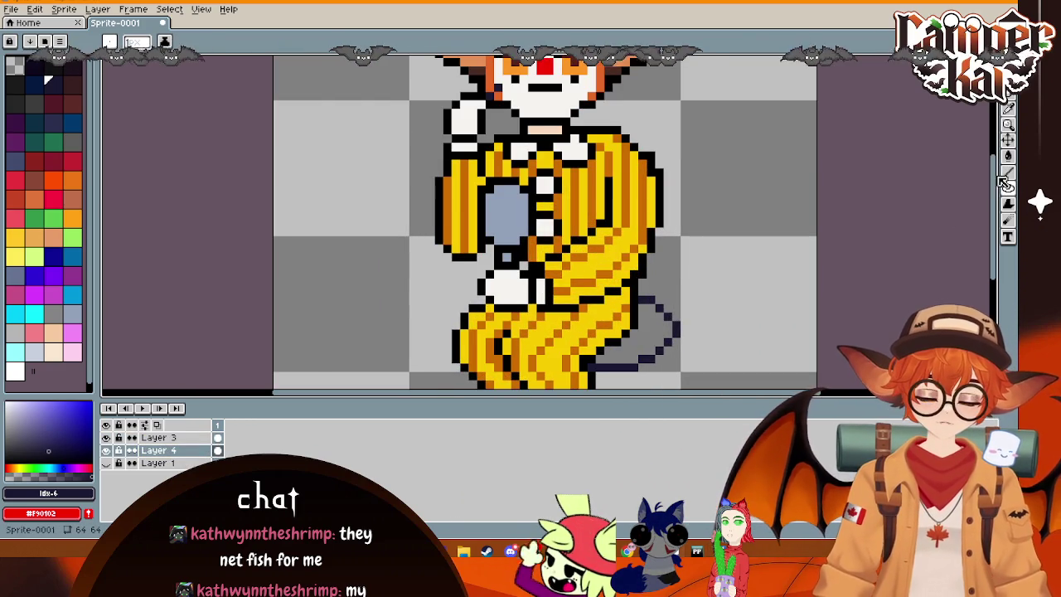
scroll(614, 219, down, 3)
scroll(614, 219, down, 3)
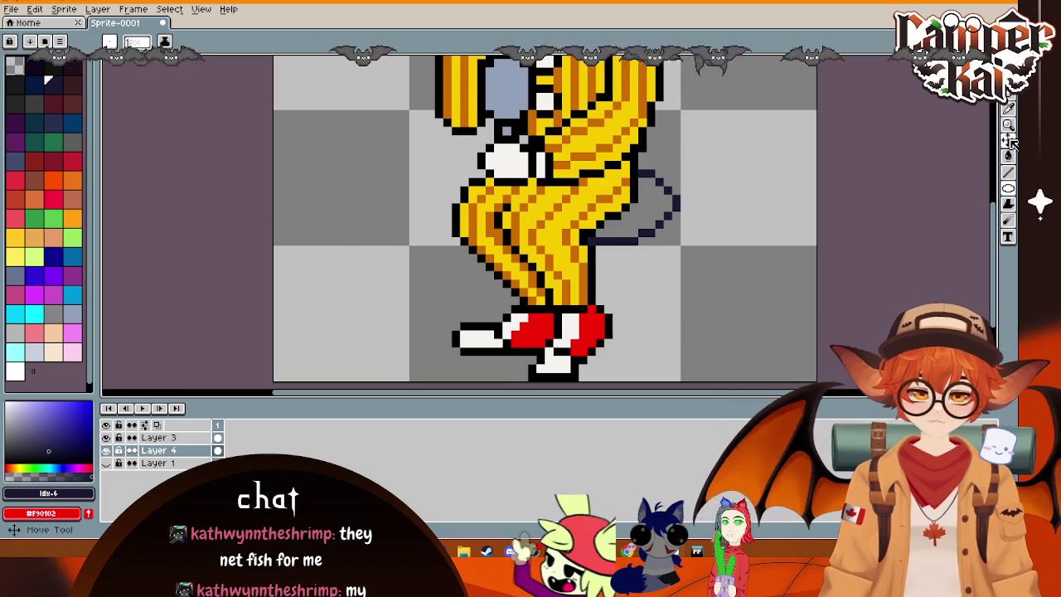
click(1008, 109)
click(635, 203)
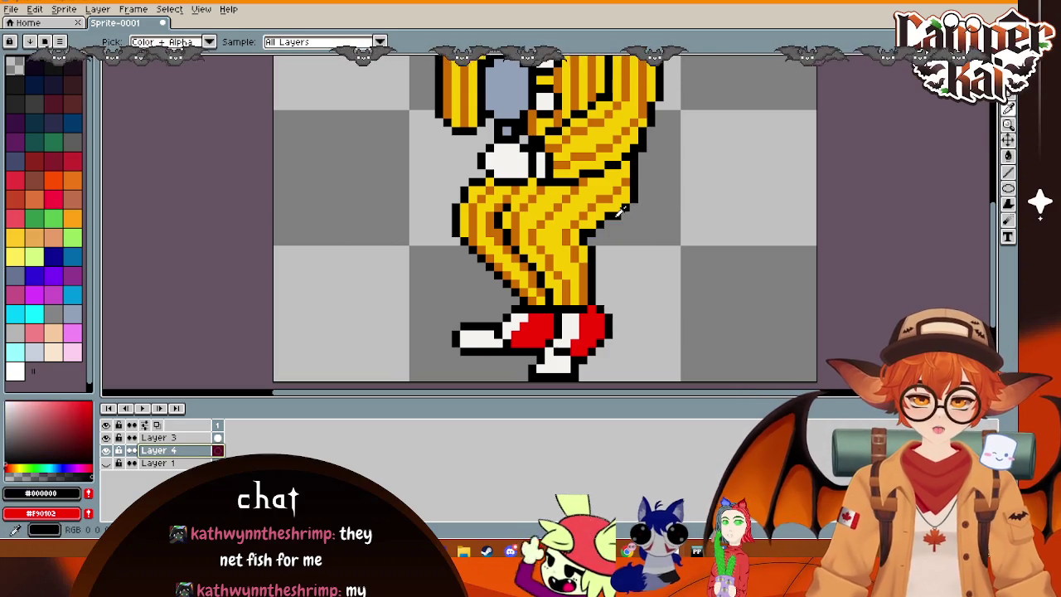
Draw the black curled tail outline right of the clown's legs, undoing and redoing strokes.
click(1008, 188)
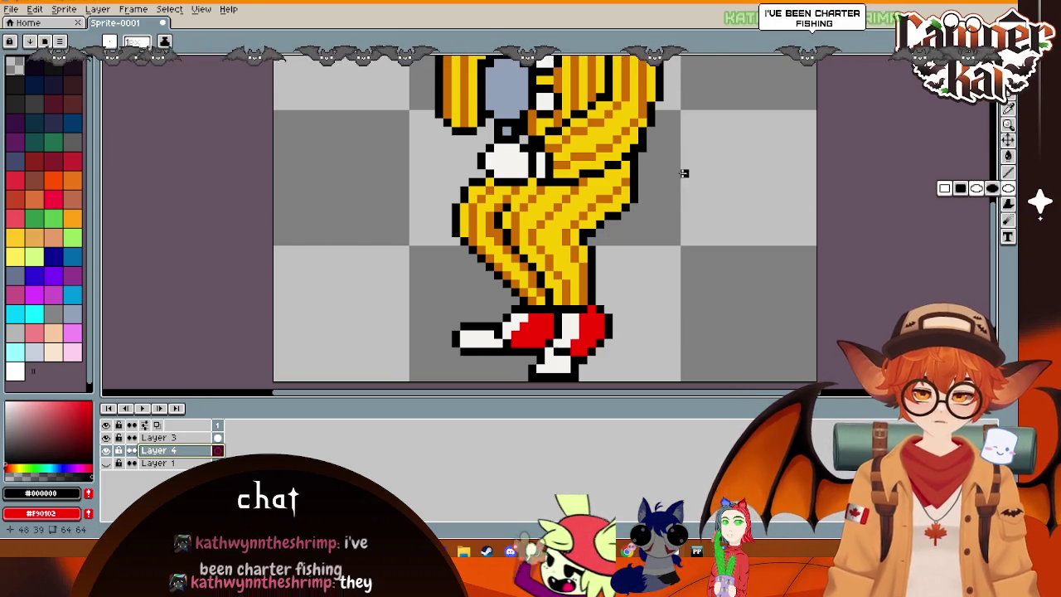
key(ctrl+y)
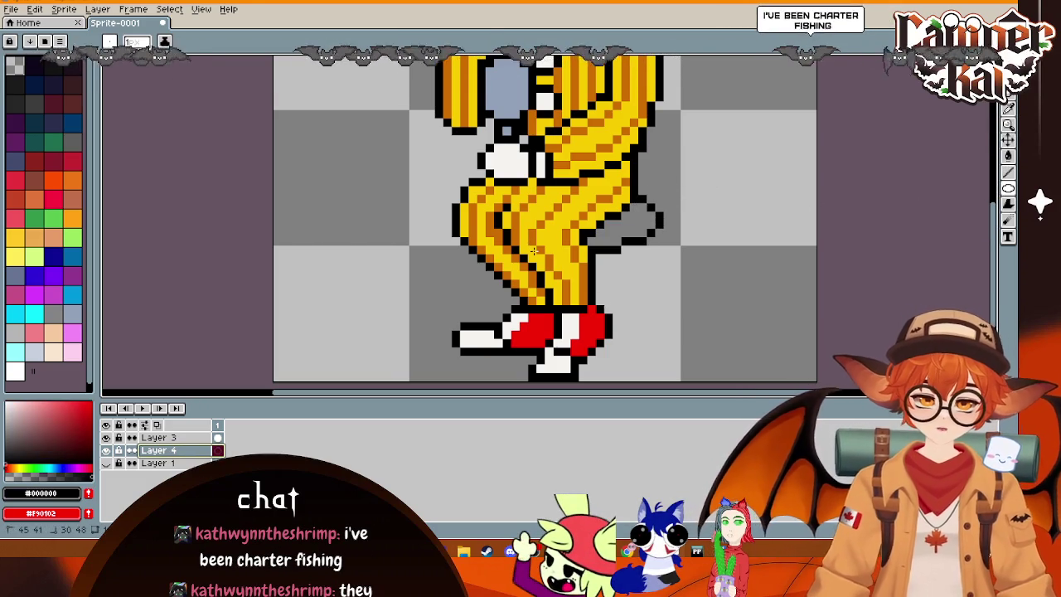
key(ctrl+z)
key(v)
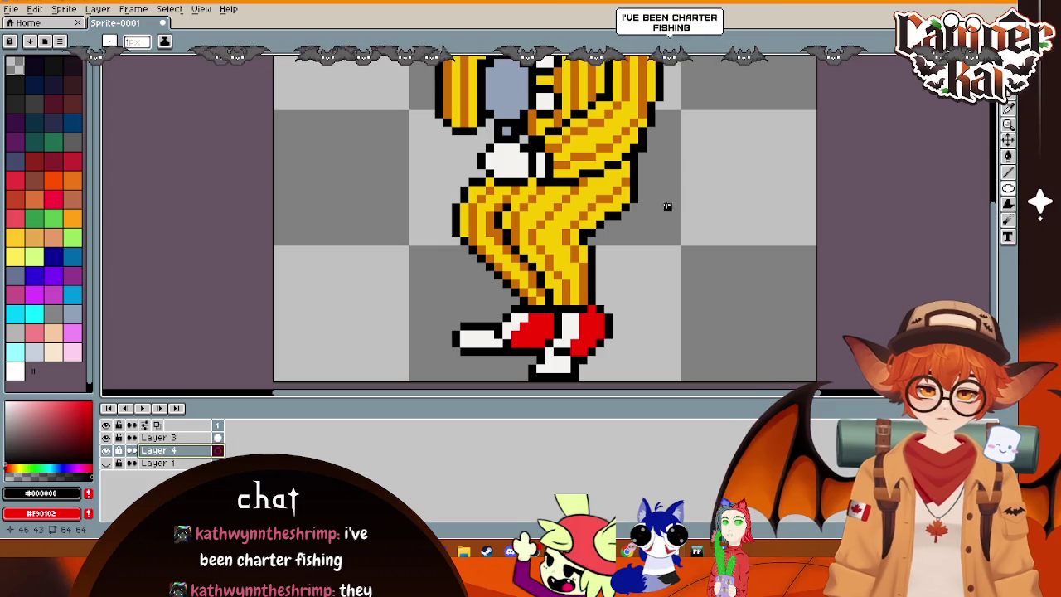
key(ctrl+y)
key(ctrl+z)
key(ctrl+z)
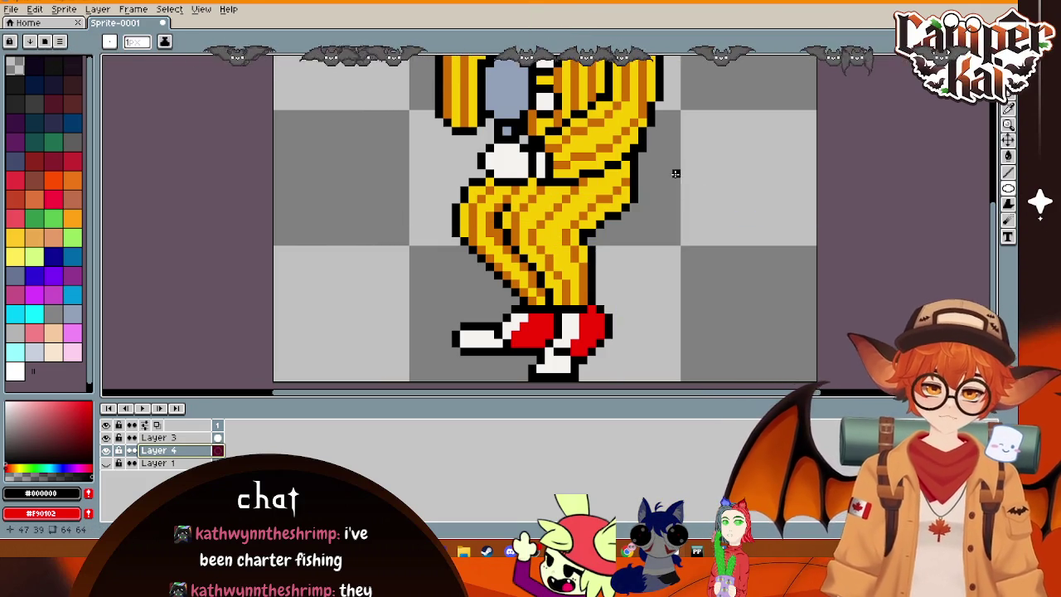
key(ctrl+y)
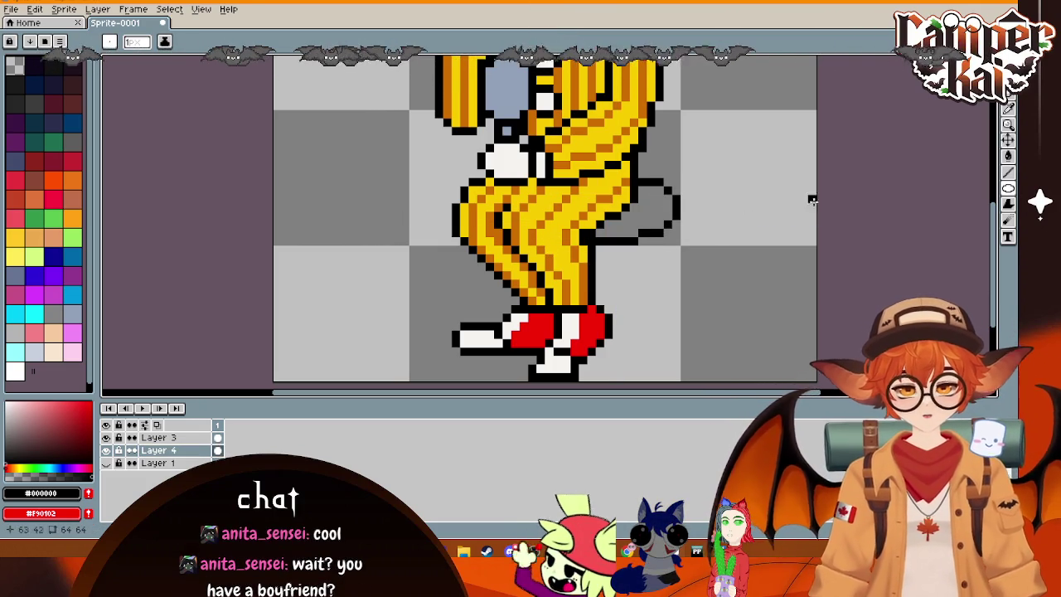
Draw black rectangle outlines for two stool legs and the chair back, undoing one mistaken rectangle.
click(1009, 173)
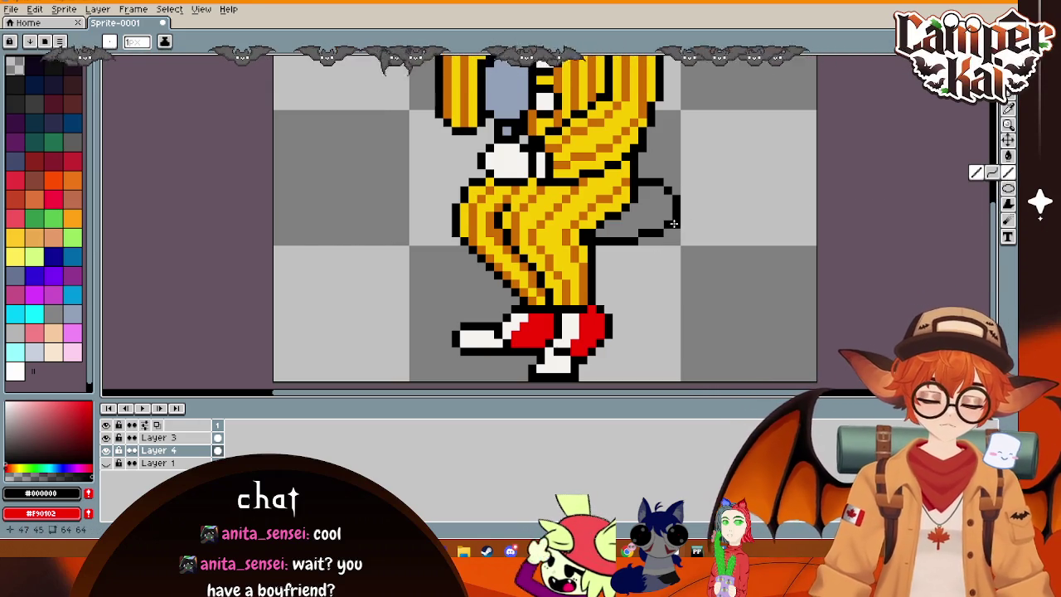
click(1009, 188)
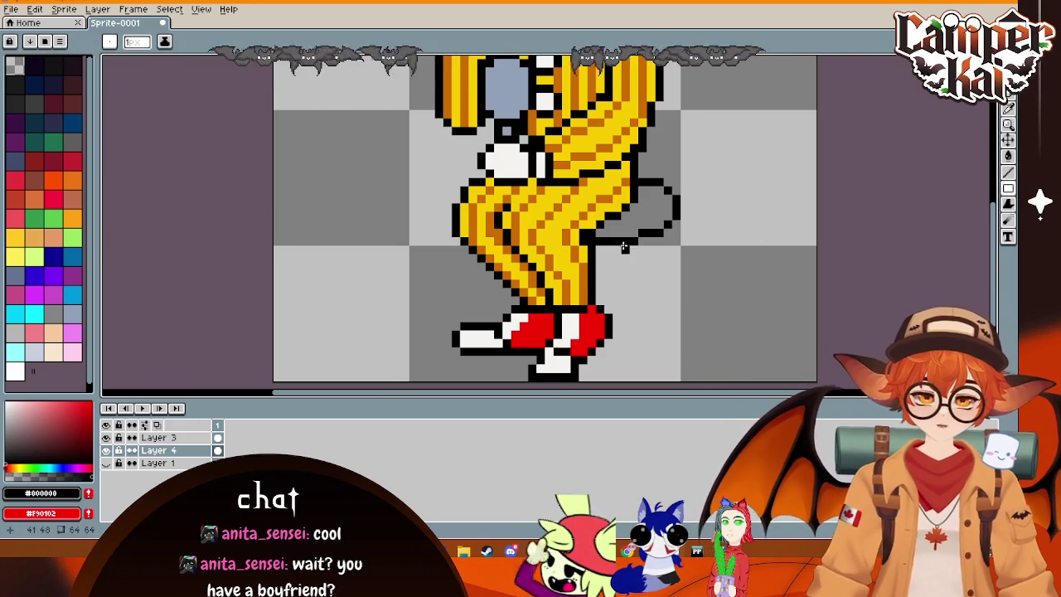
drag(624, 247, 640, 340)
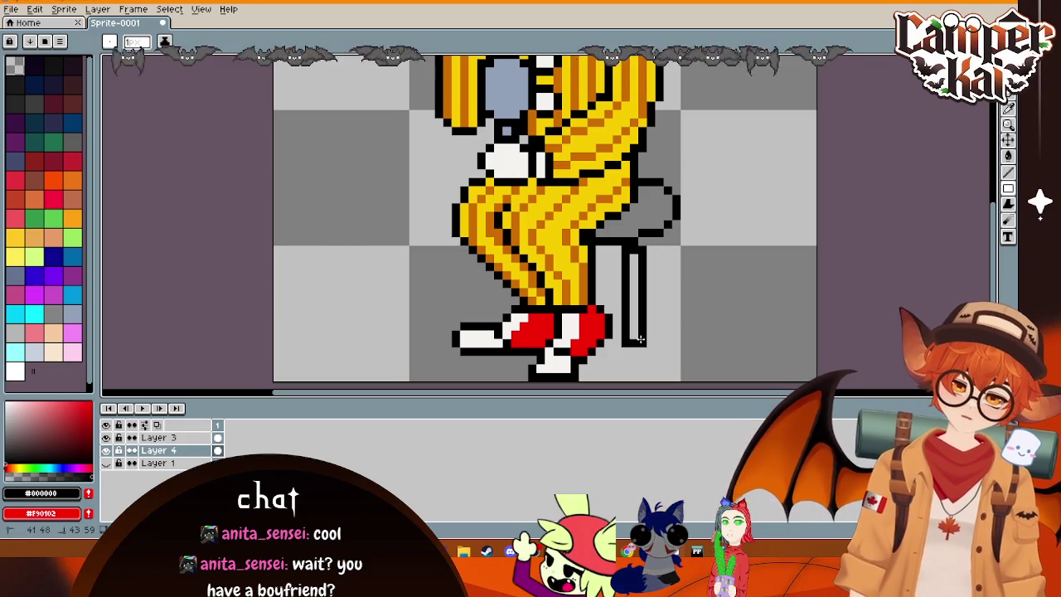
drag(634, 246, 628, 348)
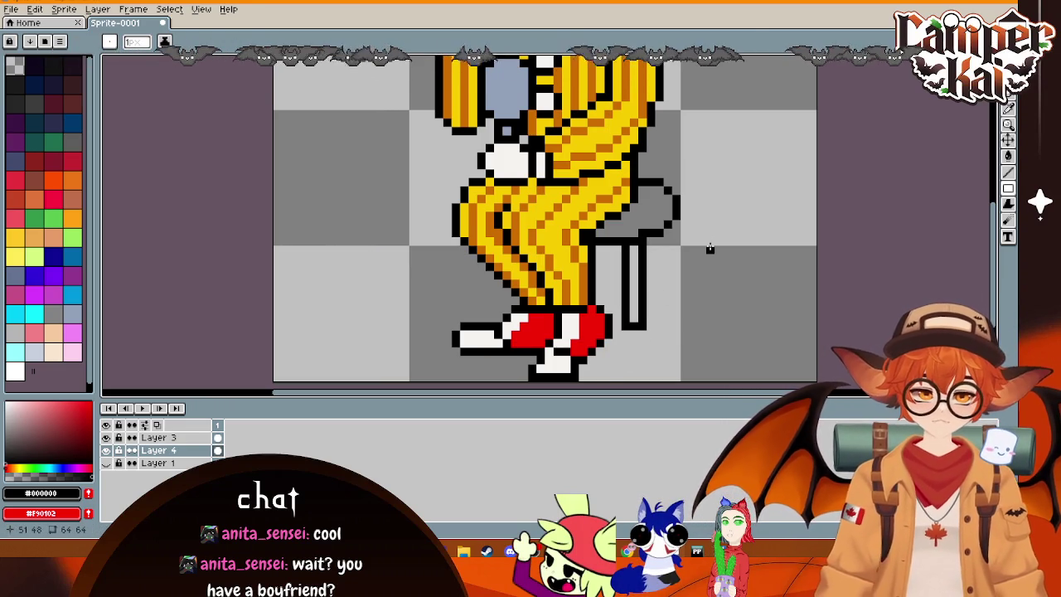
drag(676, 220, 663, 289)
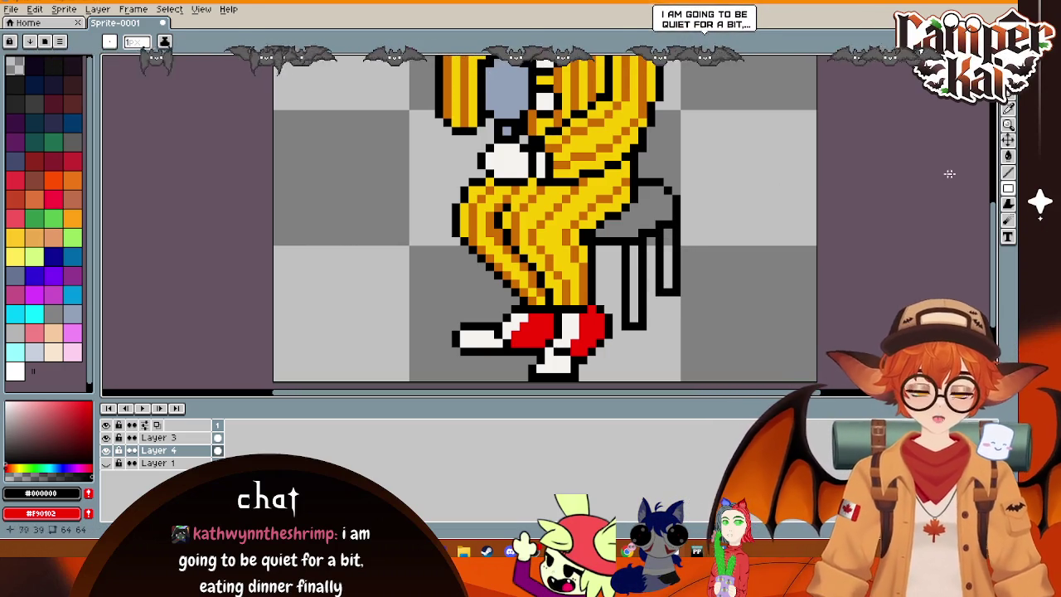
scroll(995, 214, up, 1)
drag(995, 214, 993, 160)
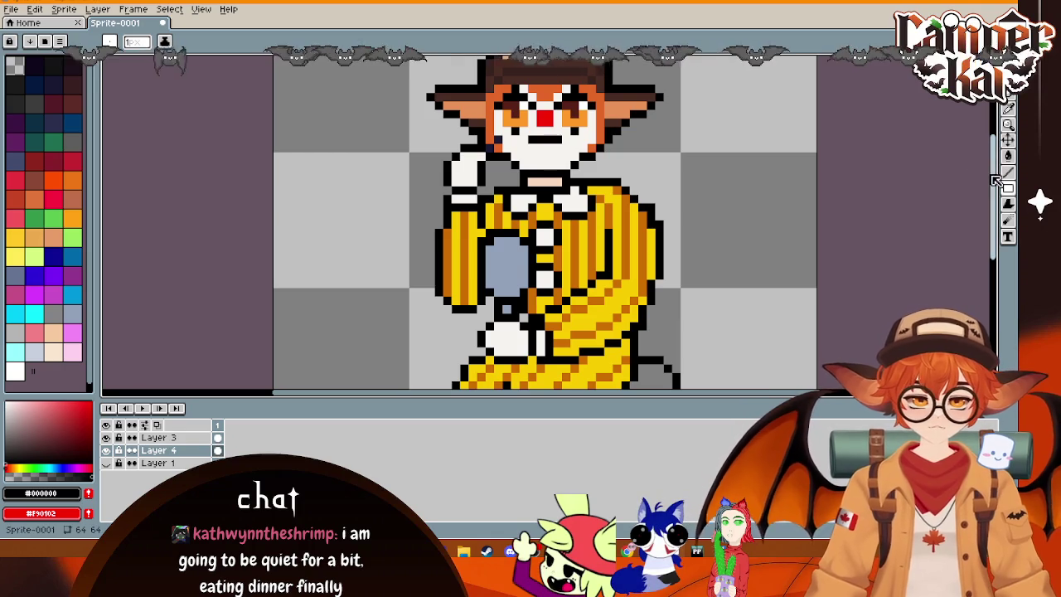
drag(993, 191, 987, 217)
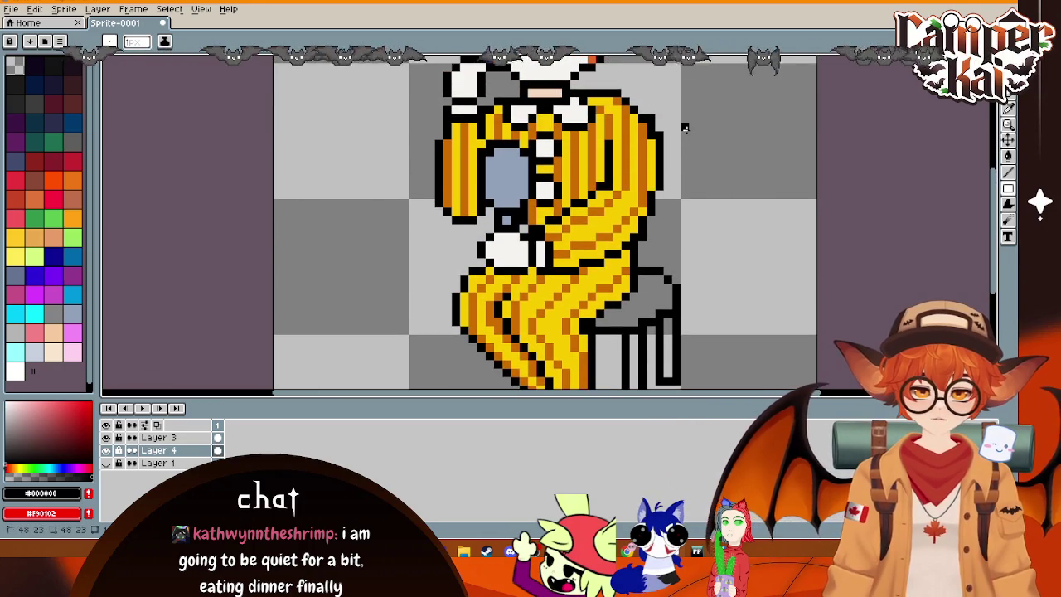
key(ctrl+z)
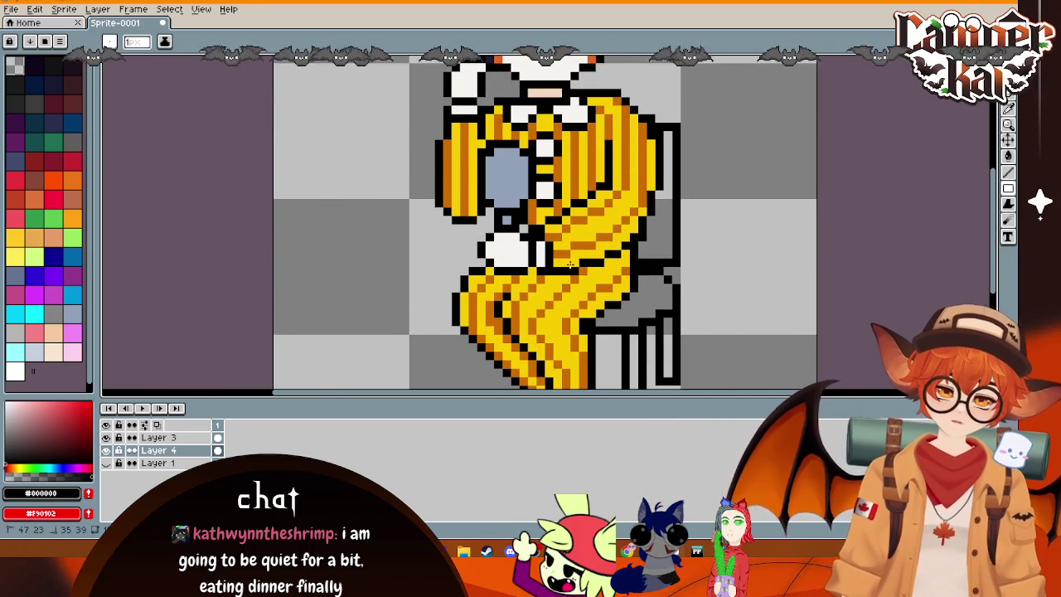
click(1009, 116)
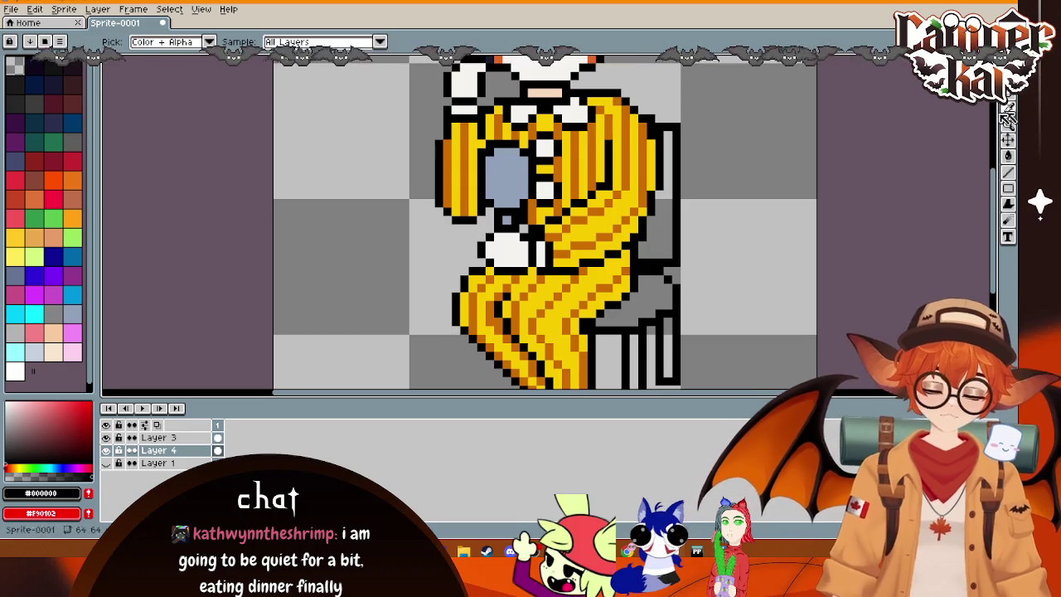
Touch up the chair outline with the Pencil and Eraser.
key(b)
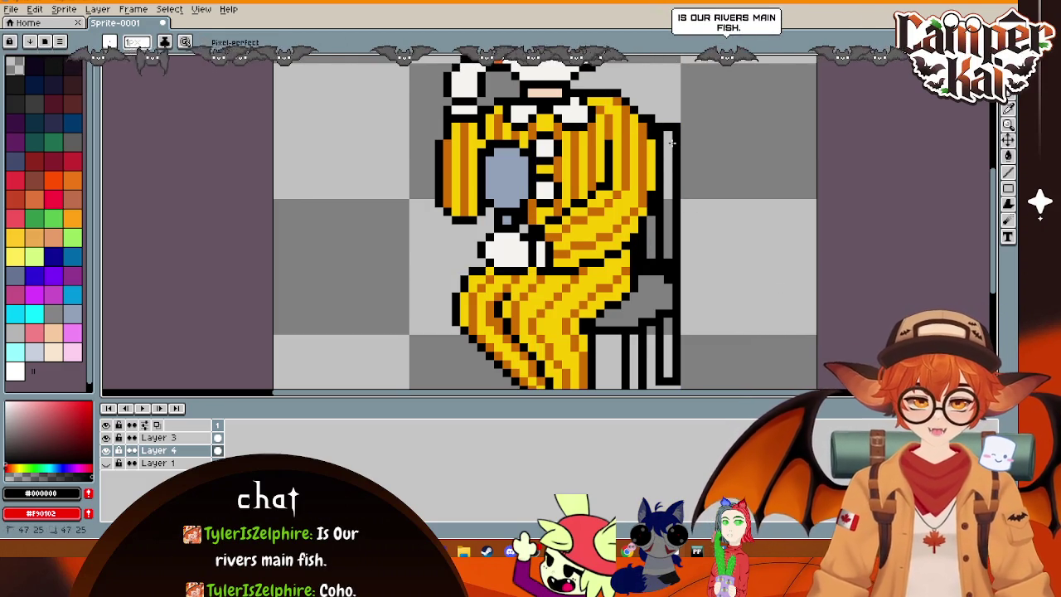
key(e)
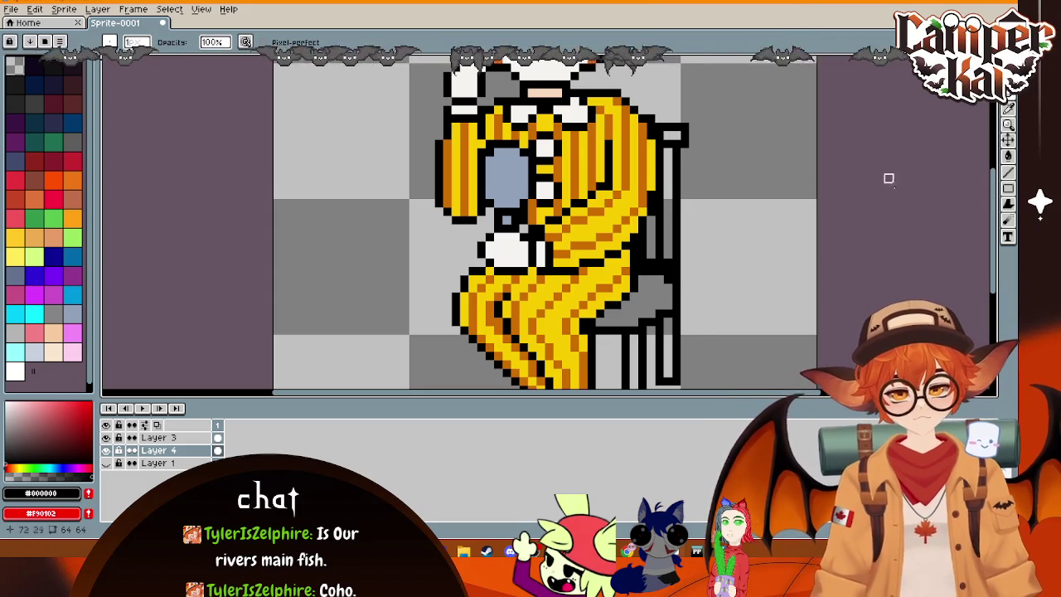
scroll(998, 188, down, 3)
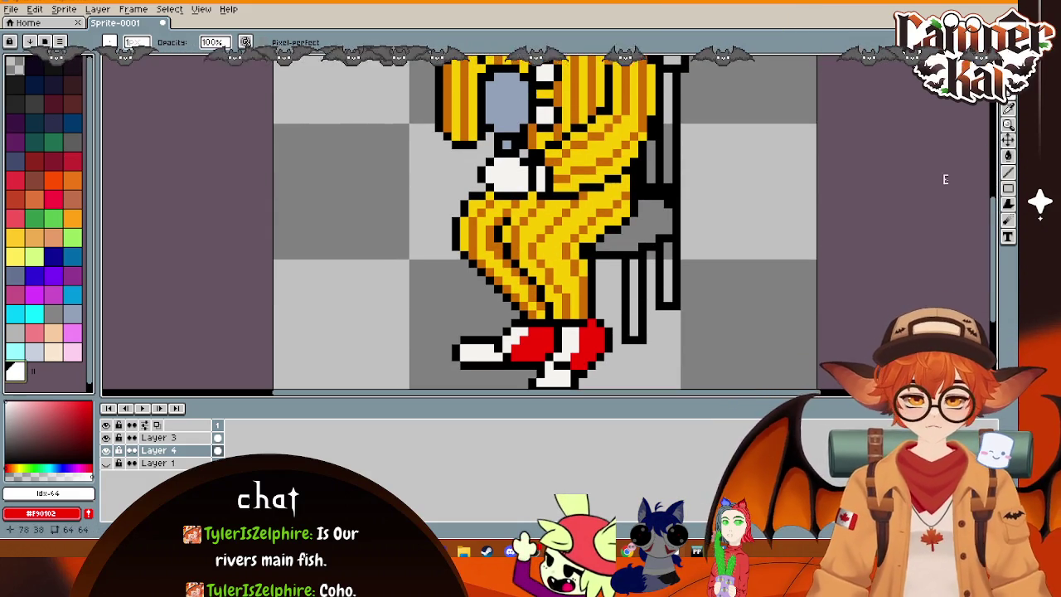
Fill the chair seat and both leg interiors with white using the Paint Bucket.
click(1008, 158)
click(638, 220)
click(633, 311)
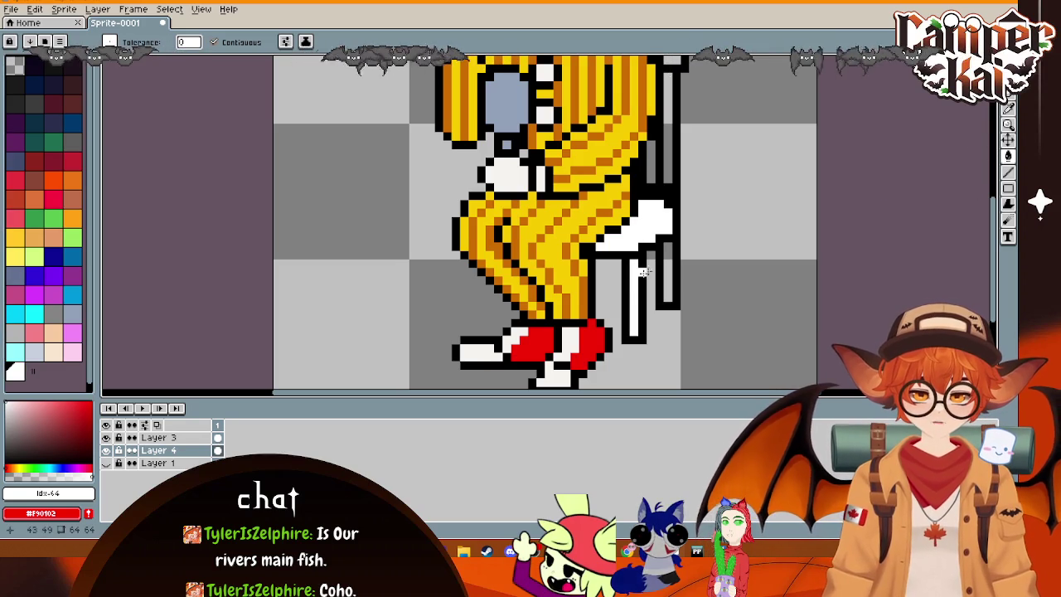
click(668, 263)
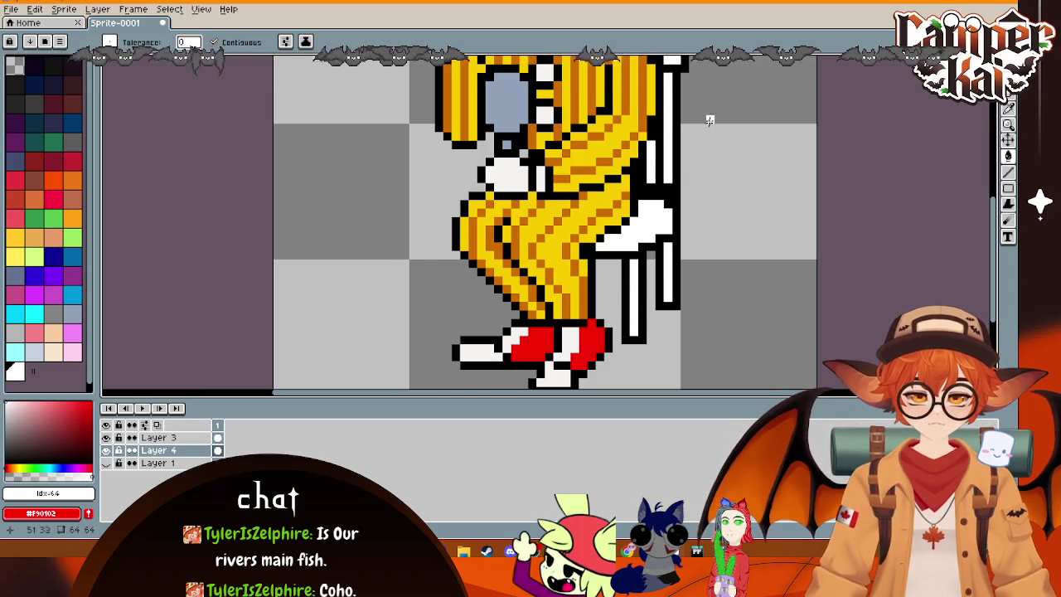
drag(987, 210, 995, 195)
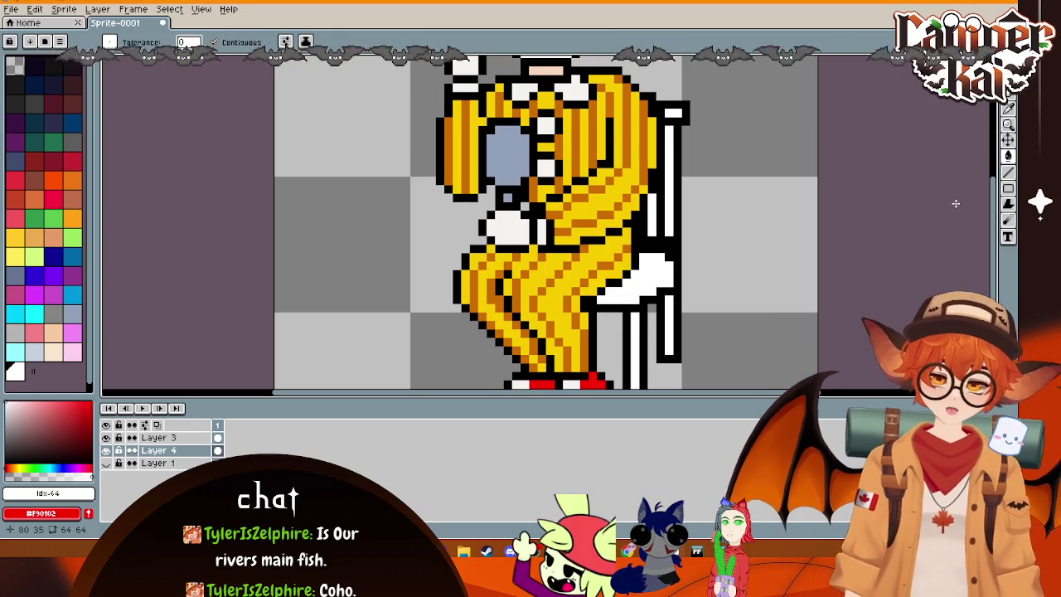
drag(999, 201, 1007, 238)
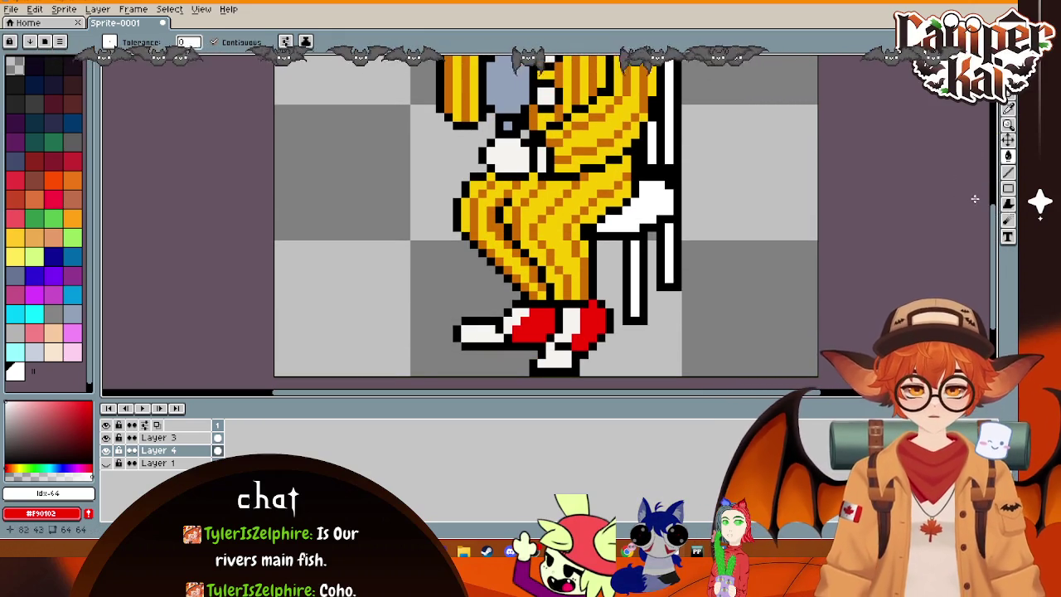
drag(1002, 222, 1002, 197)
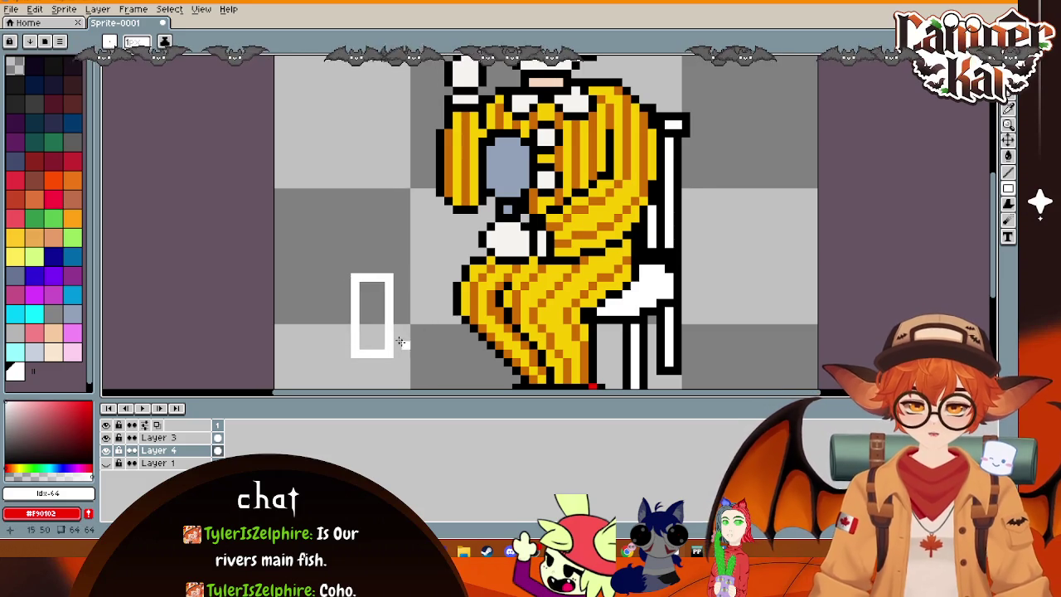
Show the Layer 1 reference image and draw a box outline left of the figure.
click(1008, 118)
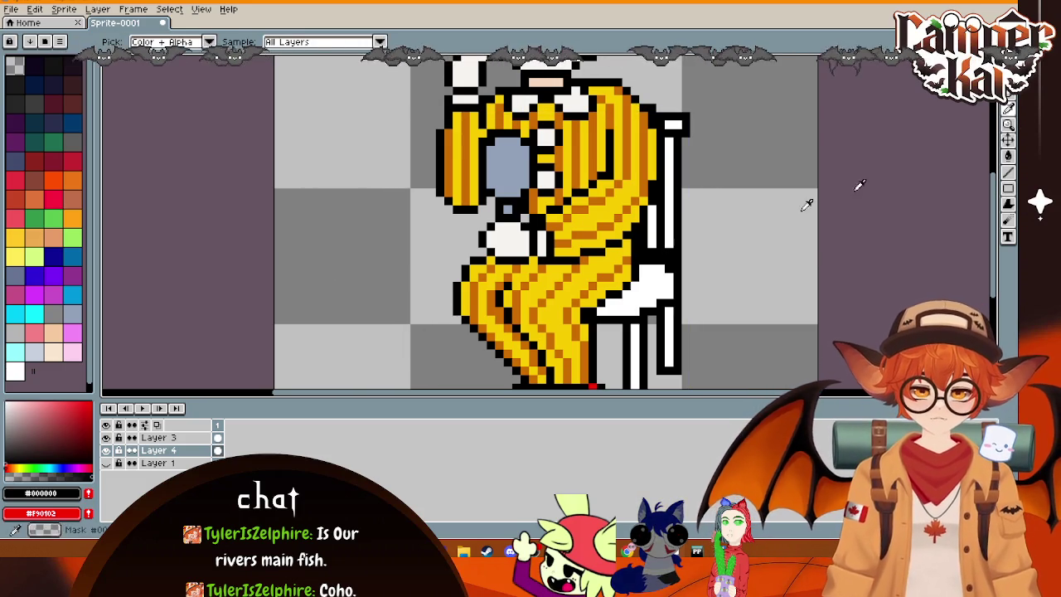
click(1008, 139)
drag(997, 218, 997, 238)
click(106, 464)
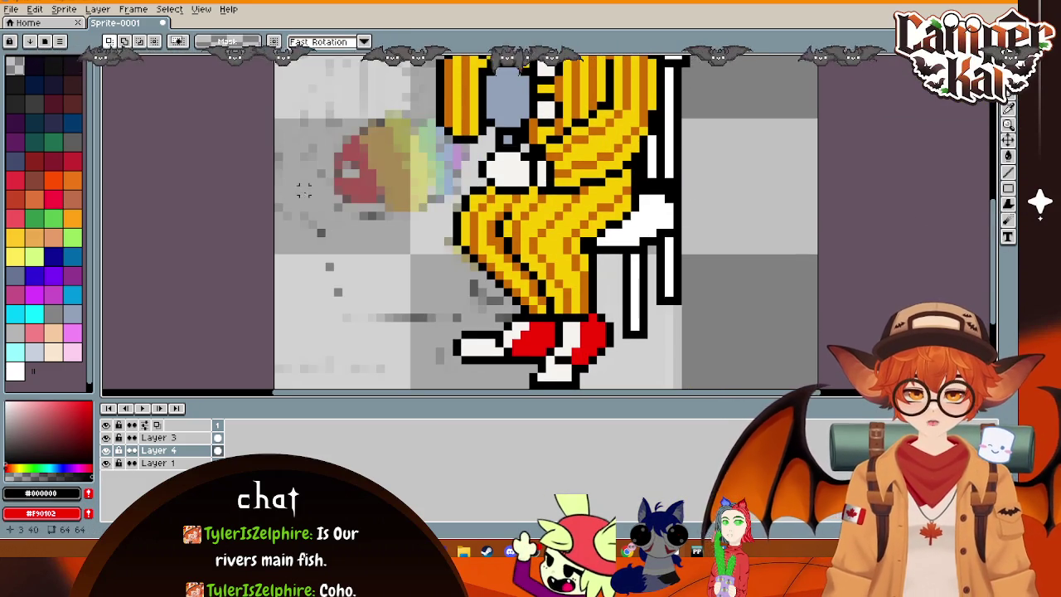
drag(307, 185, 479, 348)
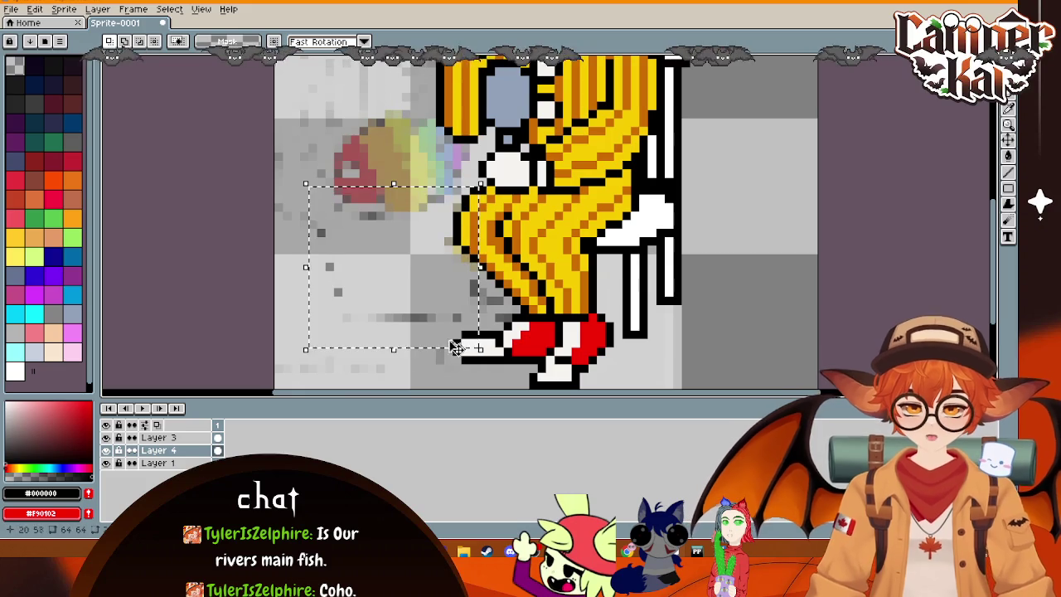
key(ctrl+d)
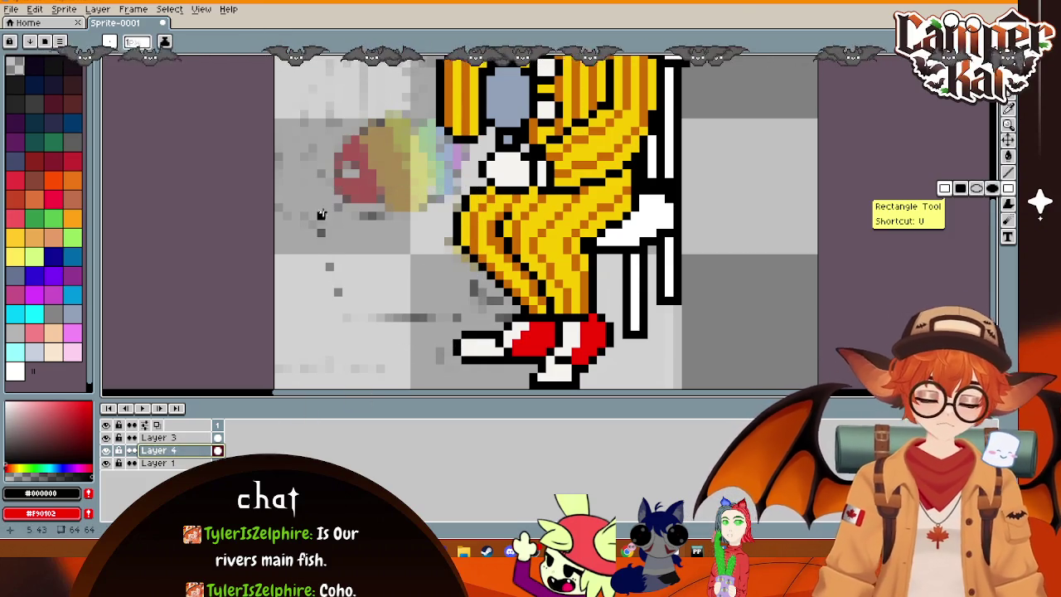
mouse_move(320, 207)
mouse_down()
mouse_move(486, 310)
mouse_move(462, 315)
mouse_up()
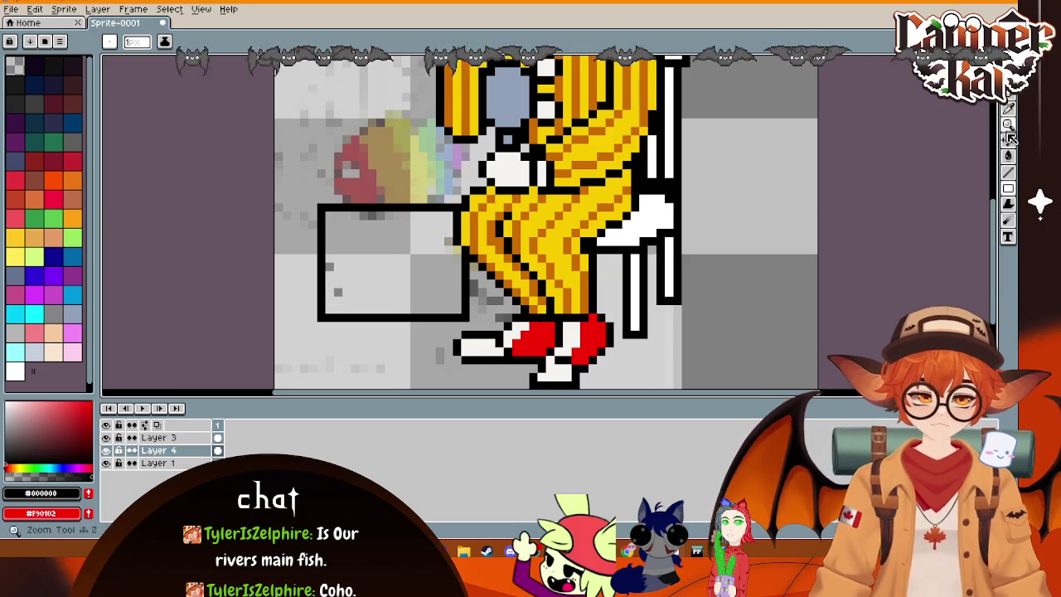
Add a short line near the red shape, then select the box and shift it up and right.
click(976, 173)
drag(335, 191, 378, 182)
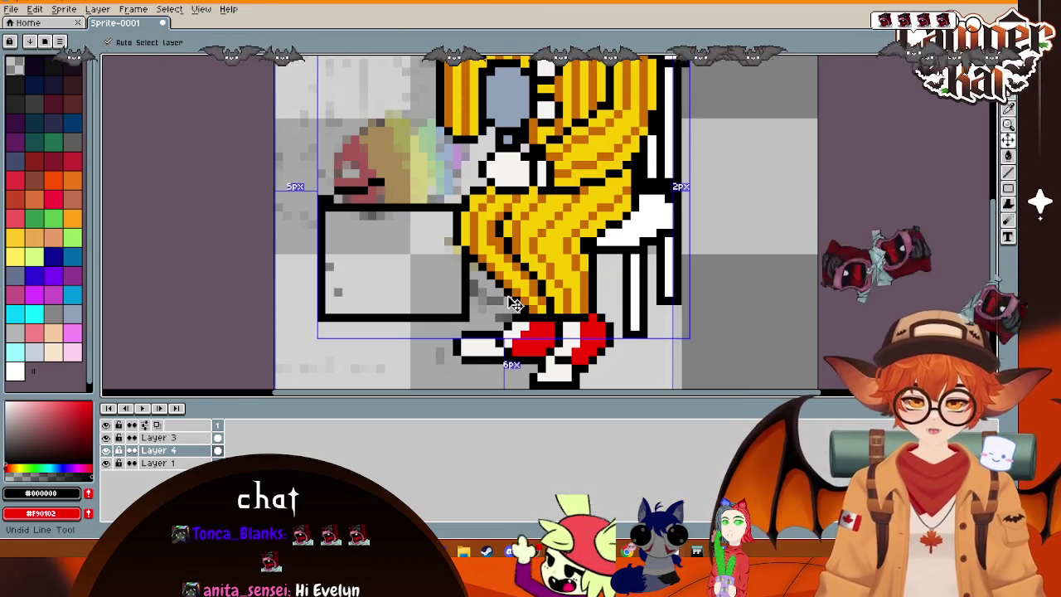
click(1008, 199)
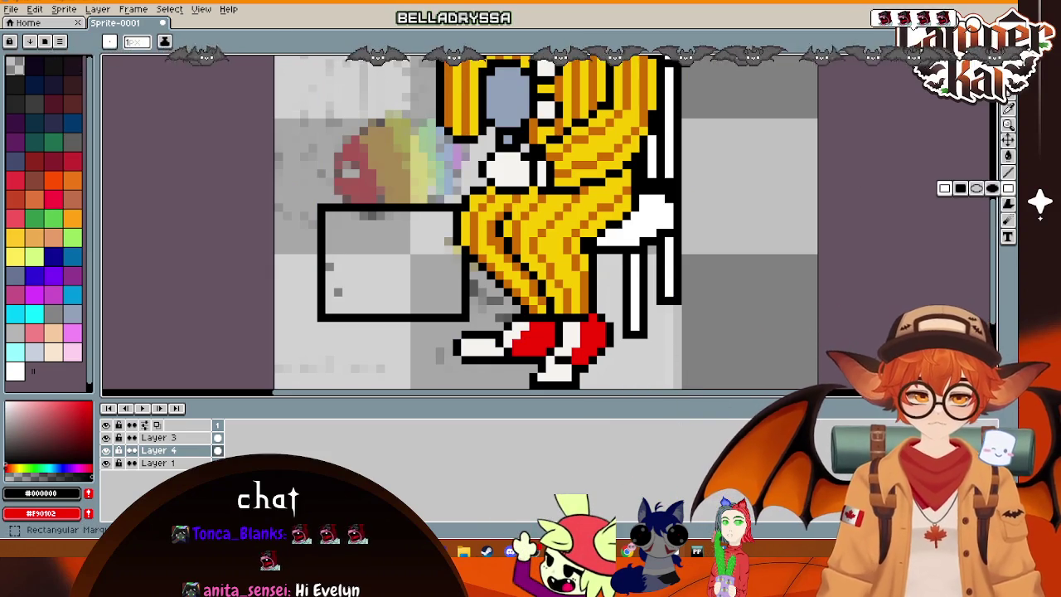
click(1008, 64)
drag(300, 194, 479, 331)
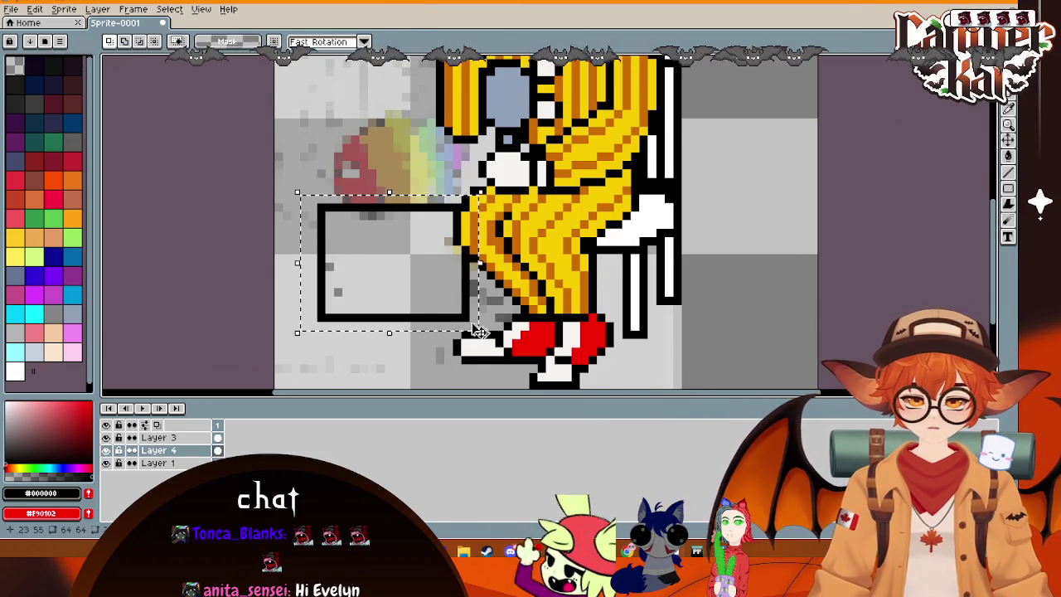
drag(423, 302, 450, 276)
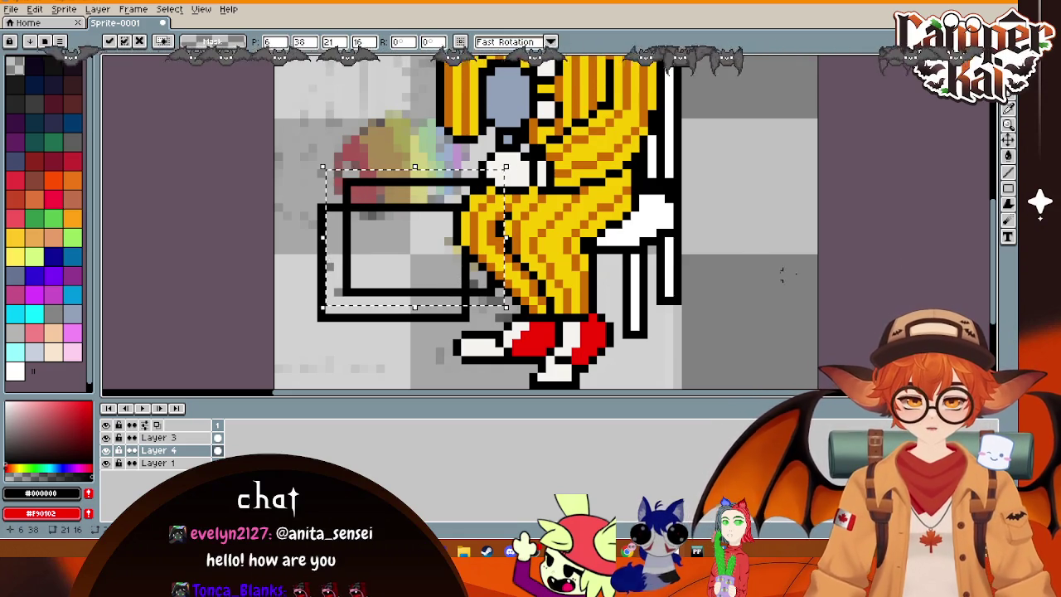
Drop the moved box and erase the inner overlapping lines, leaving one box with a raised top.
key(ctrl+d)
key(l)
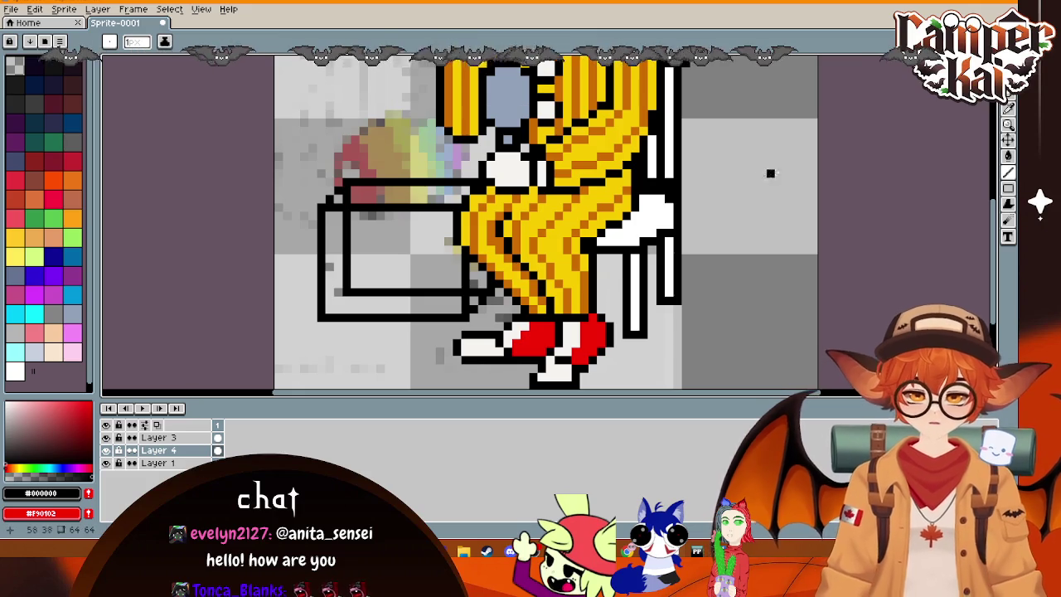
click(1009, 97)
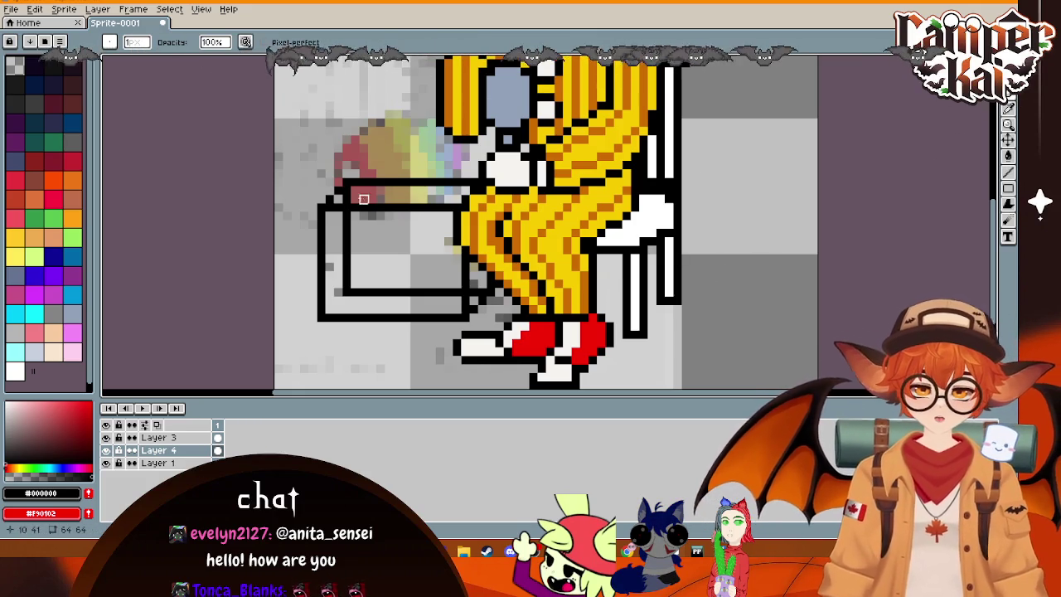
drag(357, 191, 347, 191)
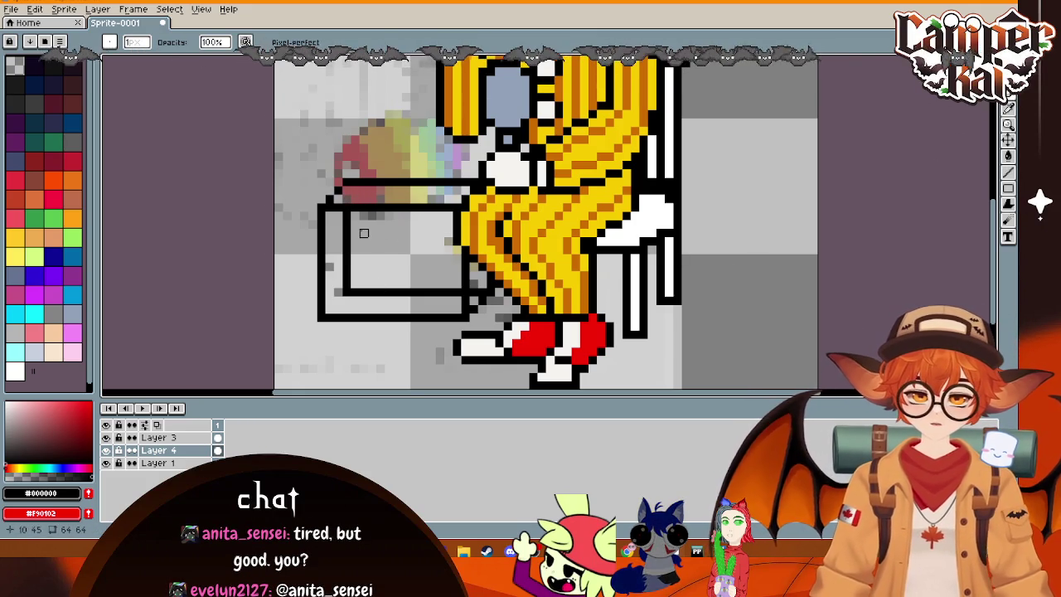
drag(347, 276, 448, 292)
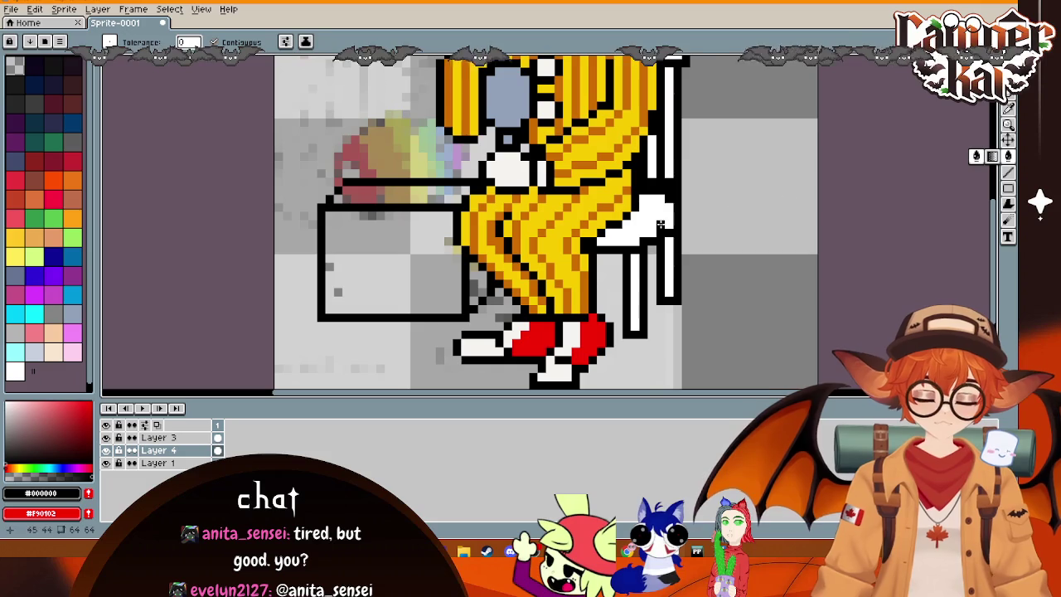
click(1008, 158)
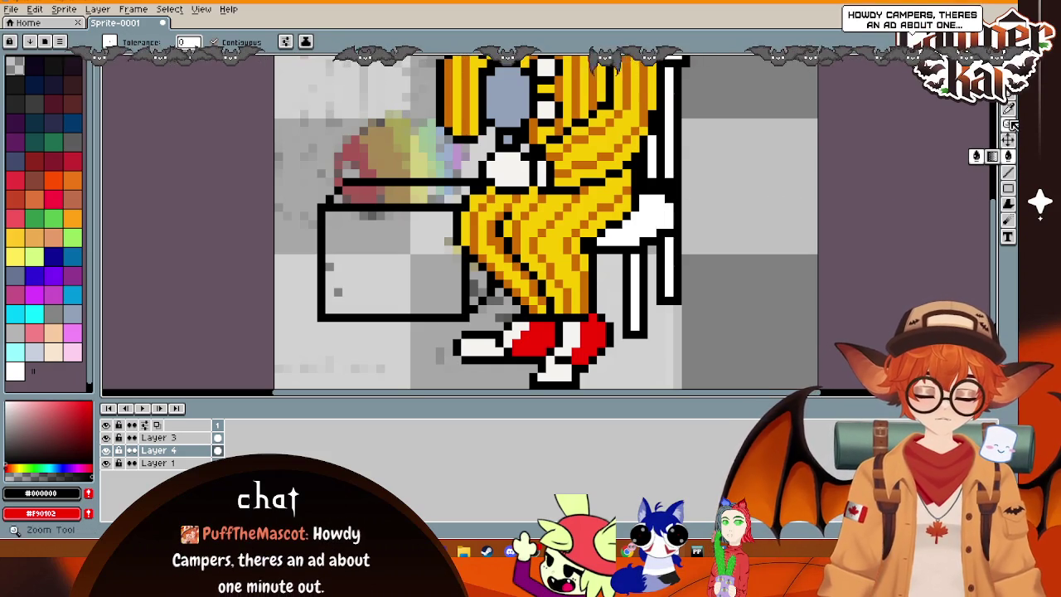
click(976, 155)
click(722, 190)
click(1008, 157)
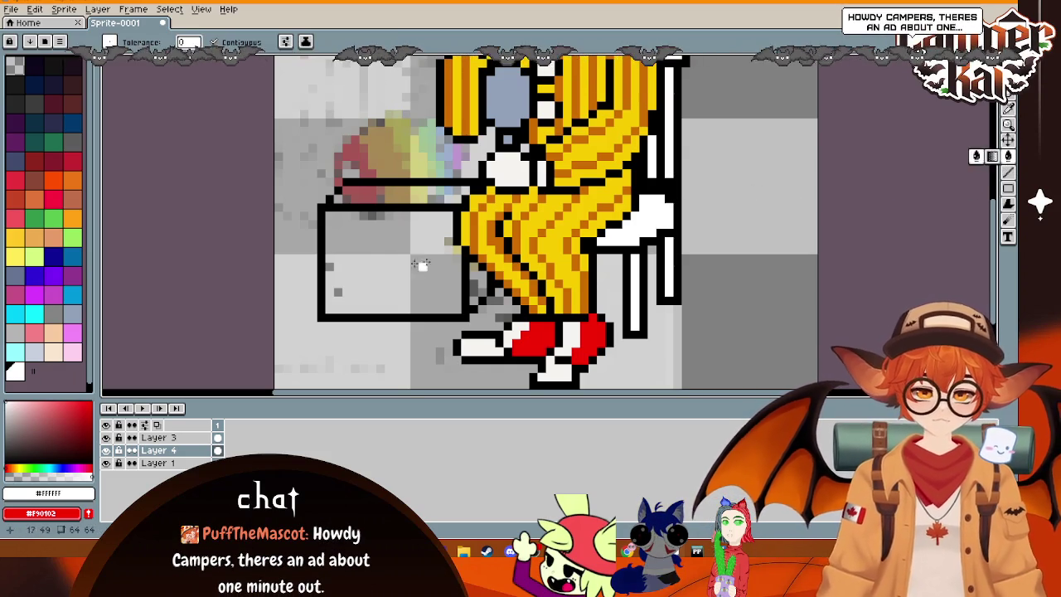
click(390, 265)
click(398, 194)
click(478, 282)
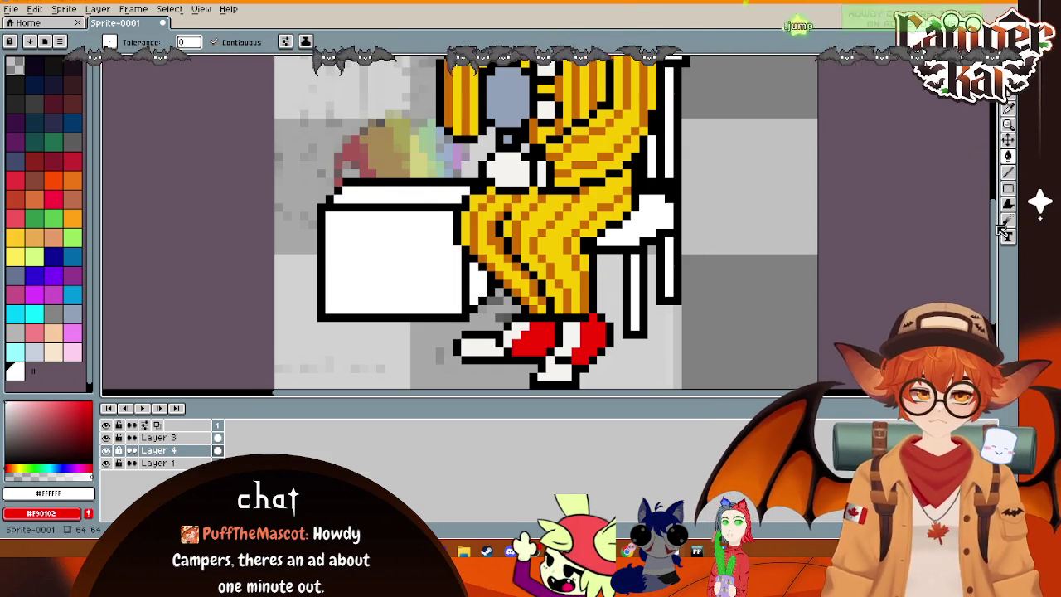
mouse_move(1003, 212)
mouse_down()
mouse_move(1007, 179)
mouse_move(1009, 212)
mouse_up()
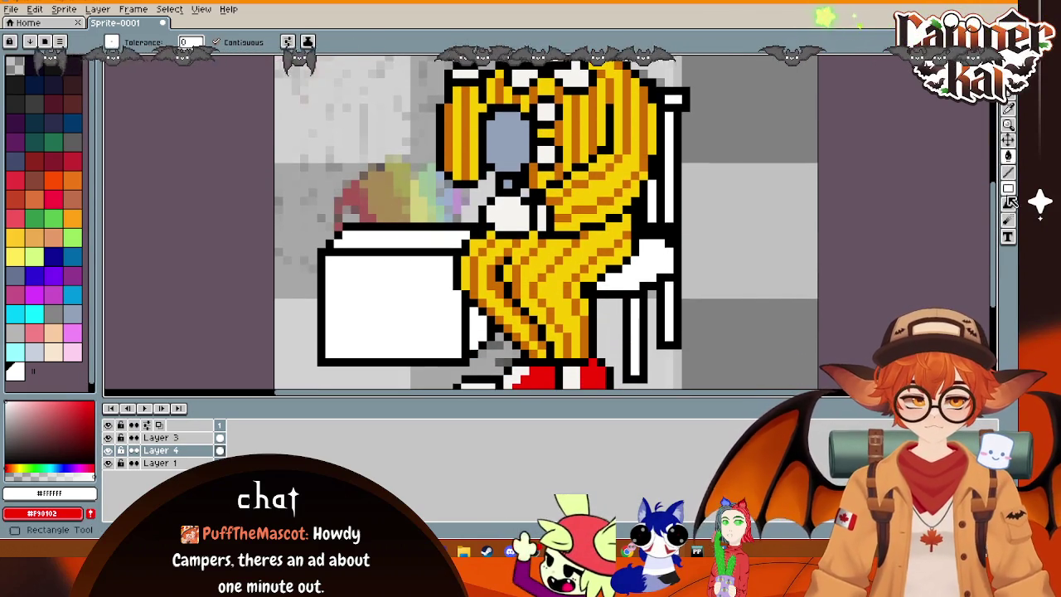
click(1008, 238)
drag(334, 274, 445, 348)
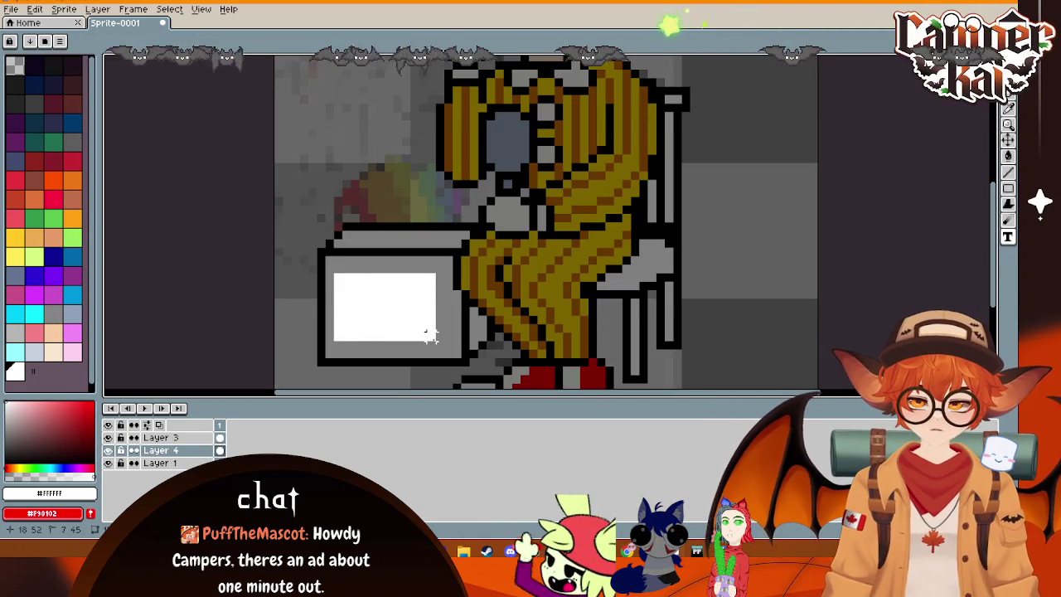
key(Escape)
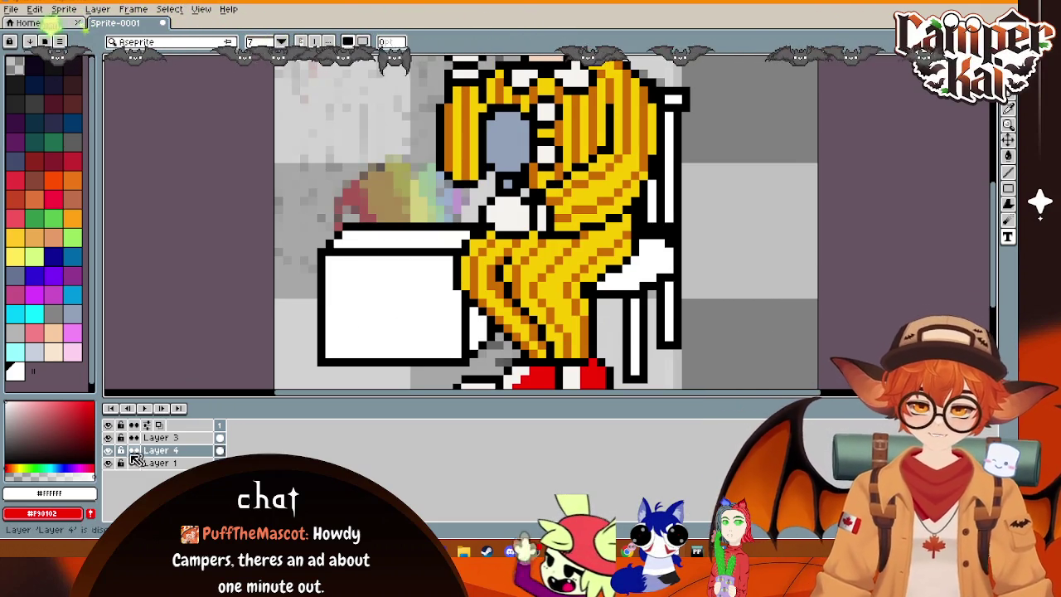
Add a new layer, Layer 5, and try a white ellipse over the ball, then undo it.
click(1007, 189)
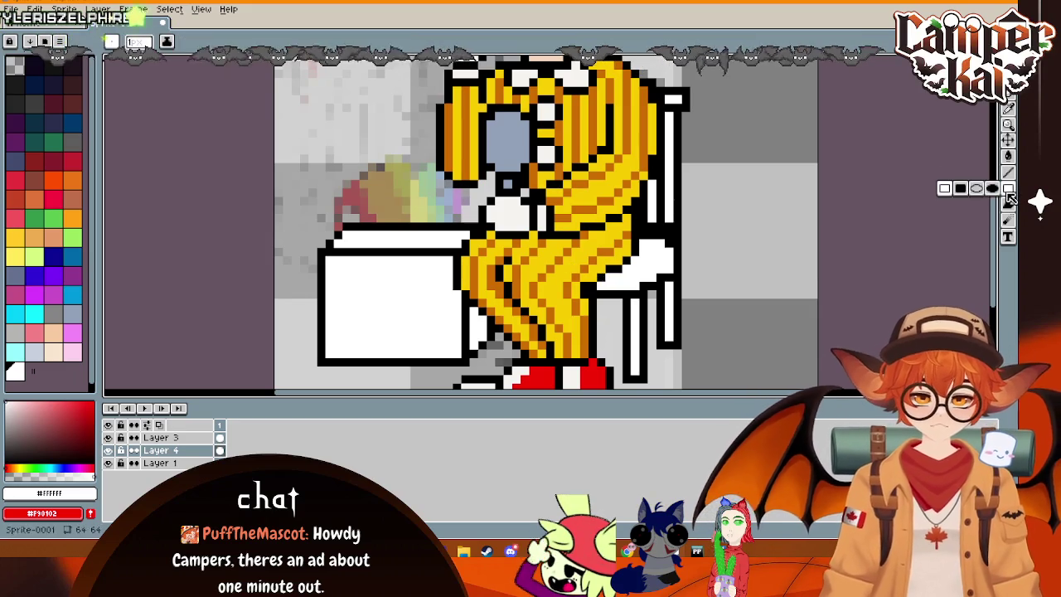
right_click(181, 458)
mouse_move(199, 453)
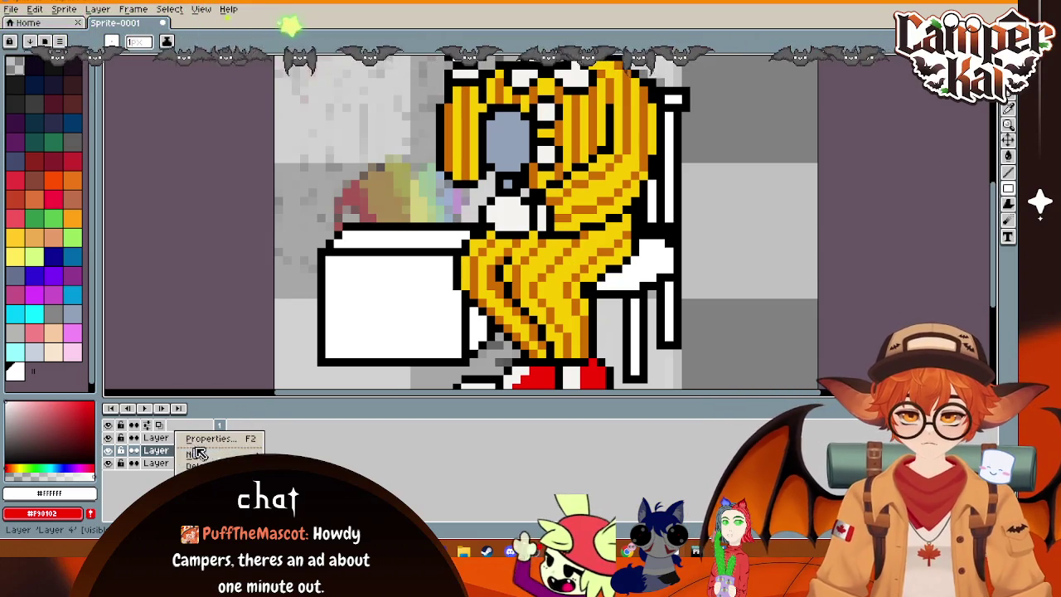
click(322, 457)
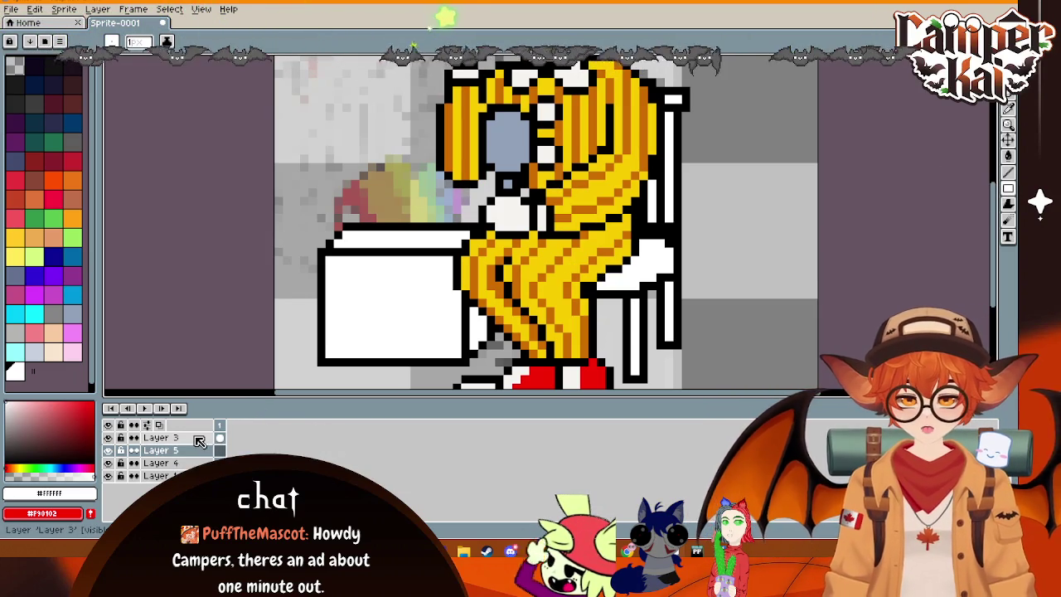
key(u)
key(u)
key(u)
drag(378, 232, 340, 202)
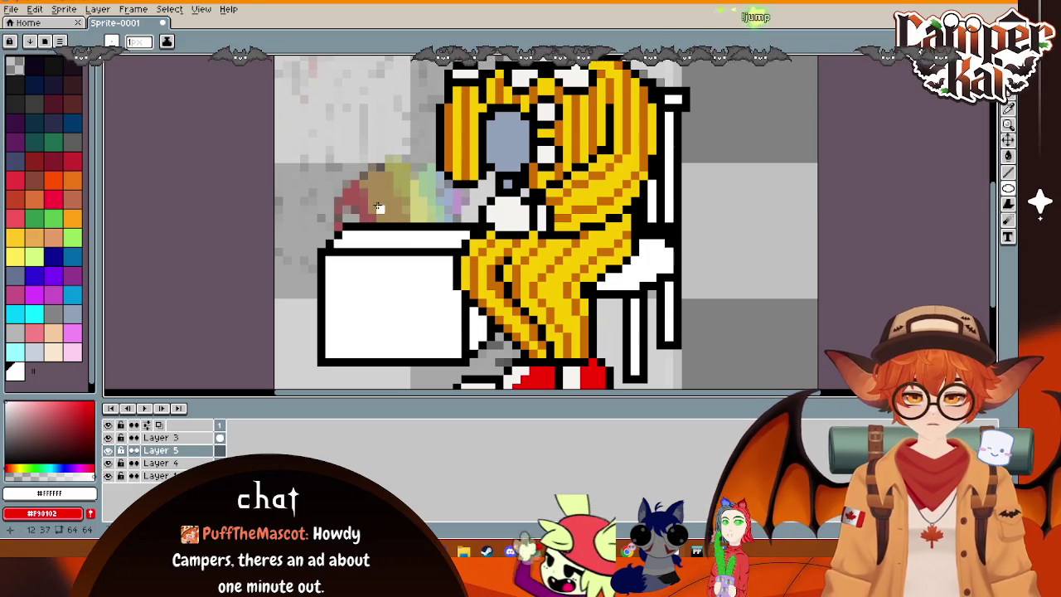
key(ctrl+z)
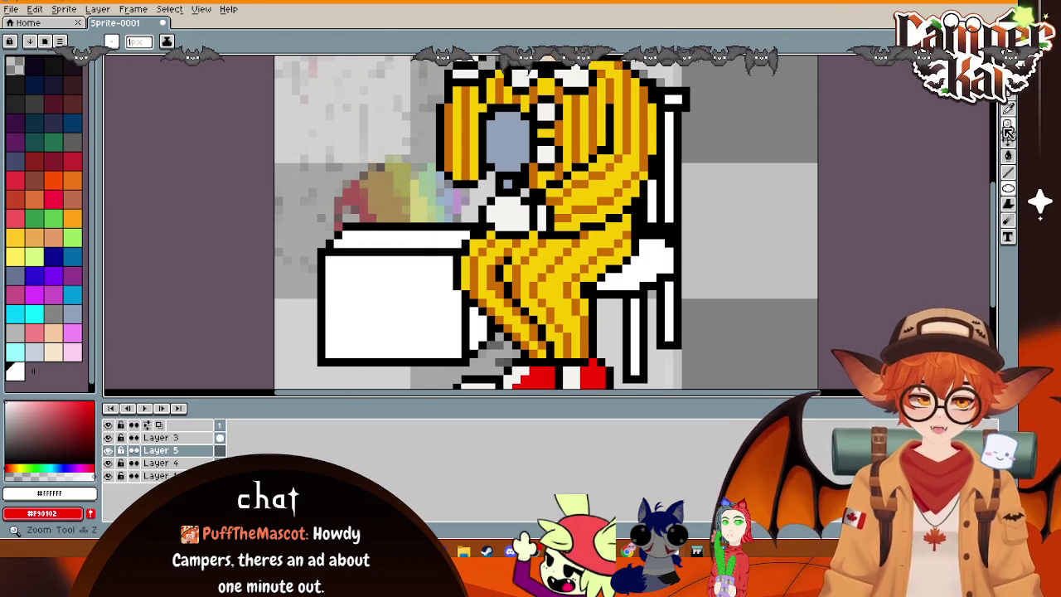
Sample black and draw an ellipse outline surrounding the rainbow ball.
key(i)
click(441, 247)
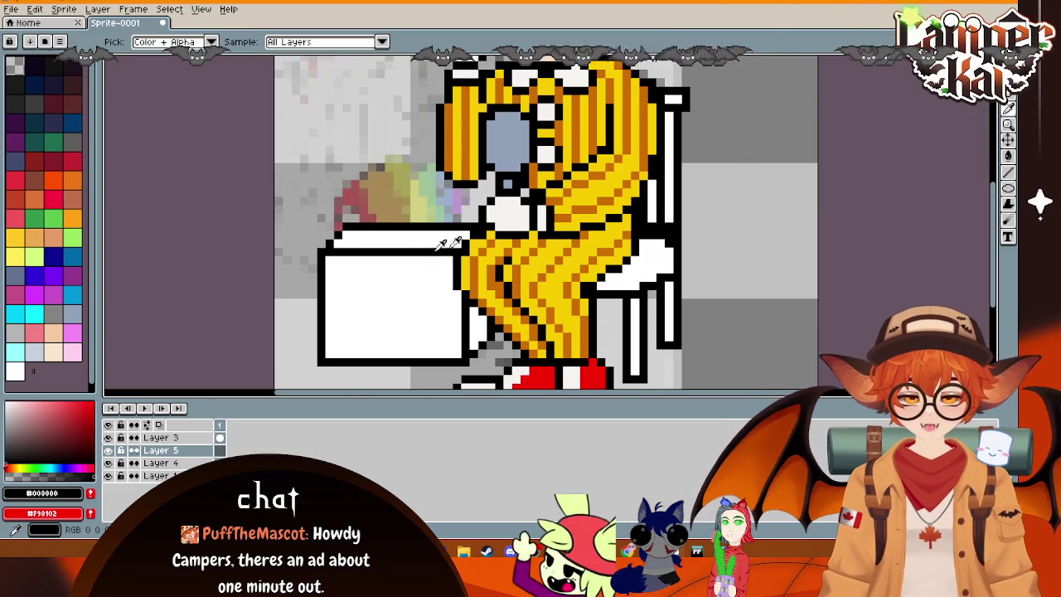
click(1008, 189)
drag(384, 199, 329, 242)
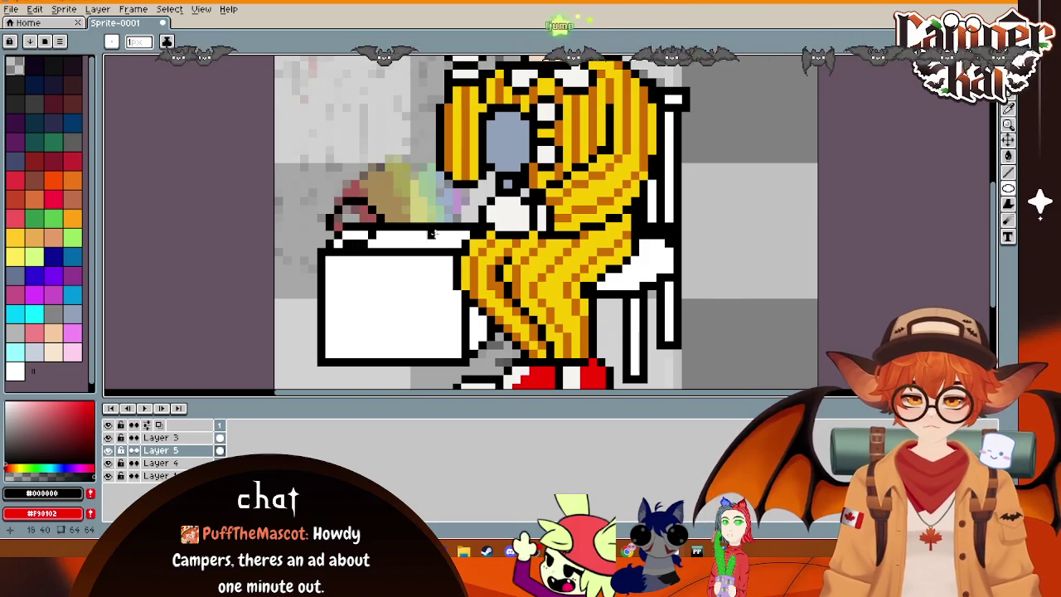
drag(329, 242, 329, 245)
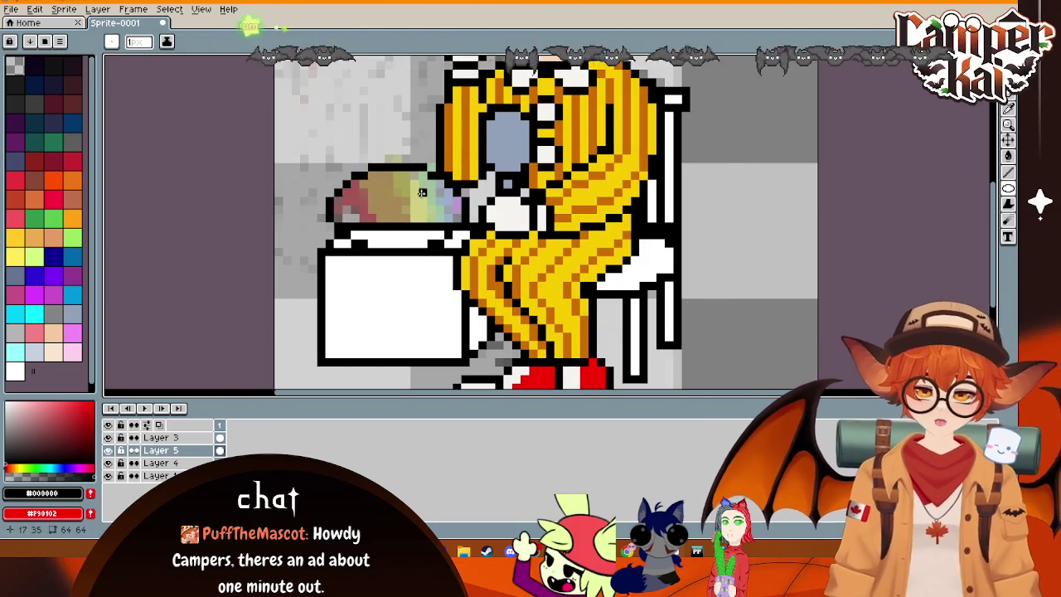
Pick bright red and paint along the ball's left edge, then undo those pixels.
click(1008, 171)
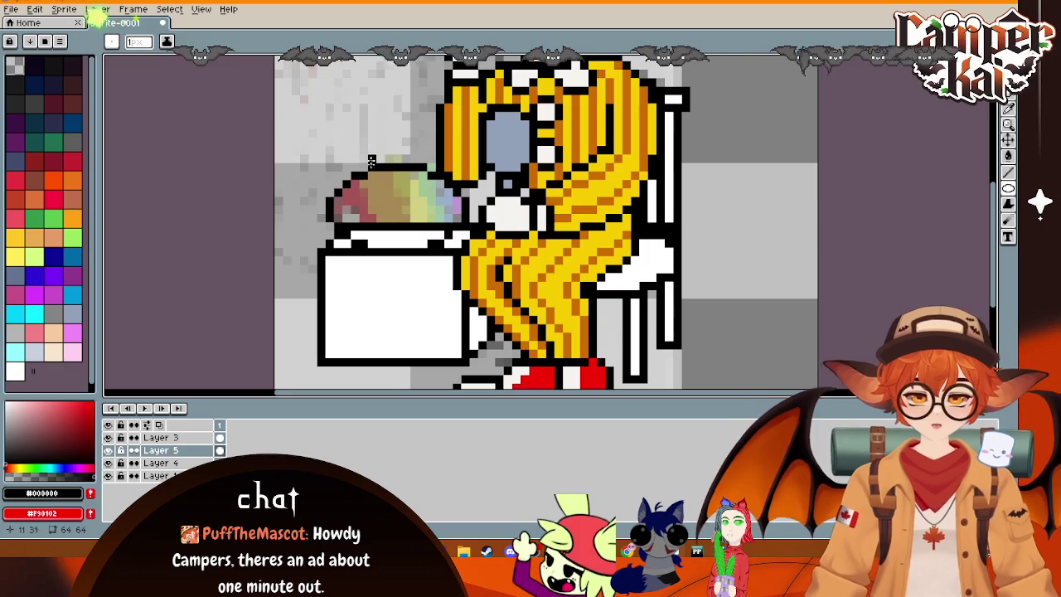
click(1008, 110)
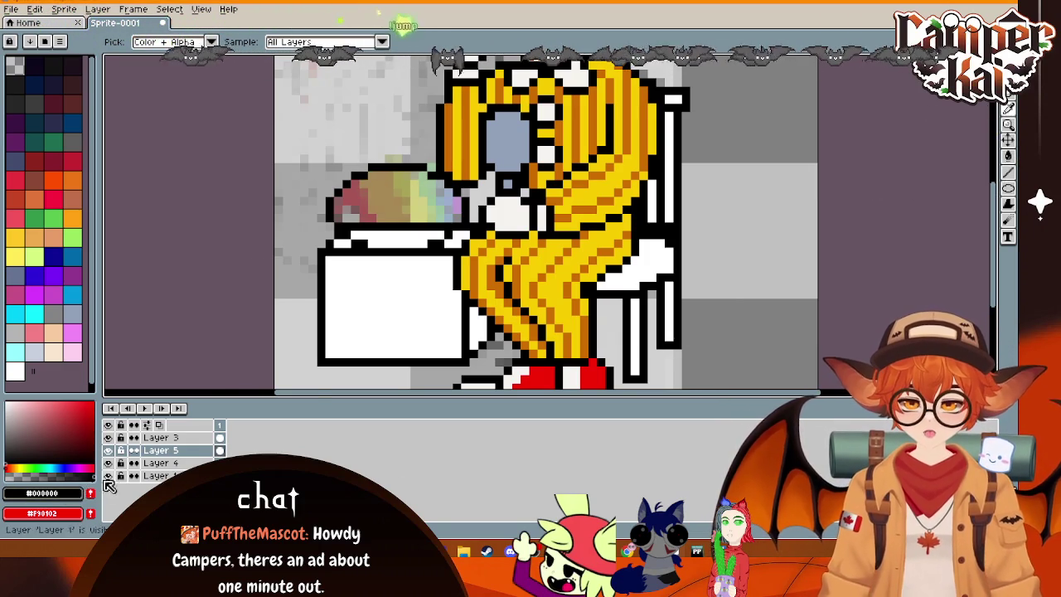
click(72, 494)
click(195, 405)
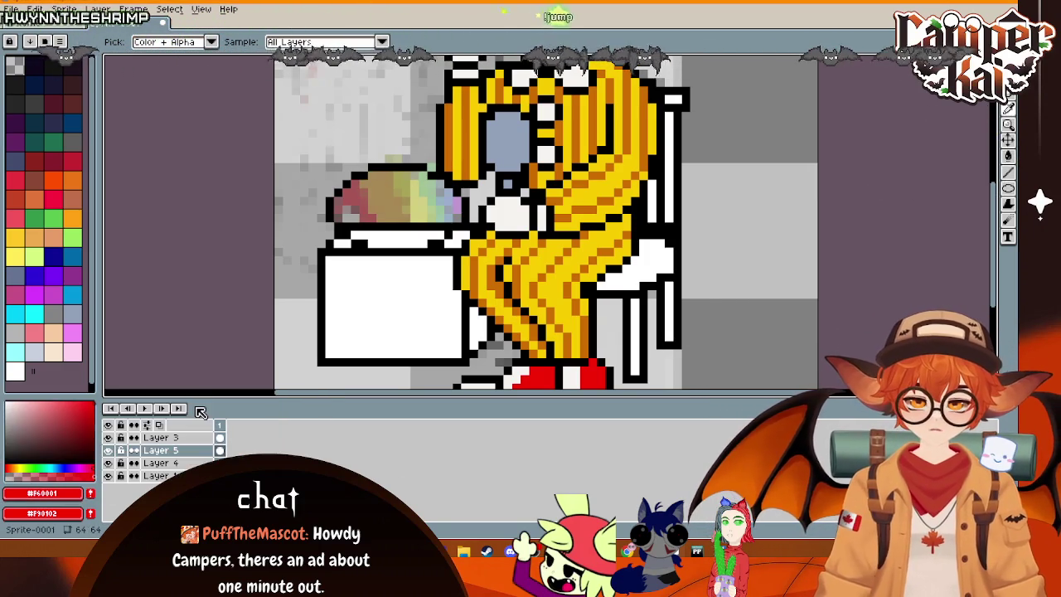
click(1008, 93)
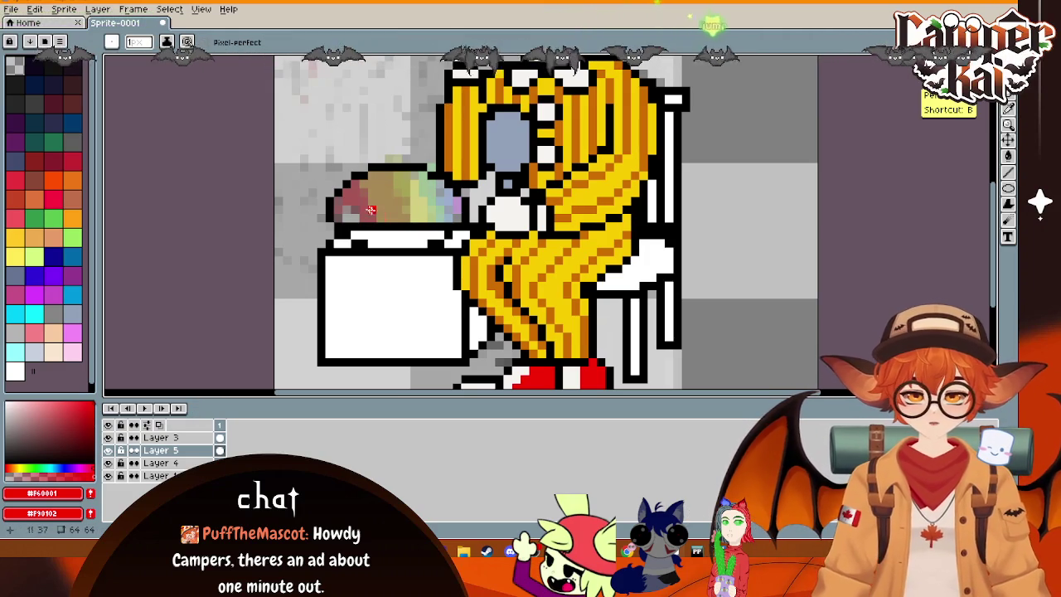
drag(343, 200, 338, 220)
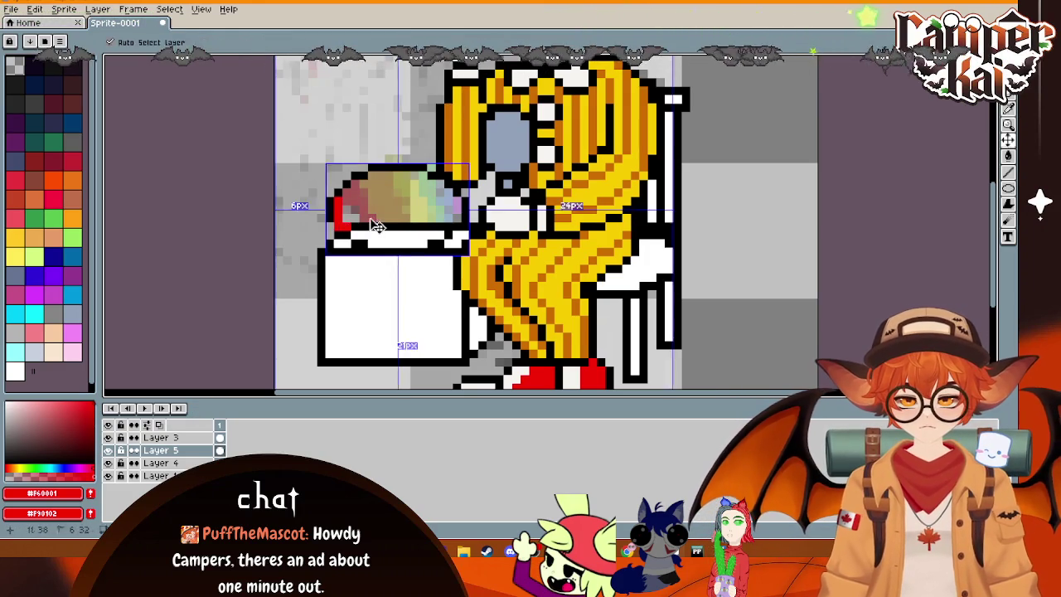
key(ctrl+z)
key(ctrl+z)
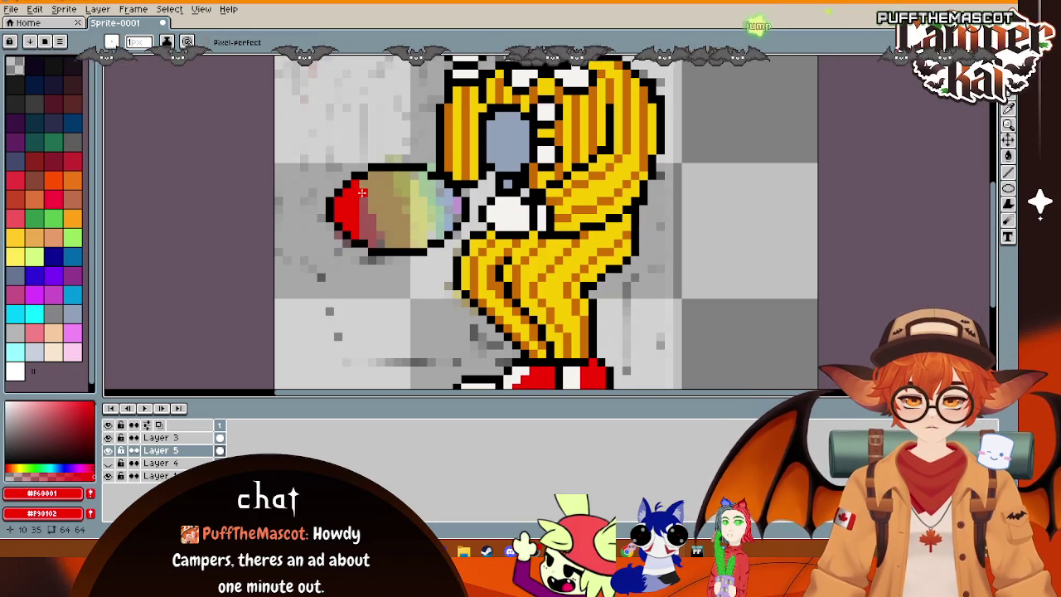
Paint red on the ball's lower left and an orange band beside it.
drag(362, 192, 380, 238)
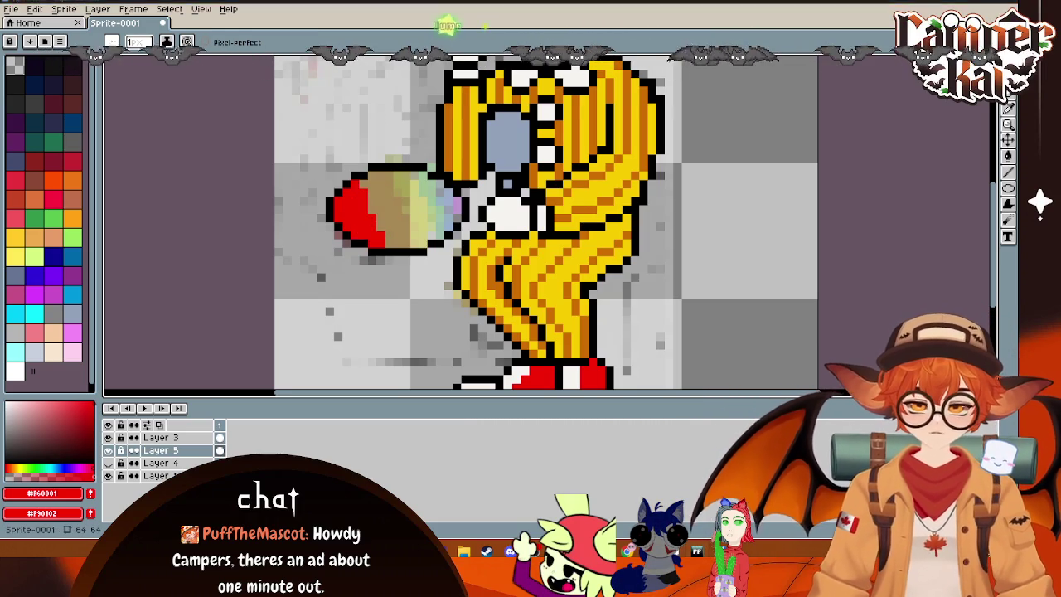
click(73, 493)
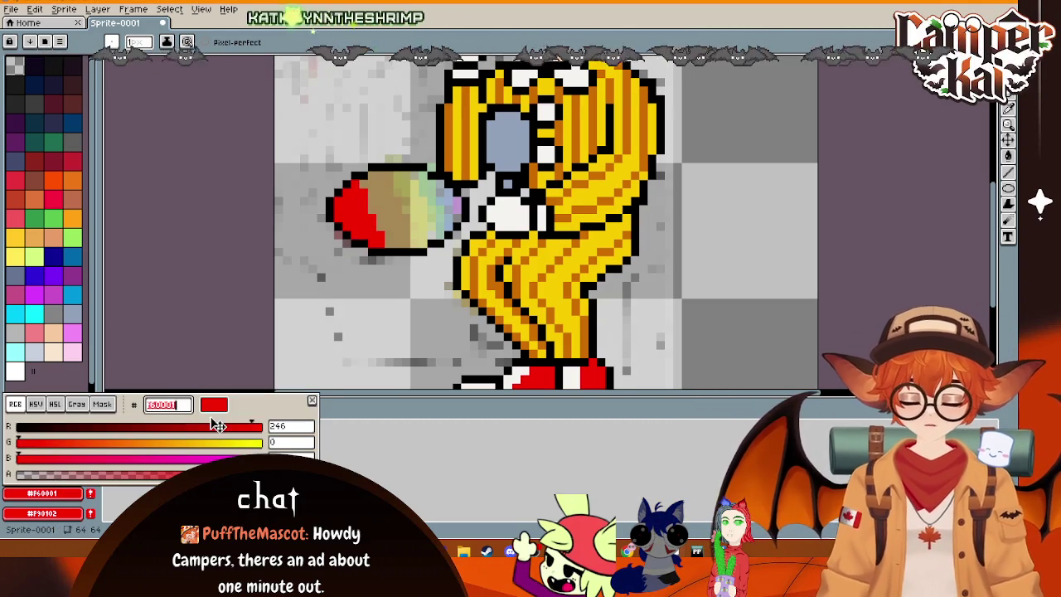
click(170, 442)
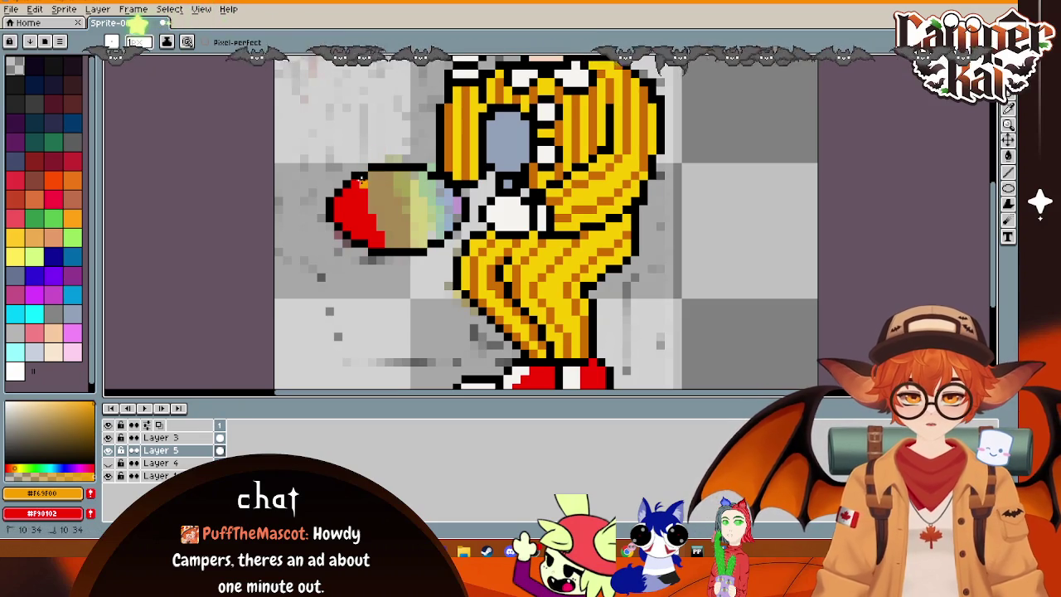
drag(380, 181, 381, 218)
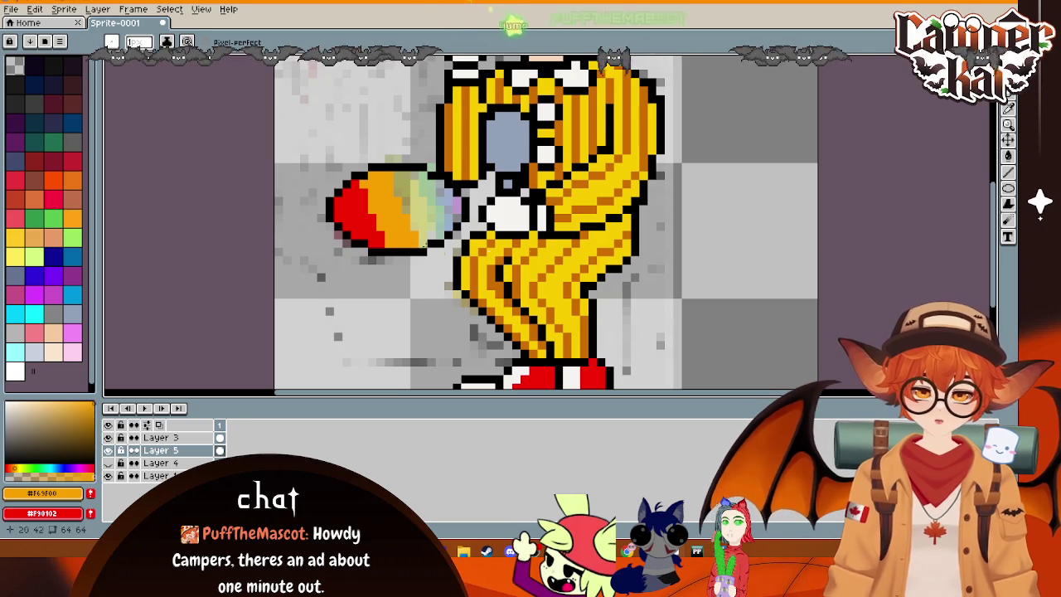
Set the colour to yellow #F5F000 and paint yellow next to the orange band.
click(41, 493)
click(170, 405)
text(F5F000)
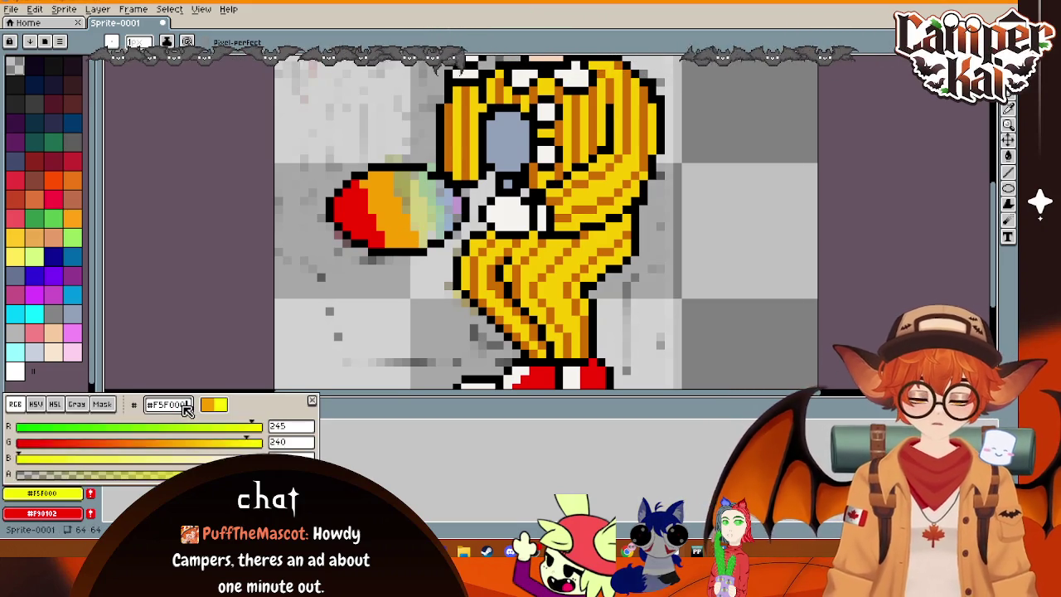
key(Return)
click(387, 176)
click(406, 175)
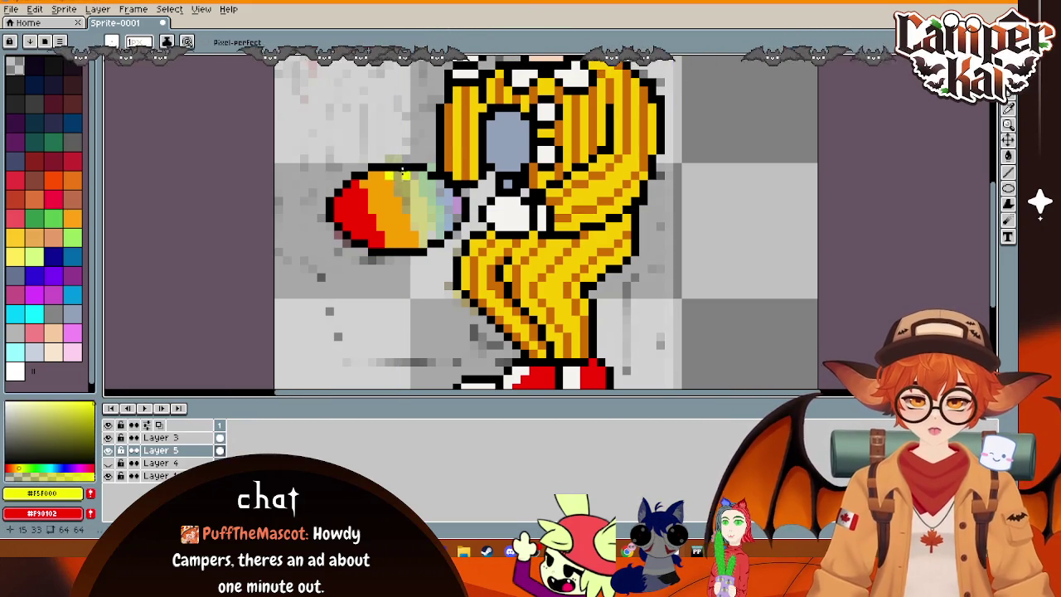
click(111, 41)
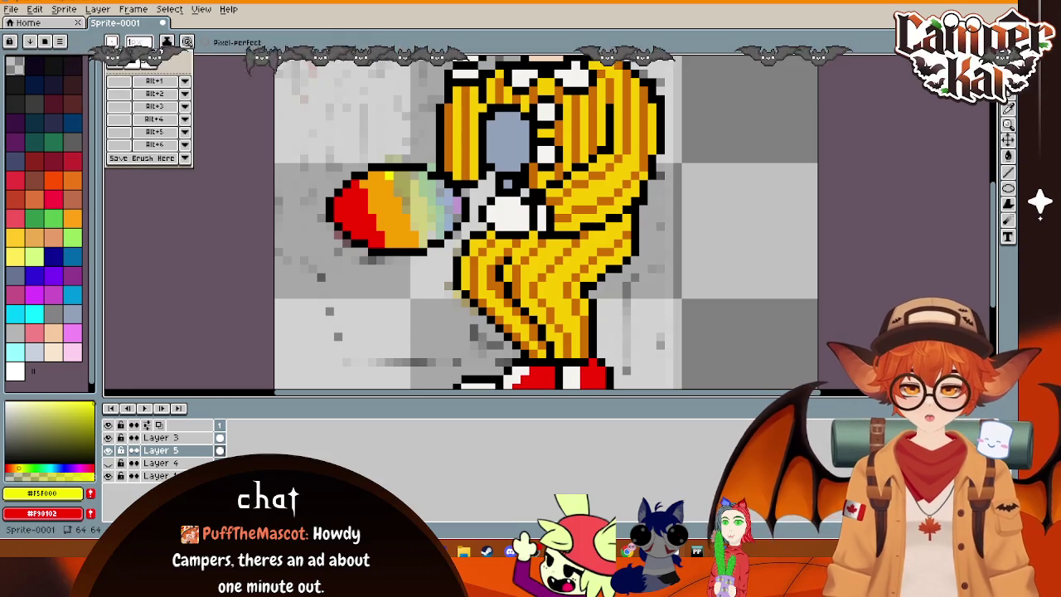
click(400, 190)
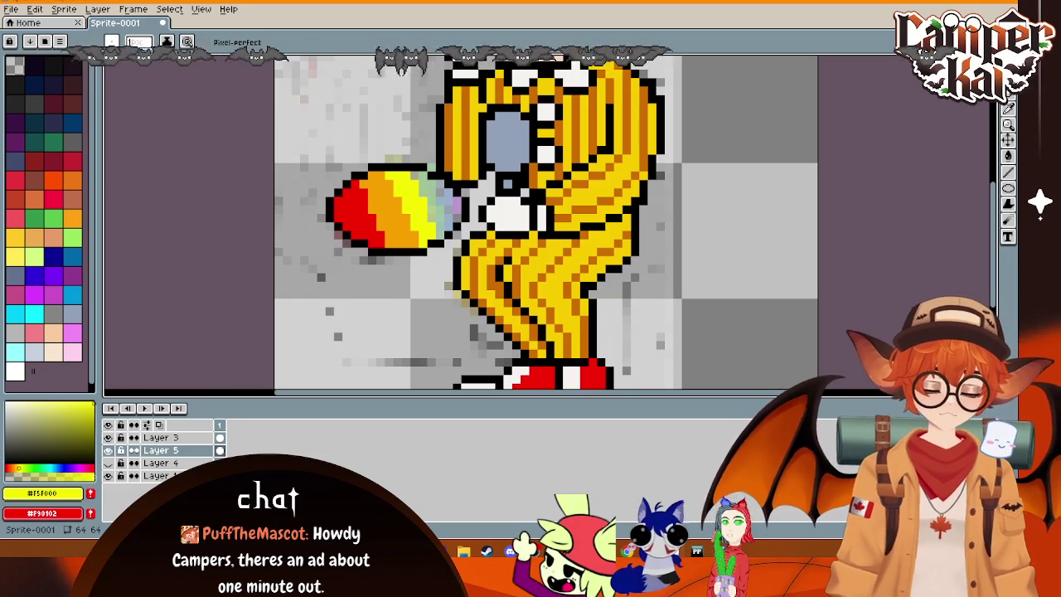
Set green #0F5F00, then blue #4790eb, and paint a blue stripe beside the green.
click(41, 493)
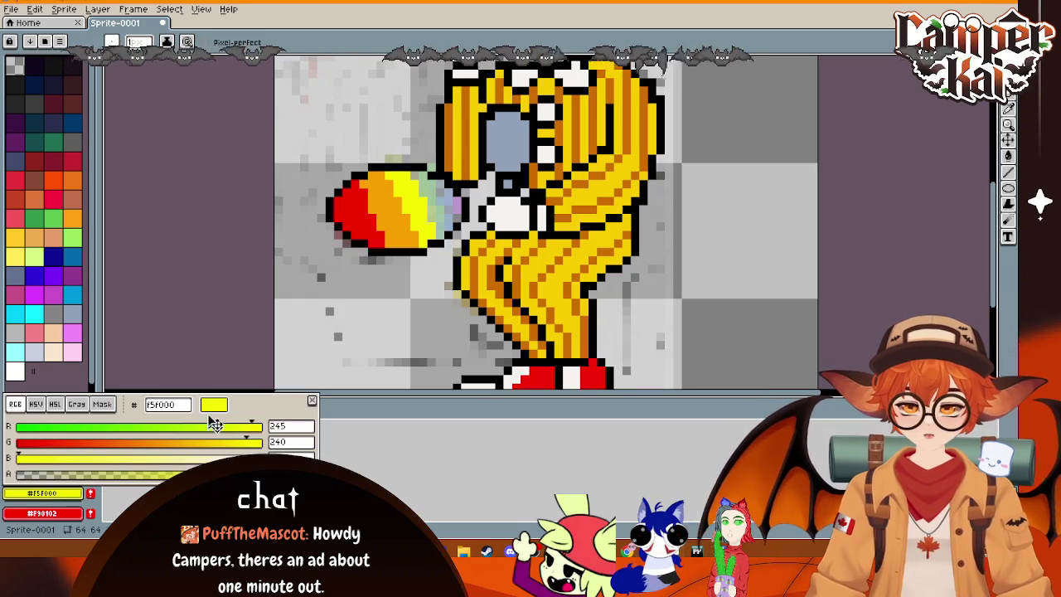
text(0F5F00)
key(Return)
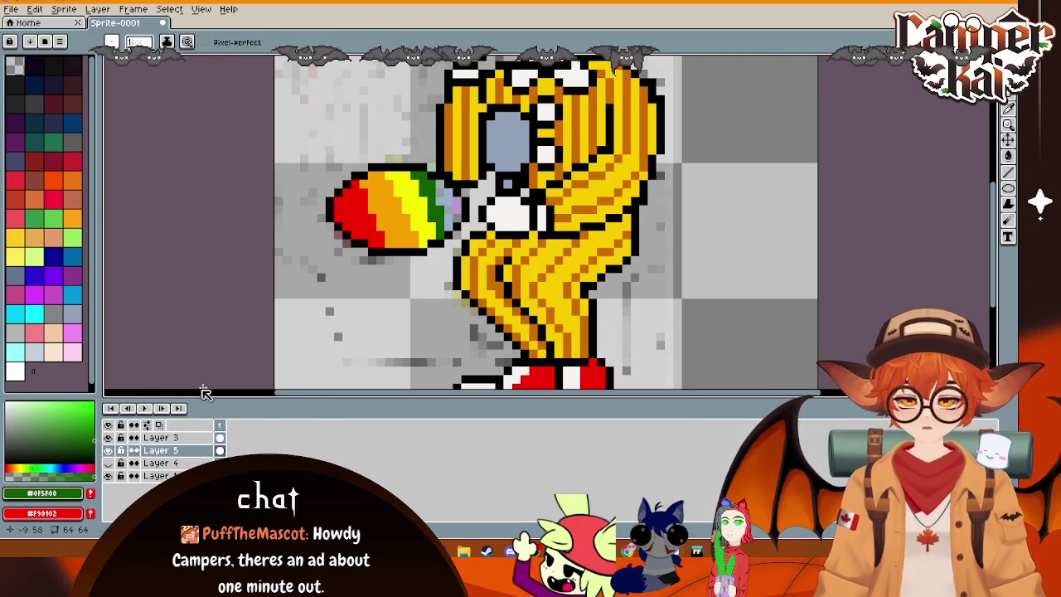
click(68, 491)
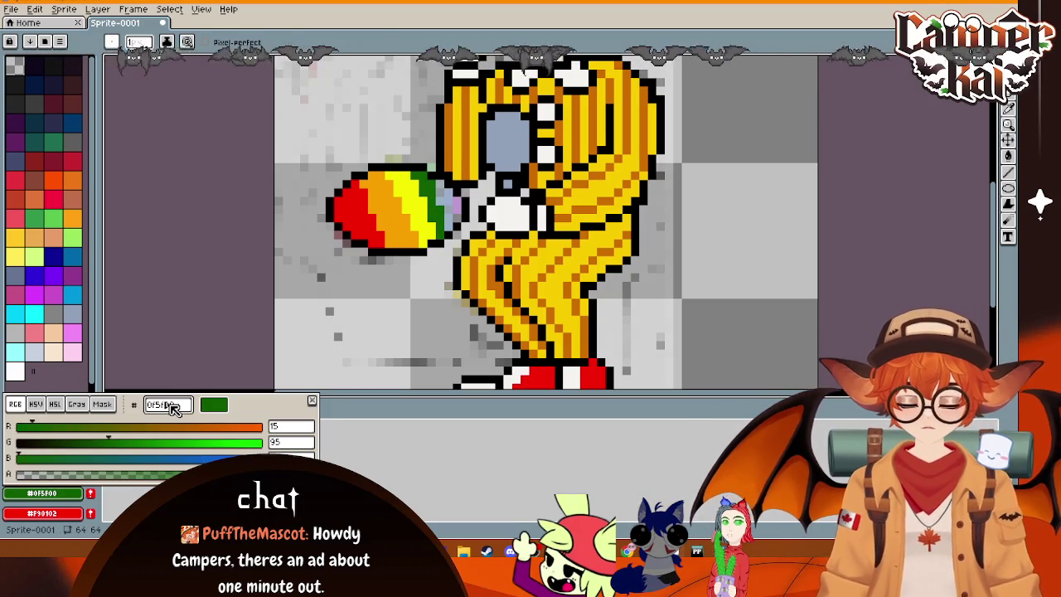
text(4790eb)
key(Return)
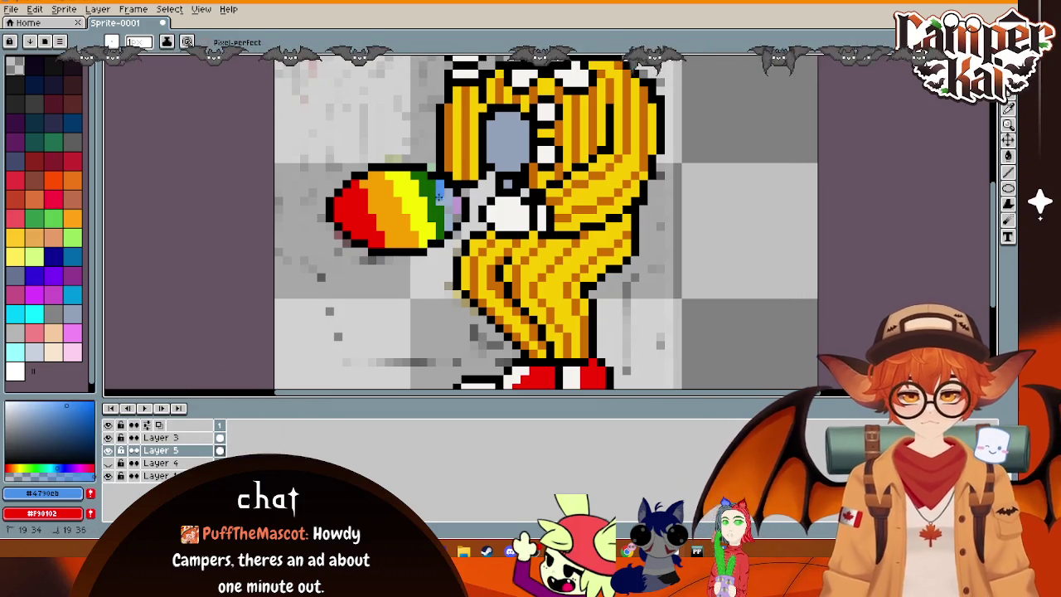
drag(440, 193, 447, 211)
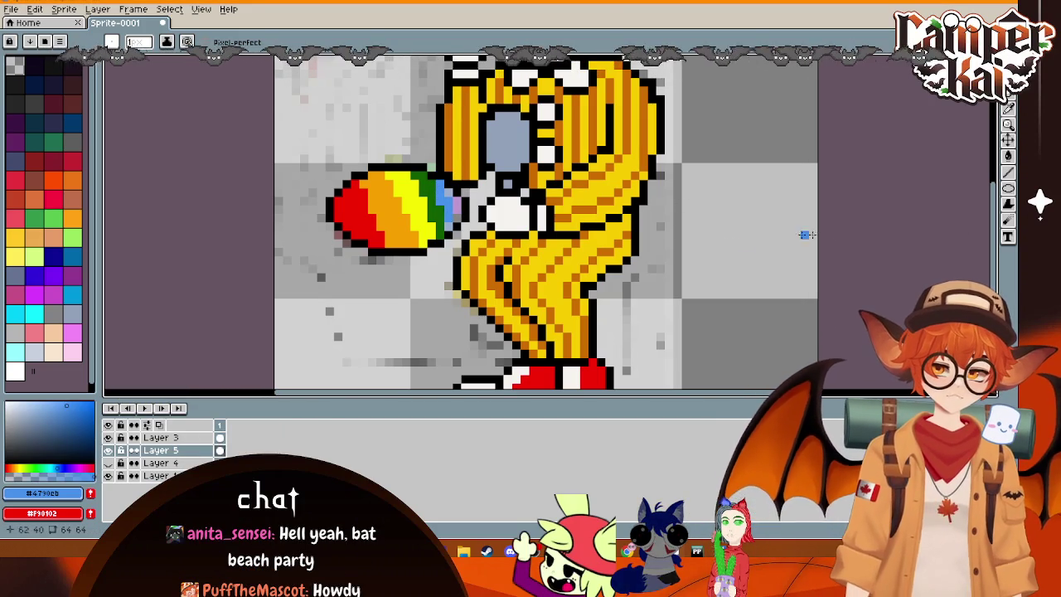
Set purple #b743cc, then sample the blue back and switch to the Pencil on Layer 3.
click(43, 493)
double_click(174, 404)
text(b743cc)
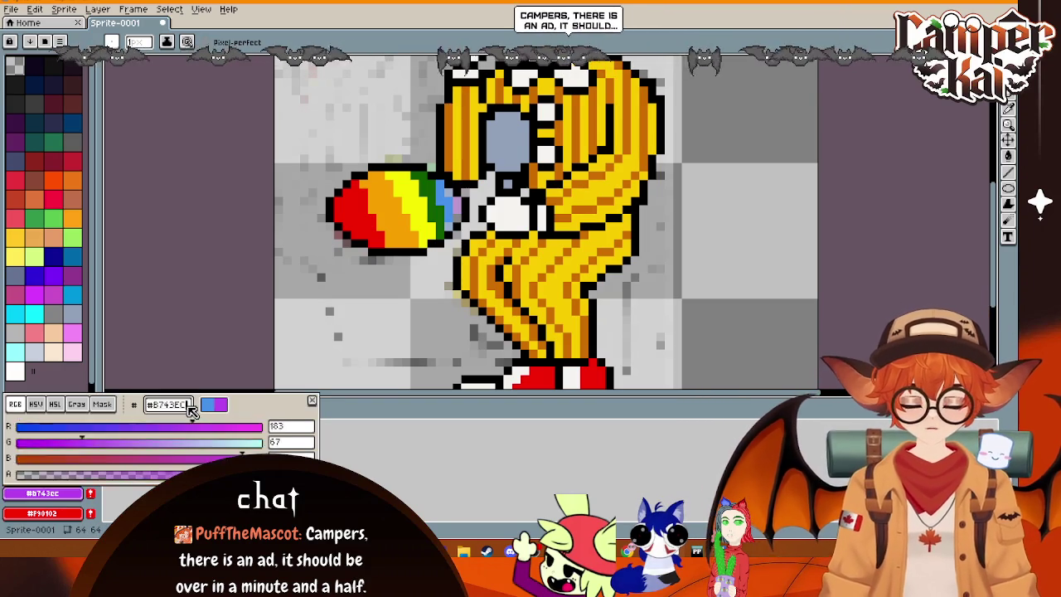
key(Return)
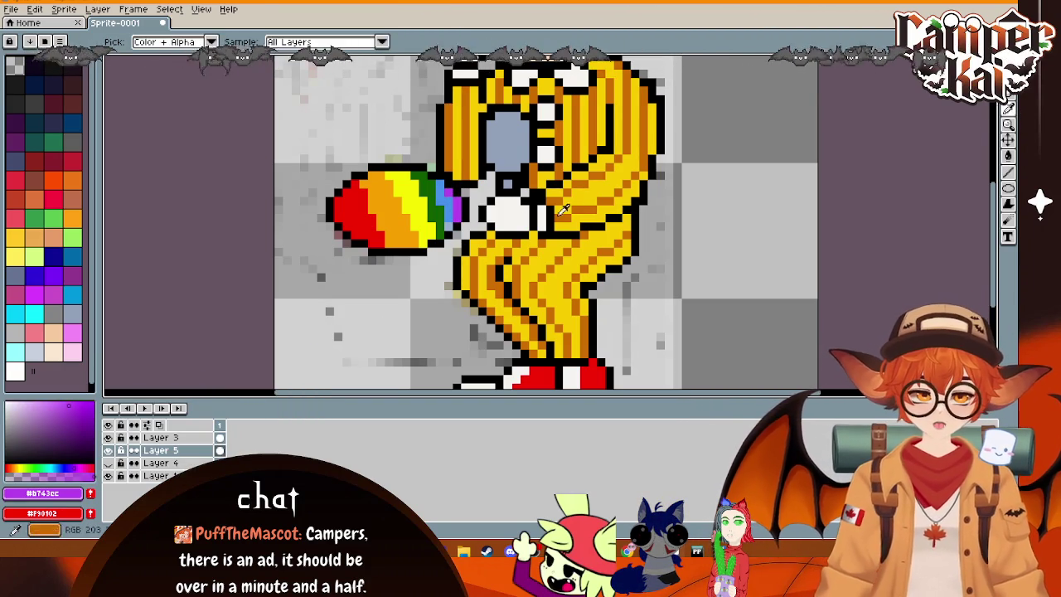
click(449, 218)
key(b)
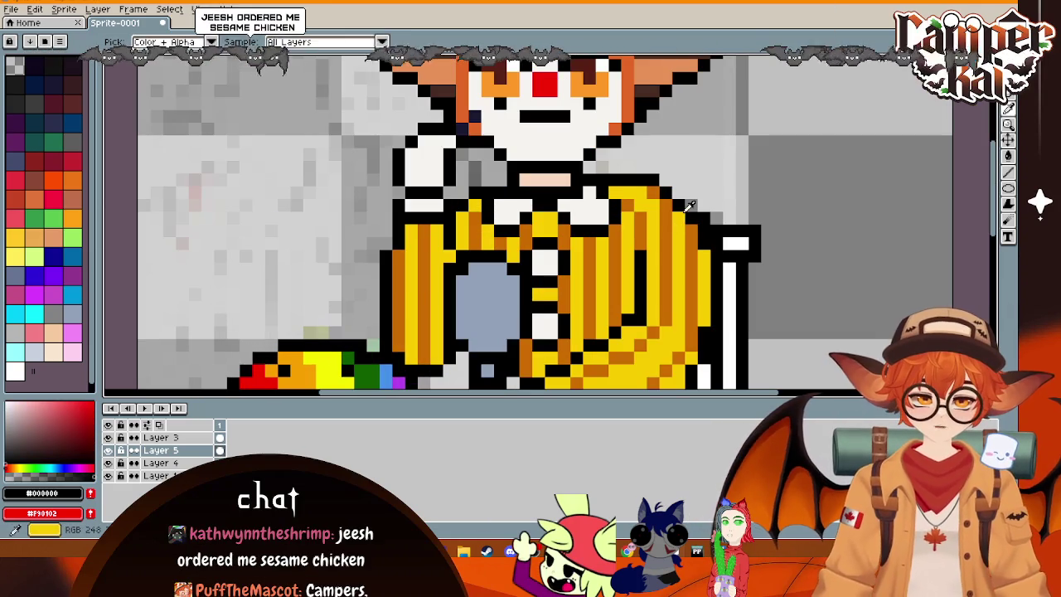
click(158, 437)
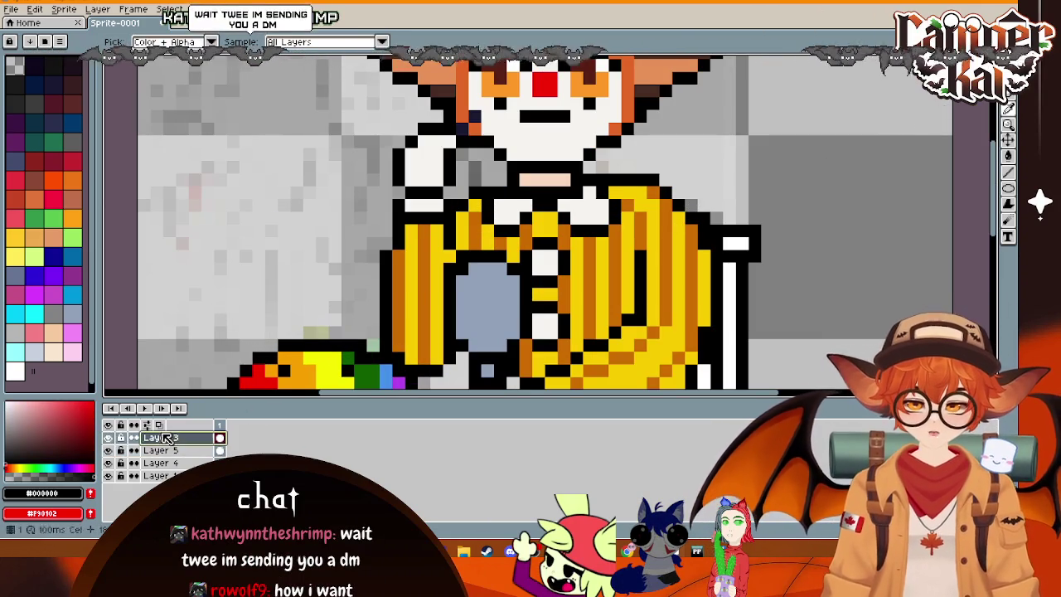
Draw black diagonal lines above the clown's shoulder, undoing a stray line.
alt+click(108, 437)
alt+click(108, 436)
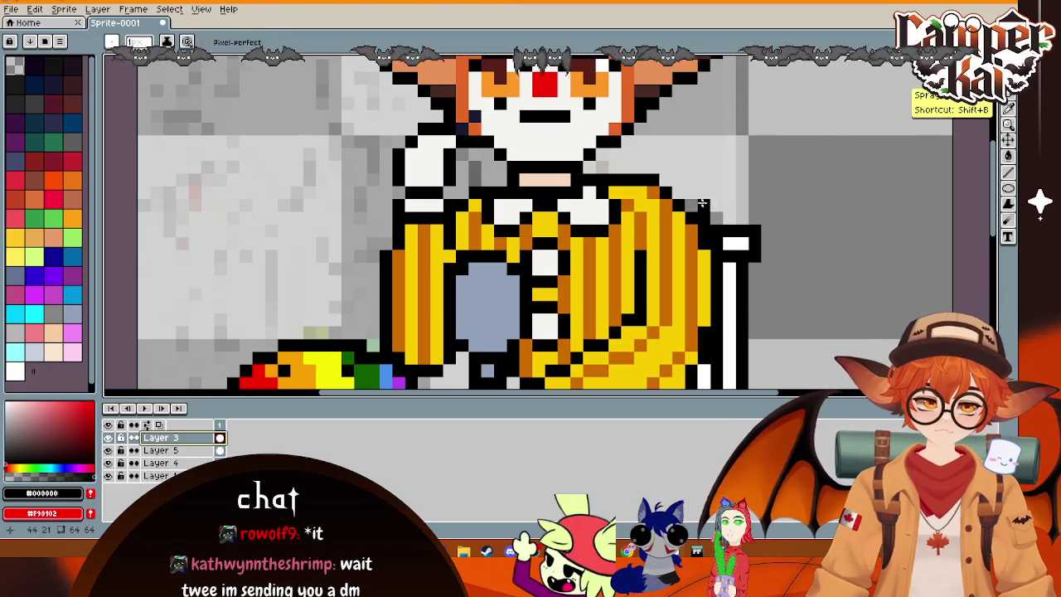
mouse_move(703, 177)
mouse_down()
mouse_move(726, 133)
mouse_move(754, 179)
mouse_up()
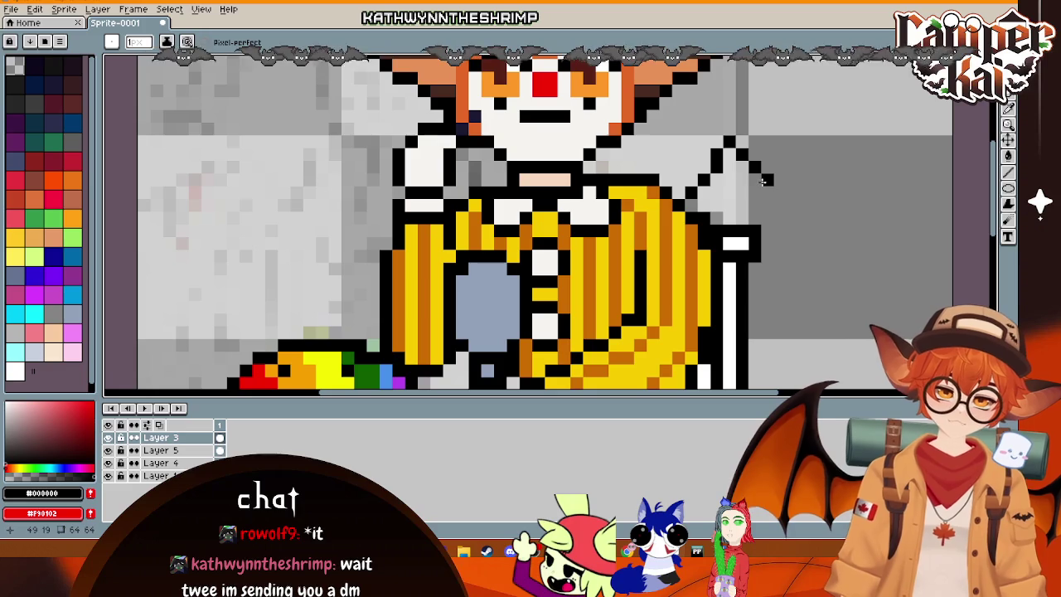
drag(763, 181, 793, 233)
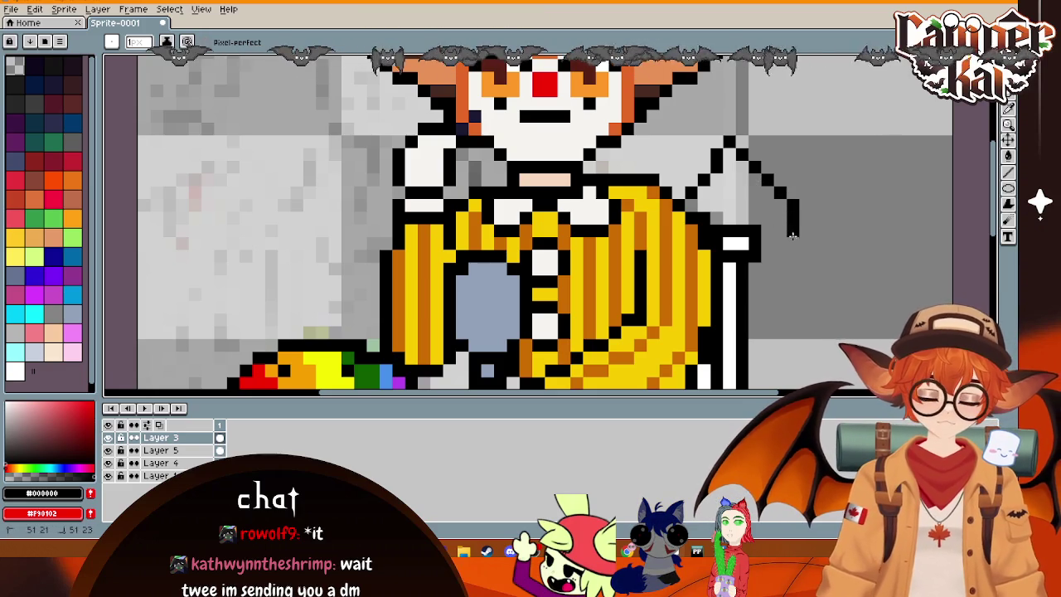
key(ctrl+z)
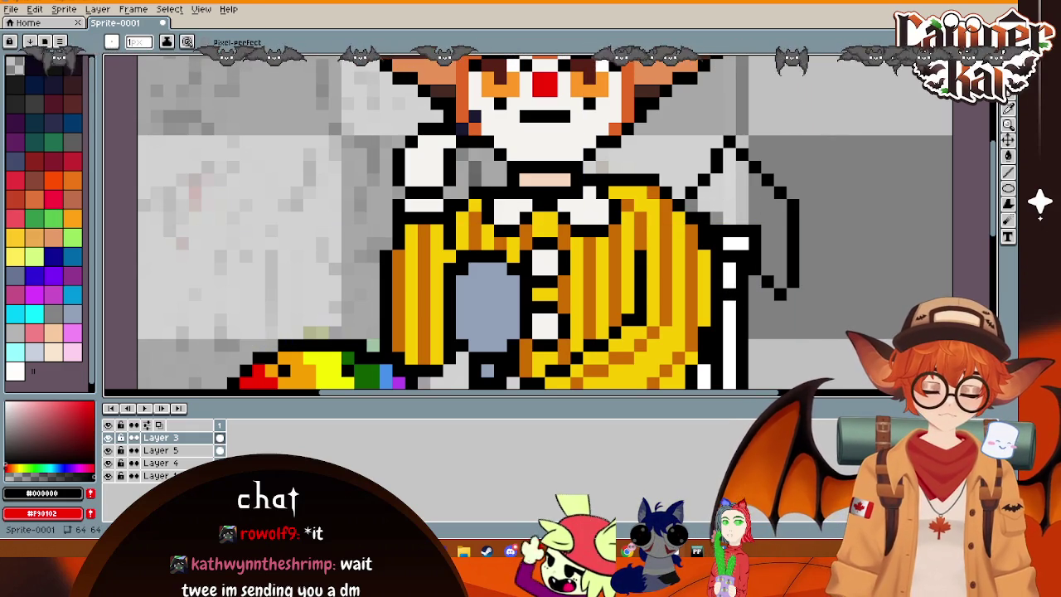
Set the colour to near-black #040302 and draw the blade's right outline, filling gaps.
click(29, 493)
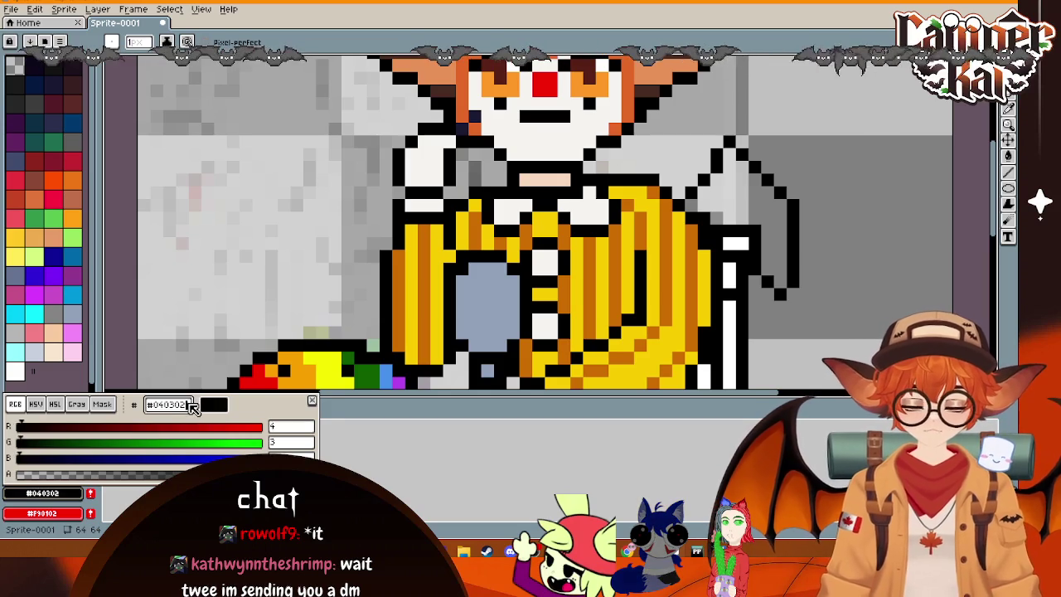
key(Return)
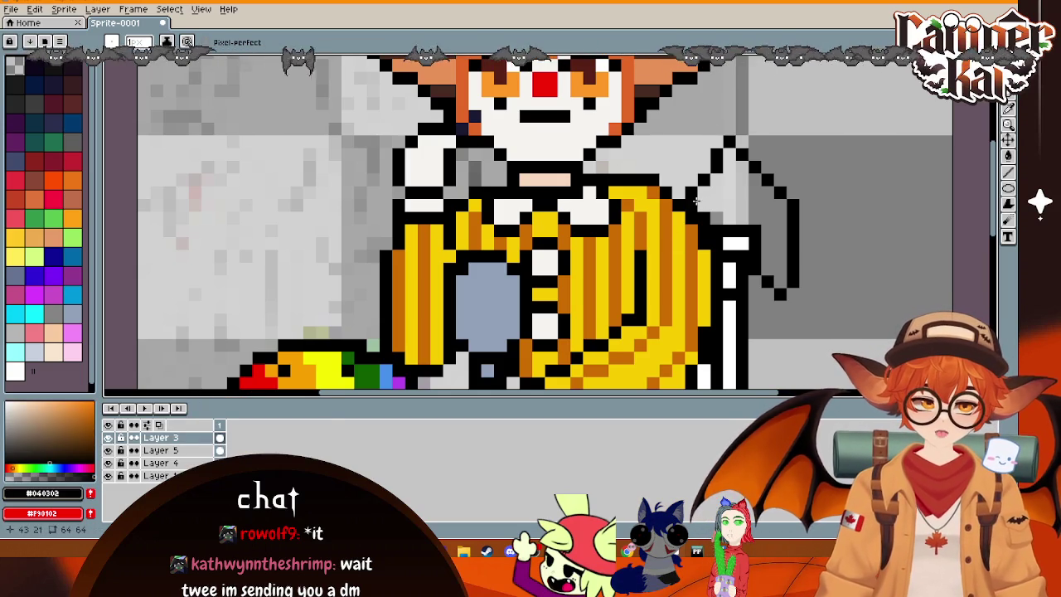
click(729, 177)
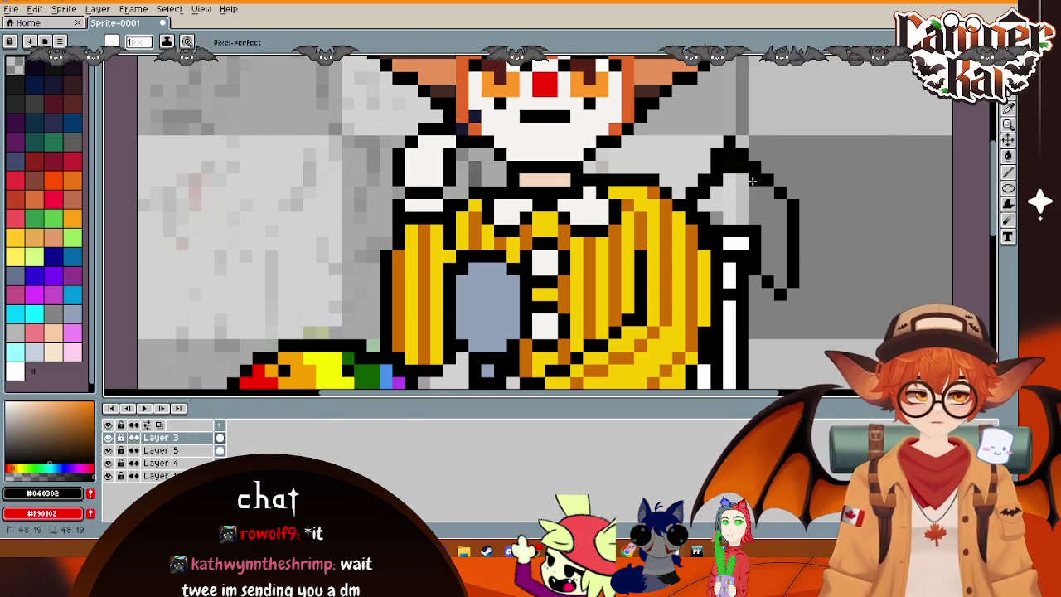
drag(752, 180, 782, 268)
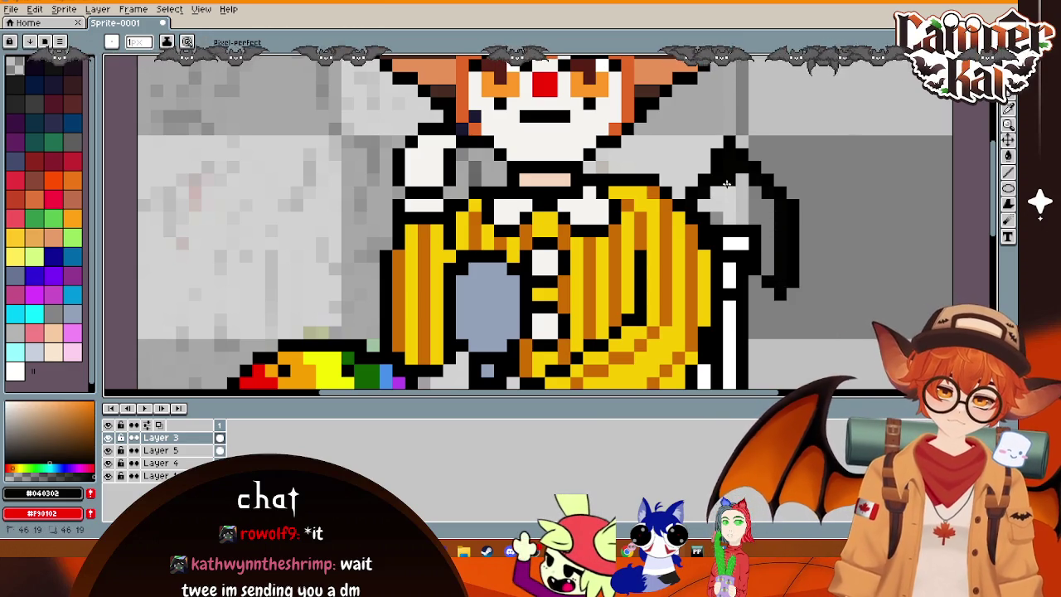
click(729, 200)
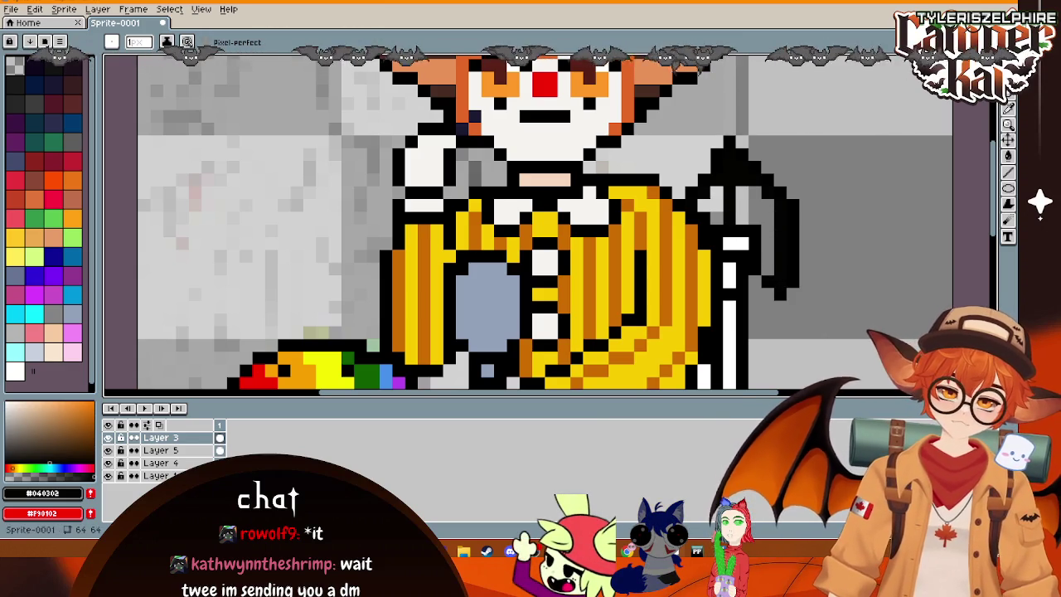
drag(736, 177, 701, 199)
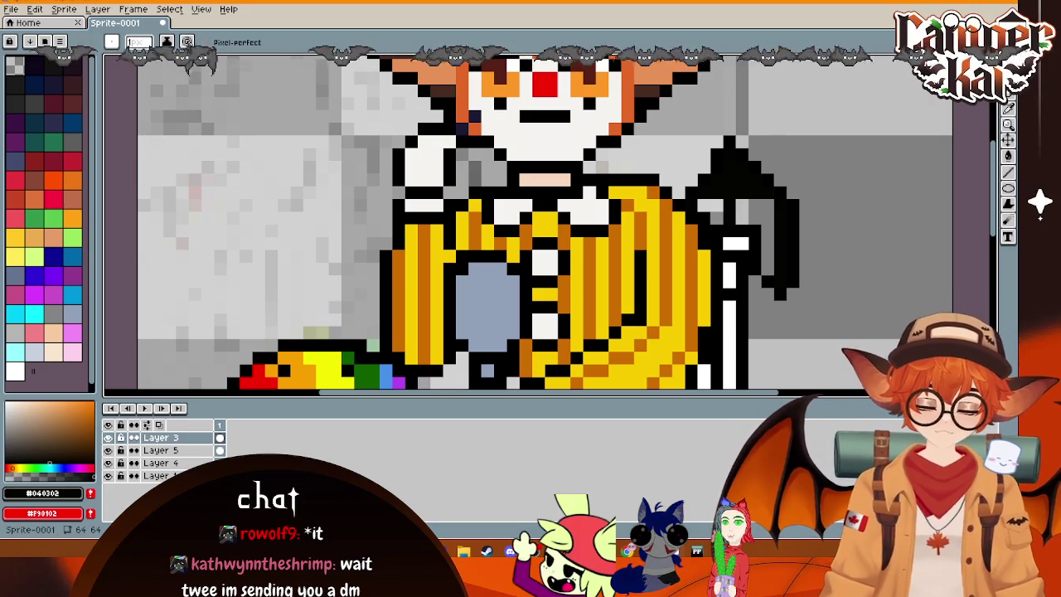
Set the drawing colour to brown #a83800.
click(76, 501)
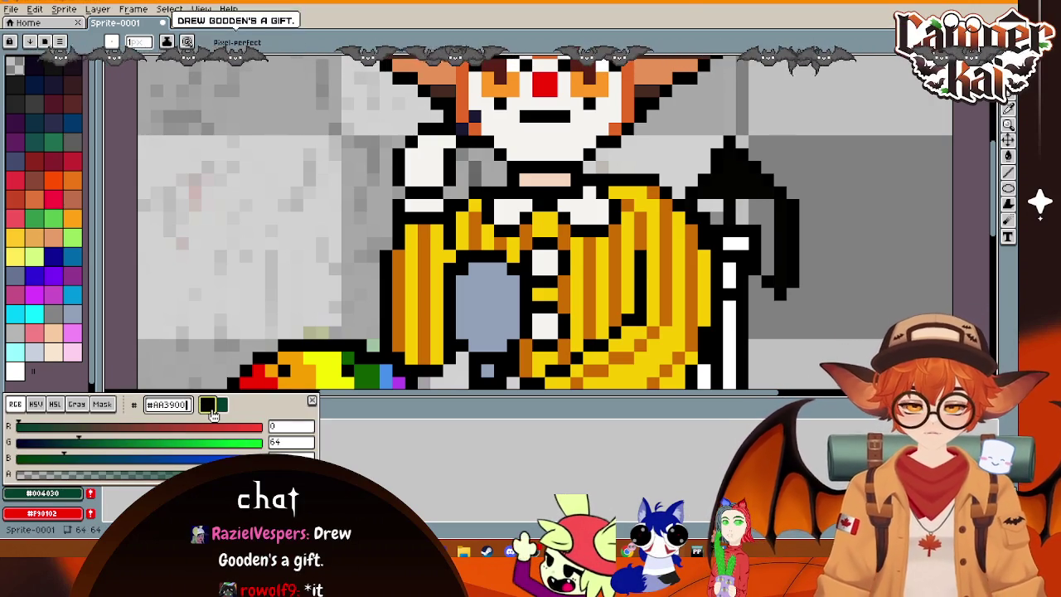
click(211, 408)
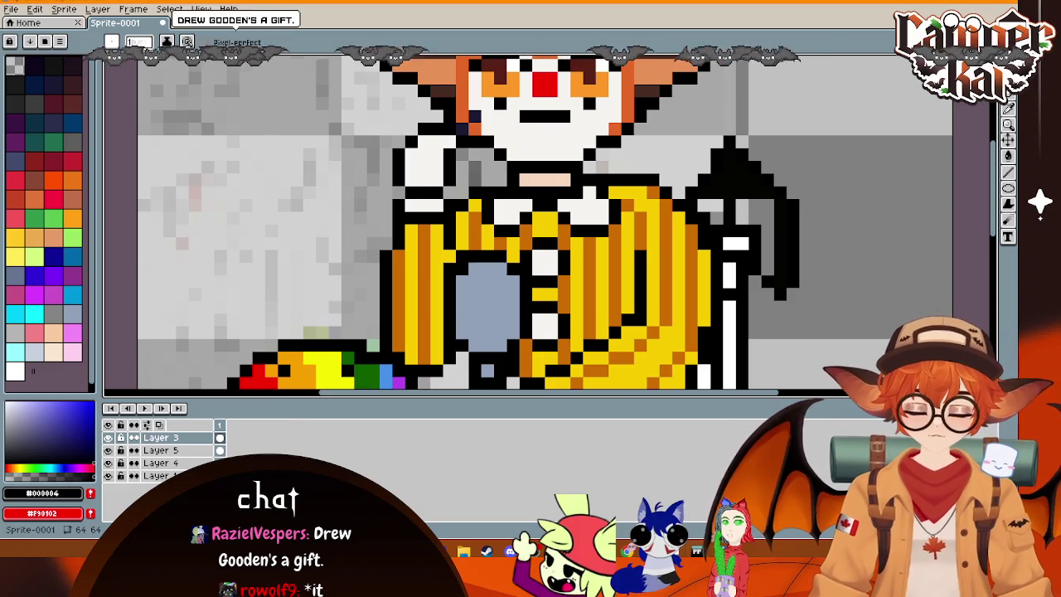
click(43, 493)
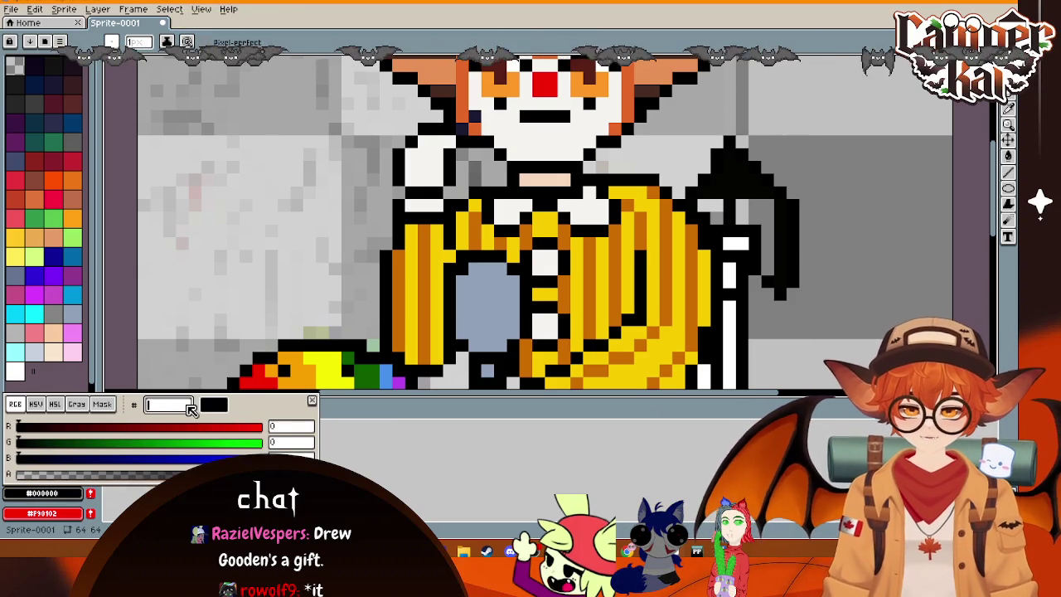
text(a83800)
key(Return)
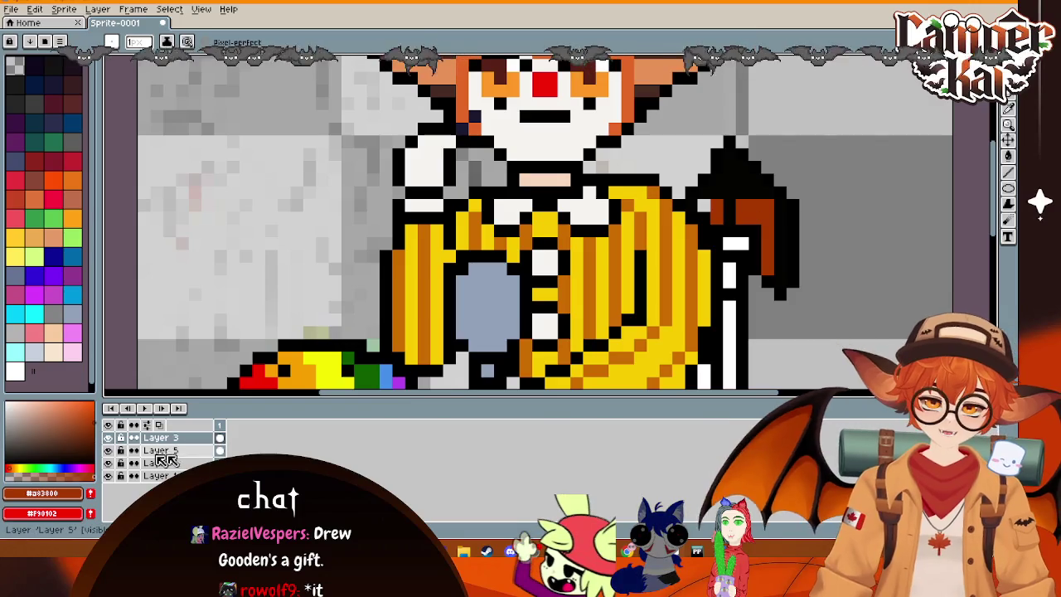
Paint the scythe blade brown with the Pencil, then eyedrop the near-black outline colour.
click(734, 220)
click(705, 207)
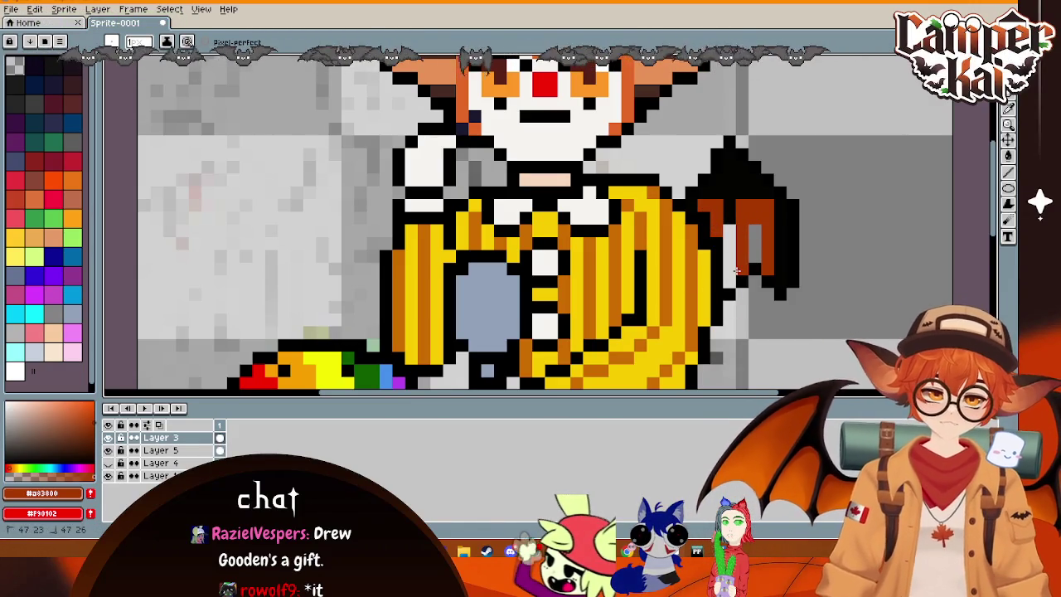
drag(743, 231, 743, 257)
click(1010, 112)
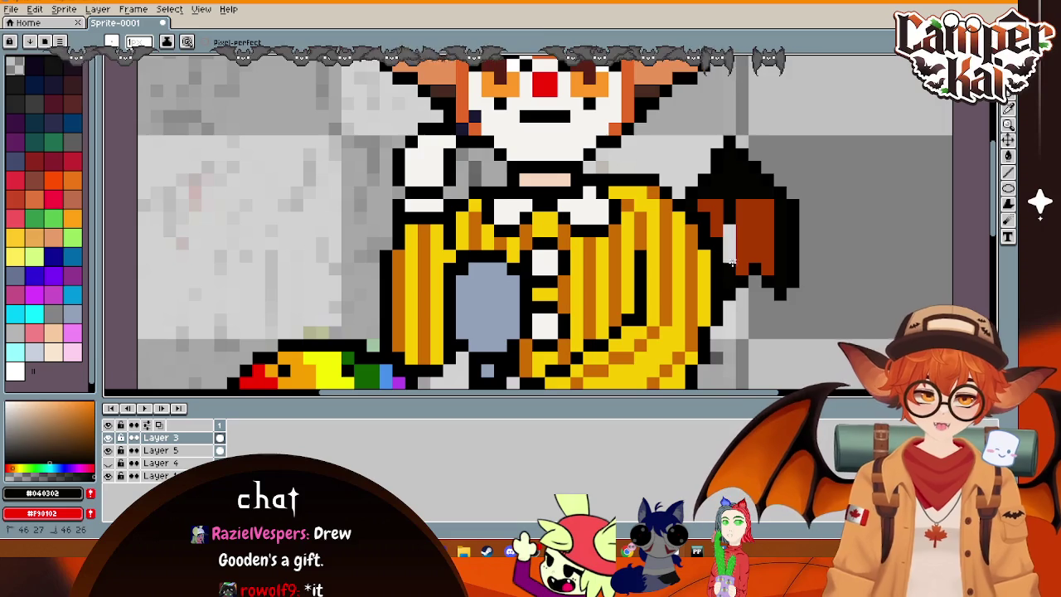
scroll(735, 221, up, 2)
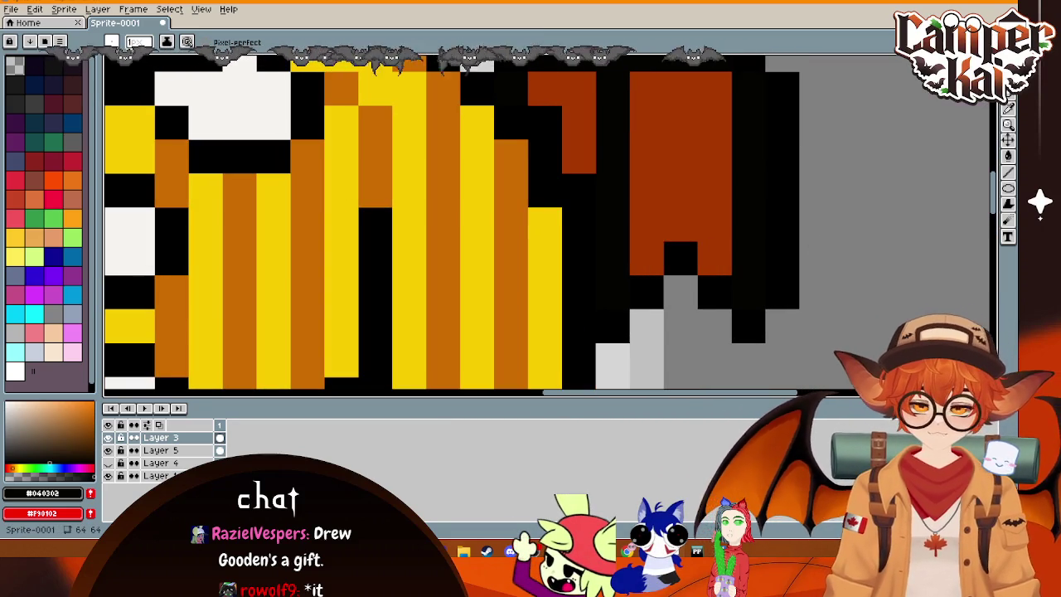
Set the drawing colour to dark brown #2f1e1a and paint a column along the blade.
click(43, 492)
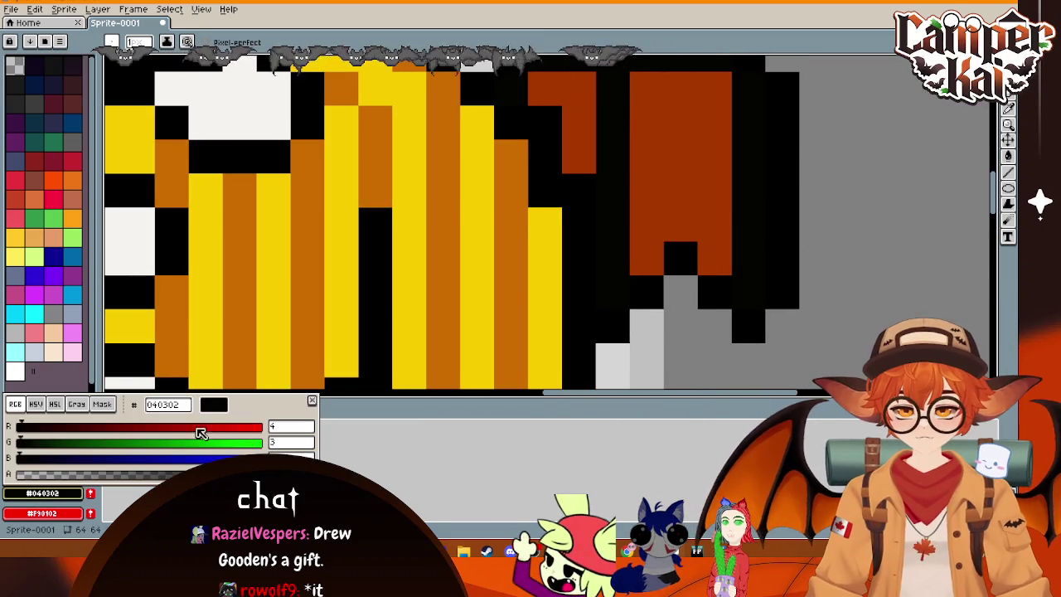
key(ctrl+v)
key(Return)
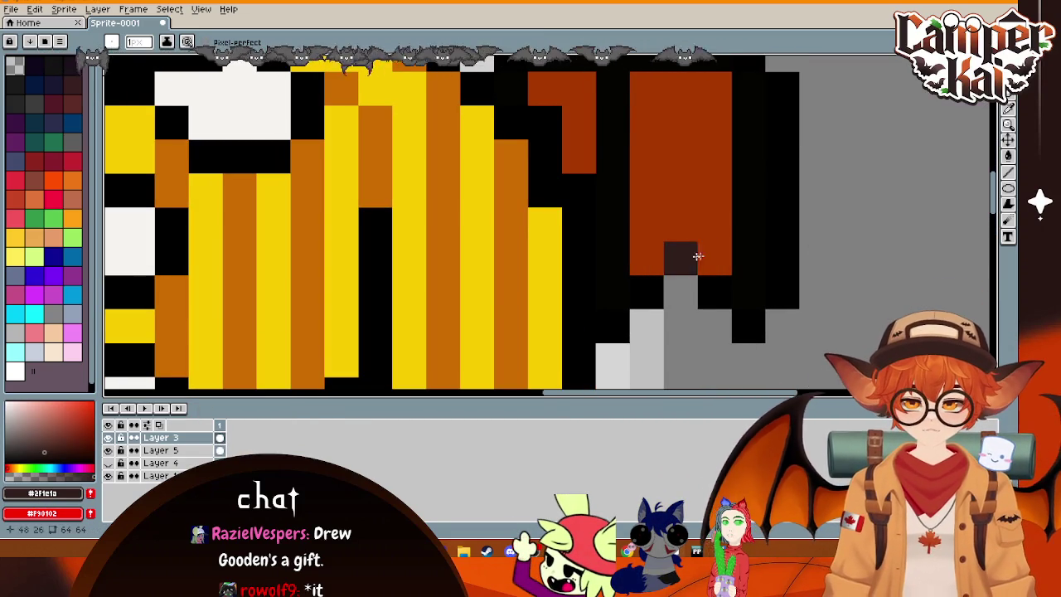
mouse_move(746, 238)
mouse_down()
mouse_move(756, 248)
mouse_move(746, 132)
mouse_up()
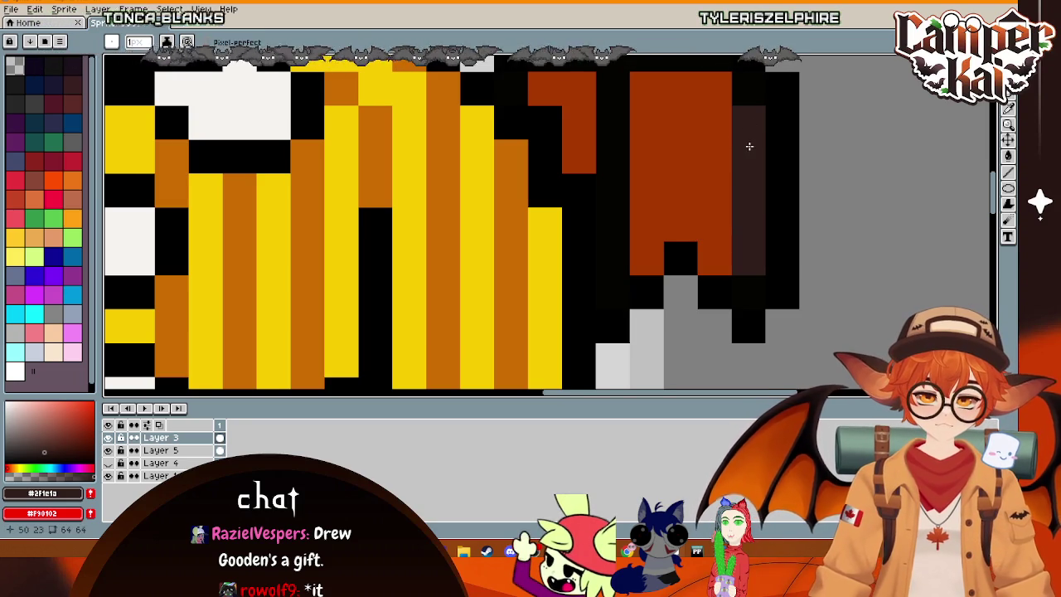
Shade the blade's diagonal edge and recolour the black columns dark brown.
scroll(912, 240, up, 5)
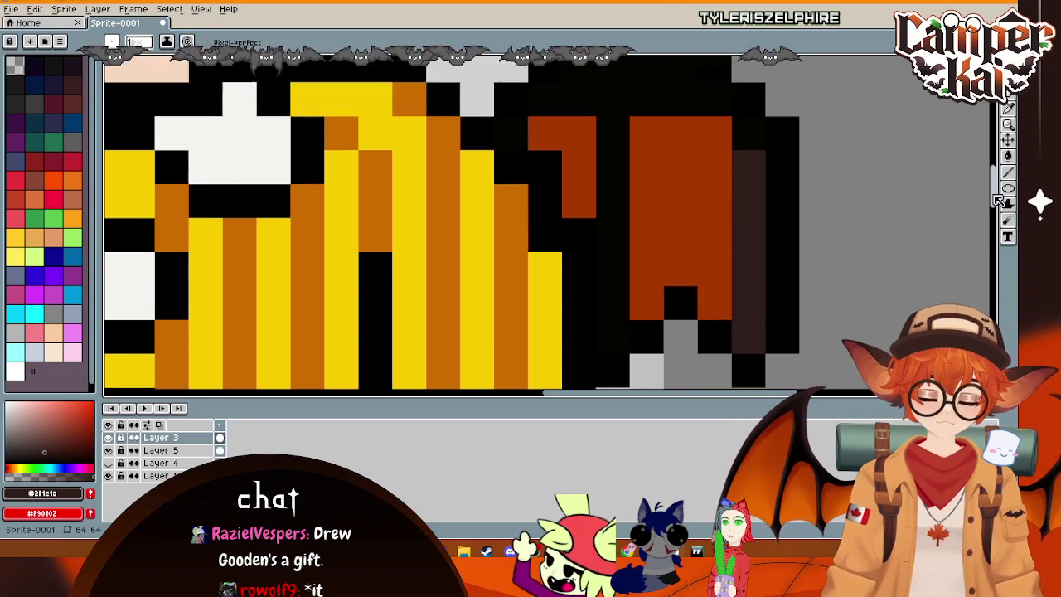
drag(705, 235, 617, 150)
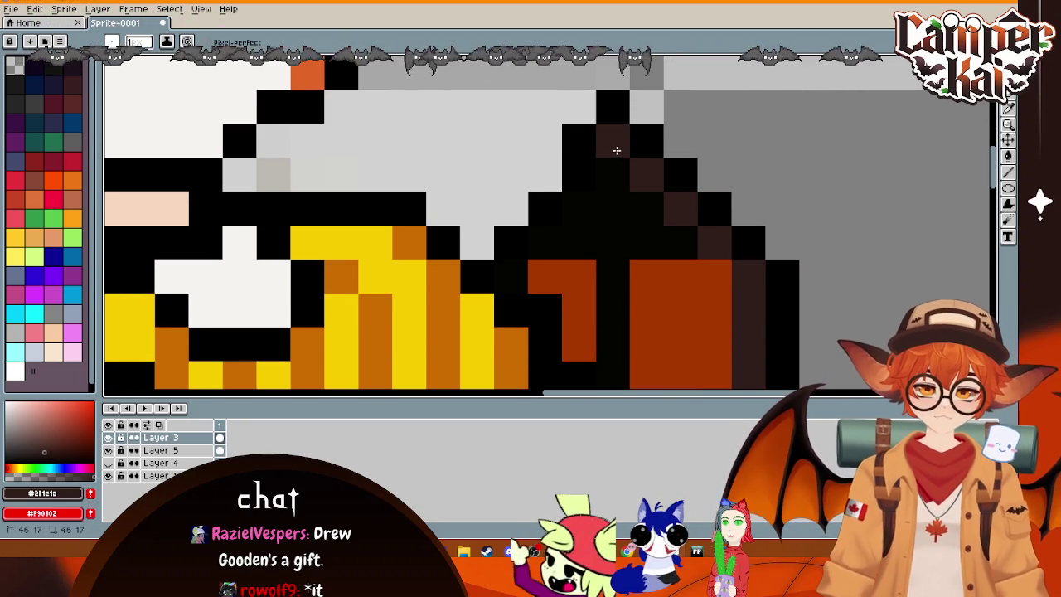
mouse_move(588, 210)
mouse_down()
mouse_move(543, 243)
mouse_move(641, 226)
mouse_up()
click(679, 242)
drag(614, 273, 614, 348)
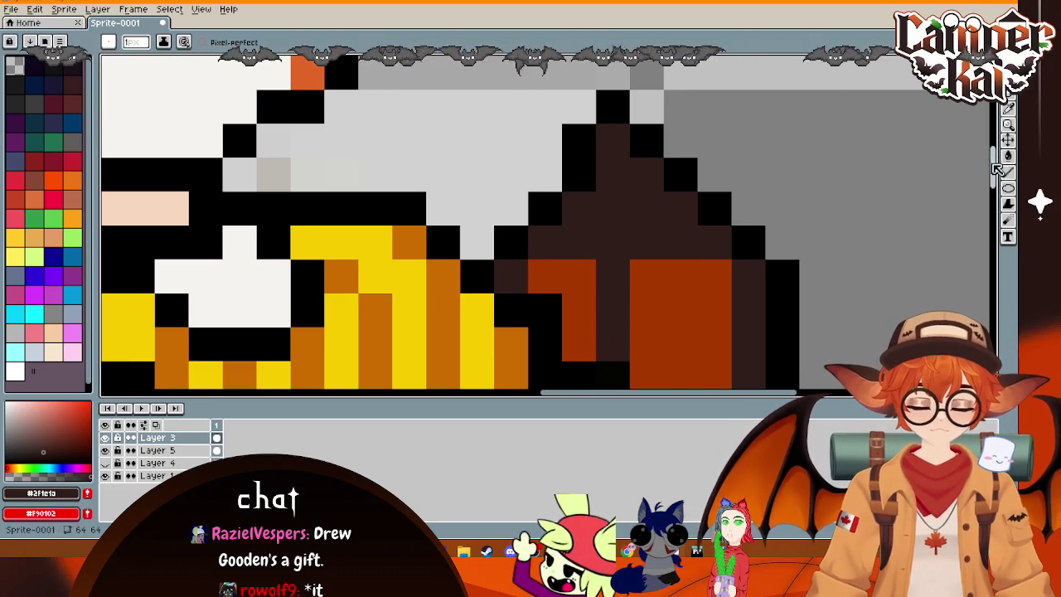
scroll(771, 234, down, 5)
drag(621, 296, 625, 190)
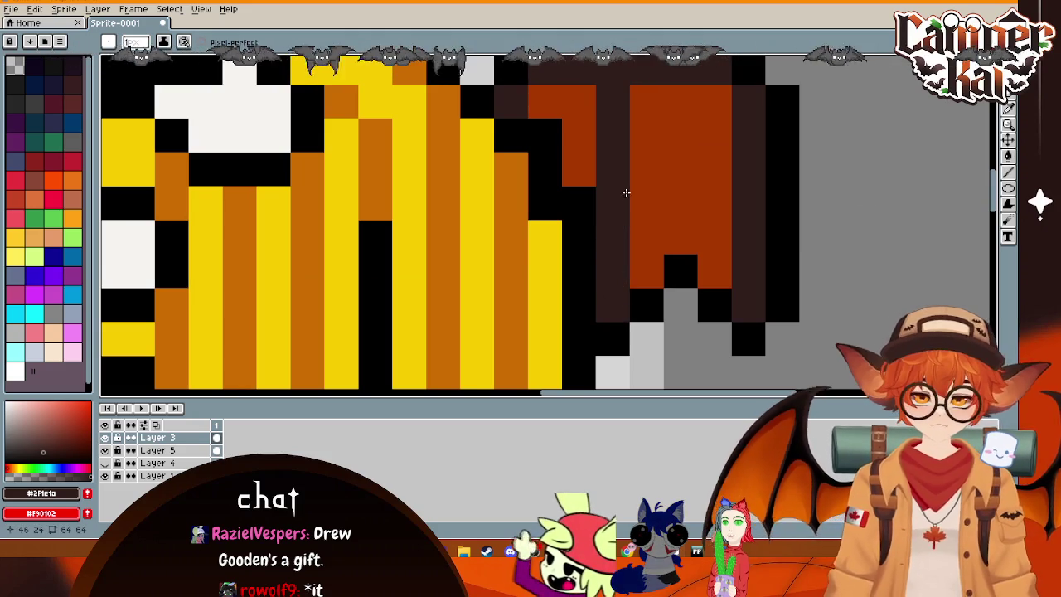
Touch up a few orange cells dark brown, undoing the unwanted ones.
scroll(675, 203, up, 1)
scroll(674, 203, down, 1)
scroll(591, 146, up, 5)
scroll(591, 146, down, 4)
click(589, 147)
key(ctrl+z)
click(531, 138)
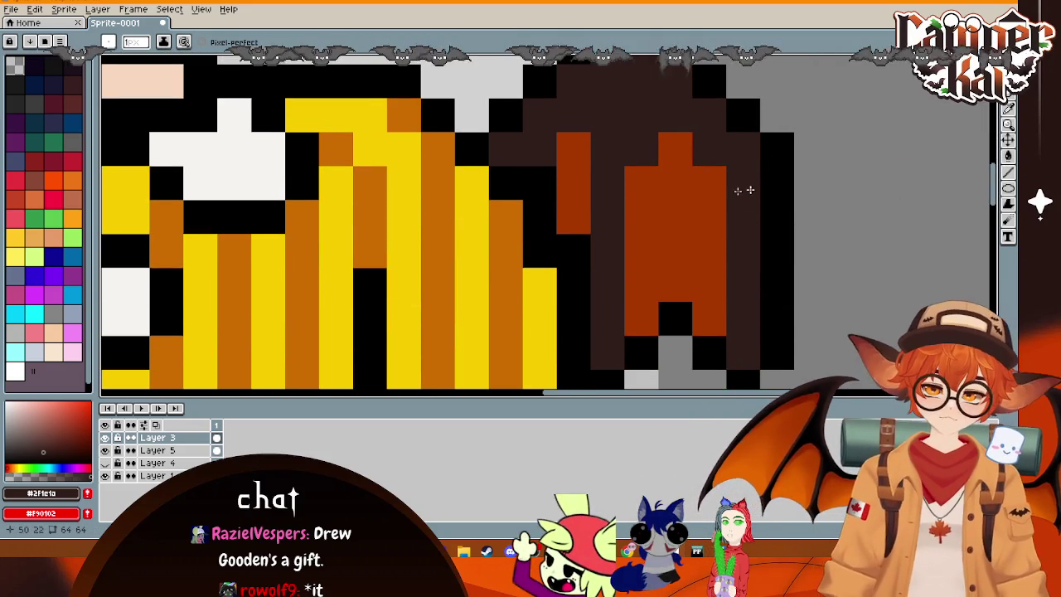
click(686, 163)
key(ctrl+z)
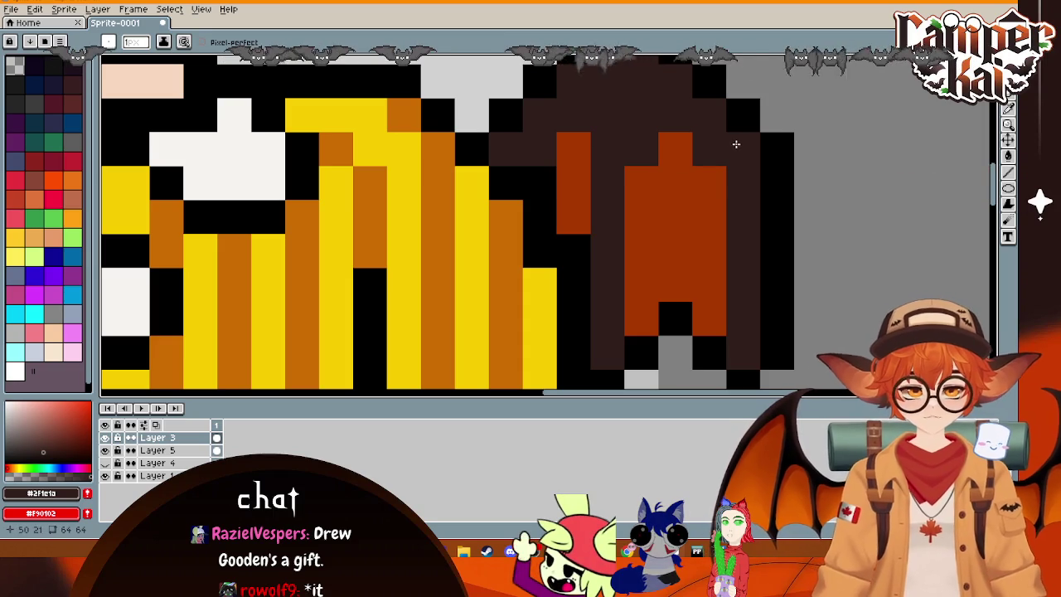
key(v)
key(ctrl+z)
key(b)
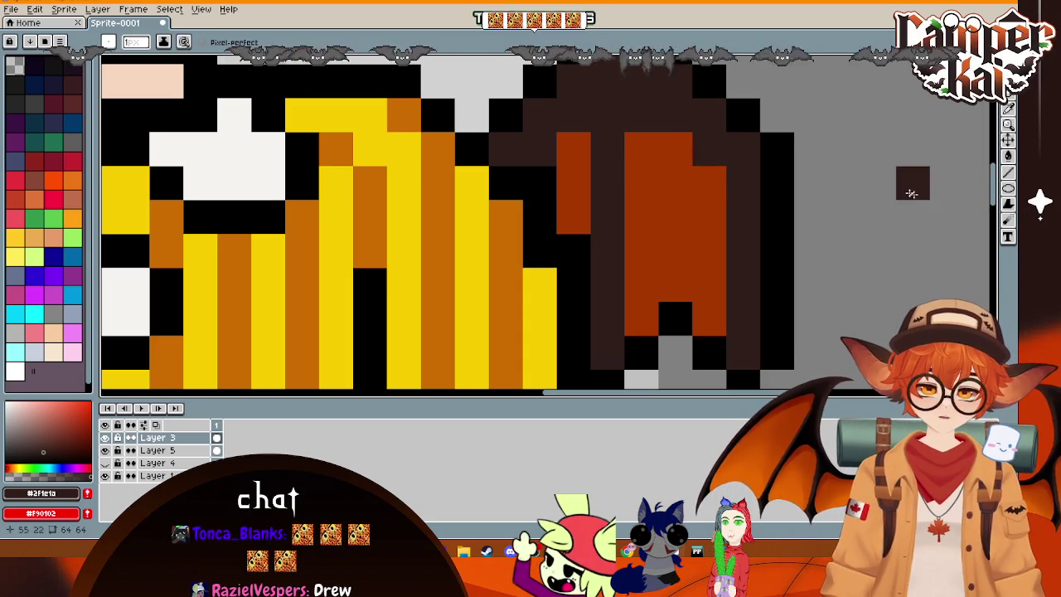
drag(994, 199, 994, 189)
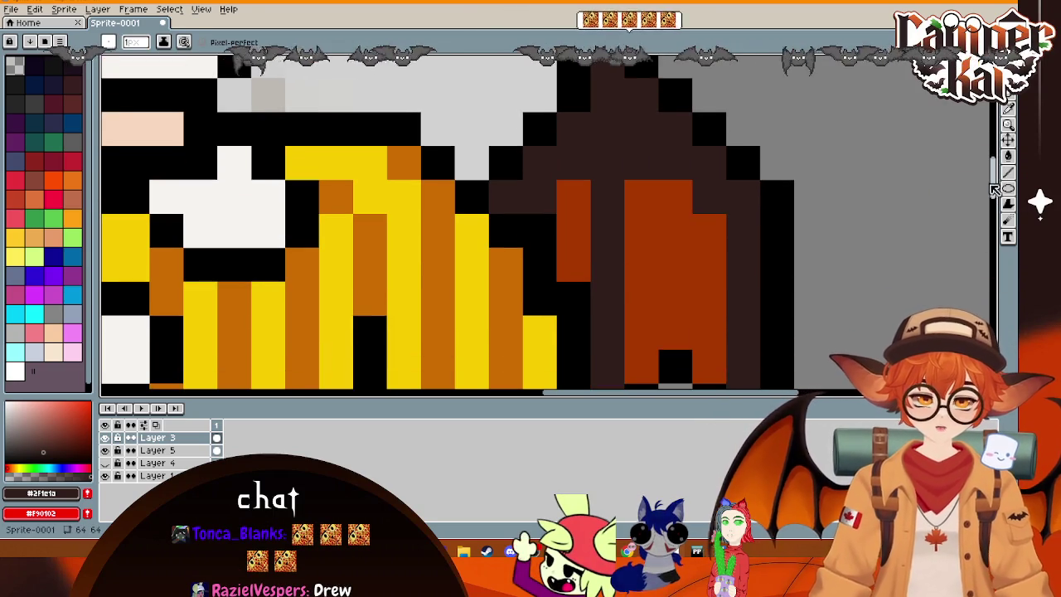
Erase the stray dark pixels at the wing's edge and pick up the rust-red wing colour.
key(i)
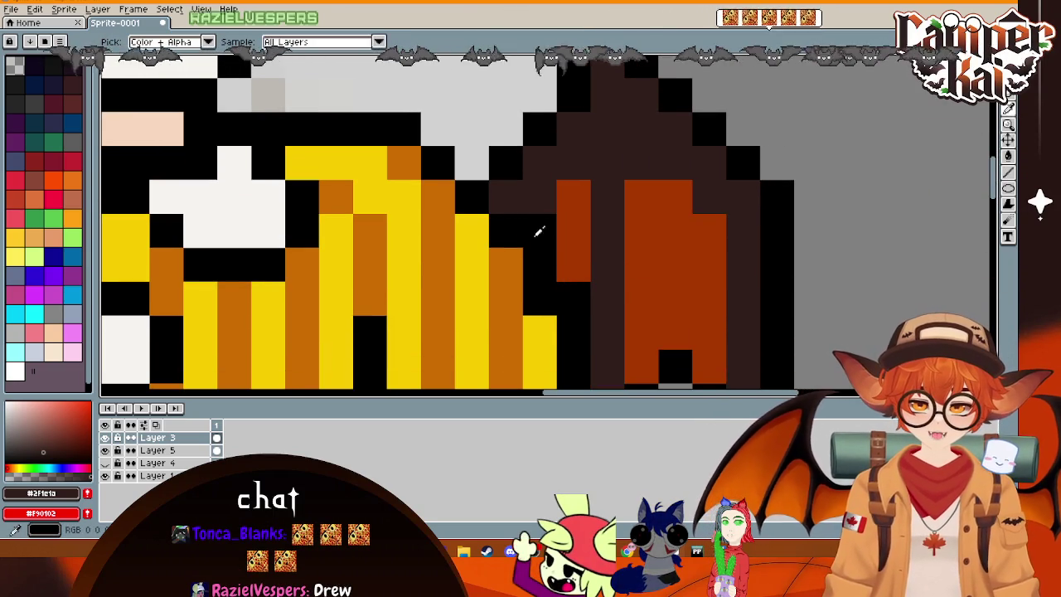
key(e)
click(539, 231)
click(574, 299)
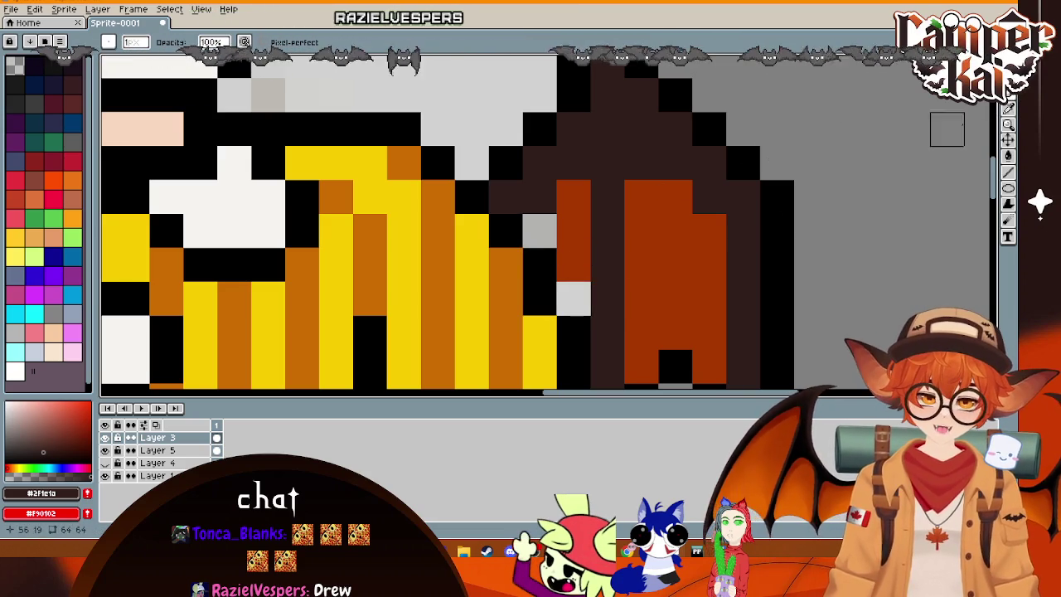
click(1009, 108)
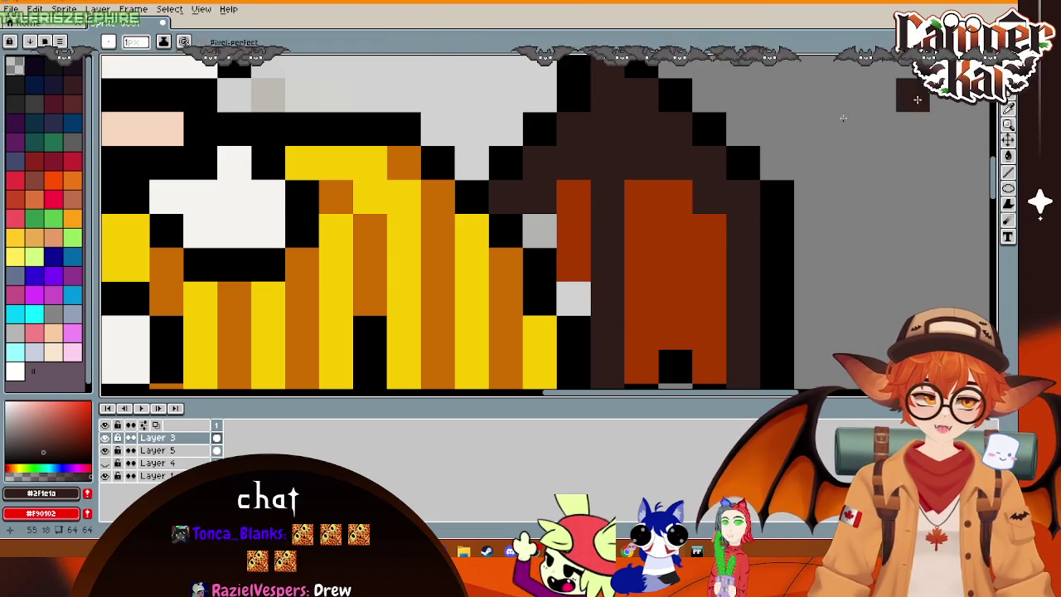
click(539, 217)
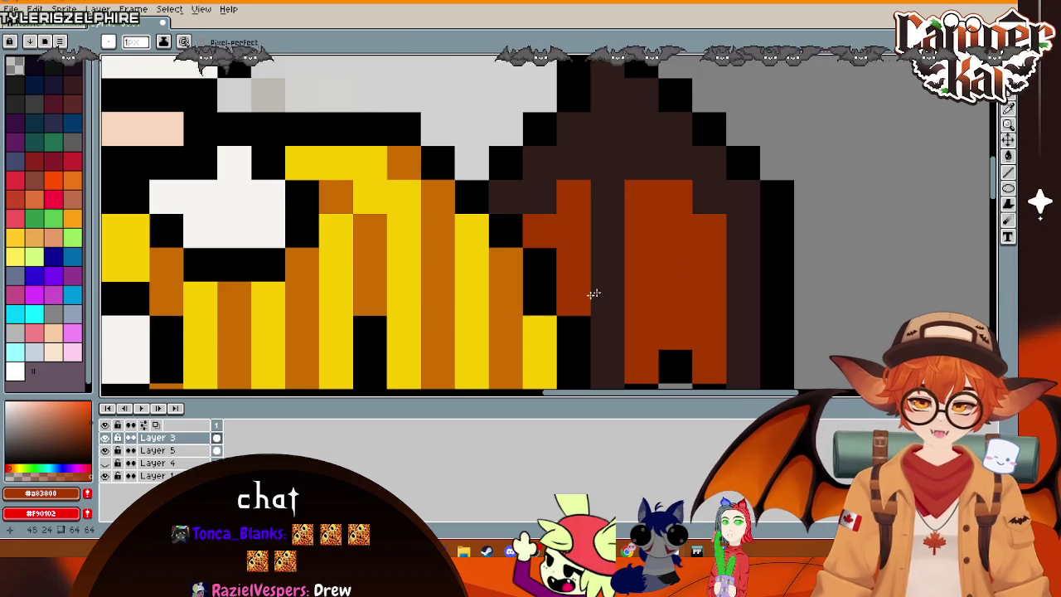
scroll(714, 309, down, 2)
scroll(817, 315, down, 1)
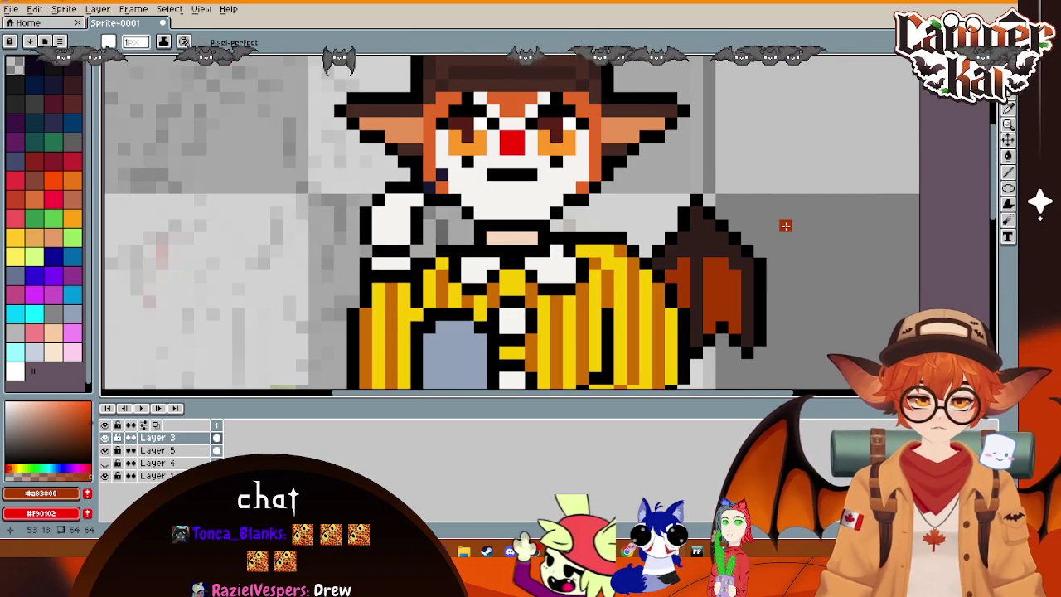
Select the brown wing and shift it one pixel to the left.
drag(795, 203, 713, 386)
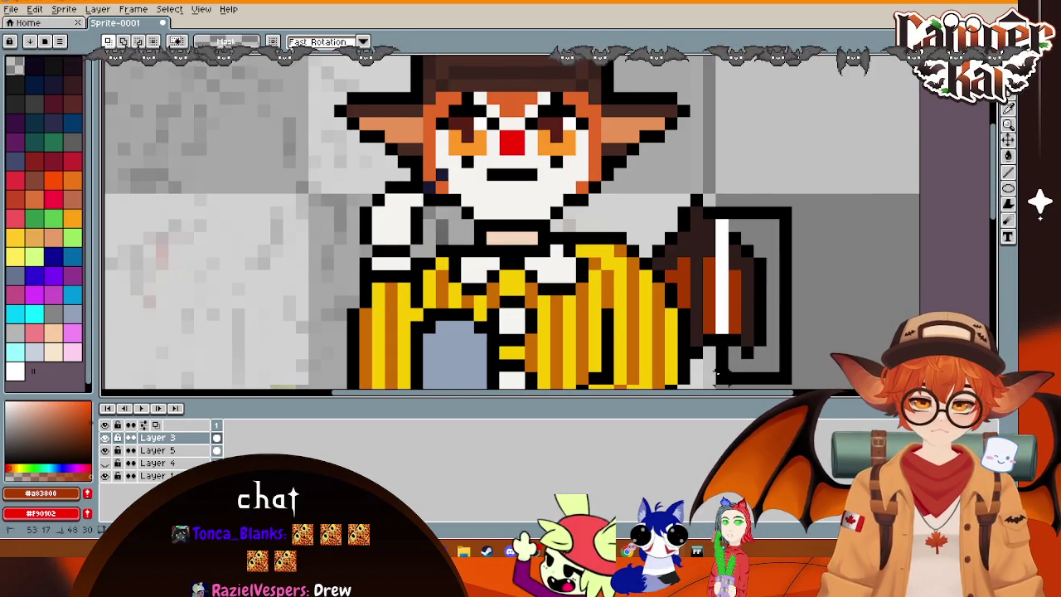
drag(764, 309, 756, 308)
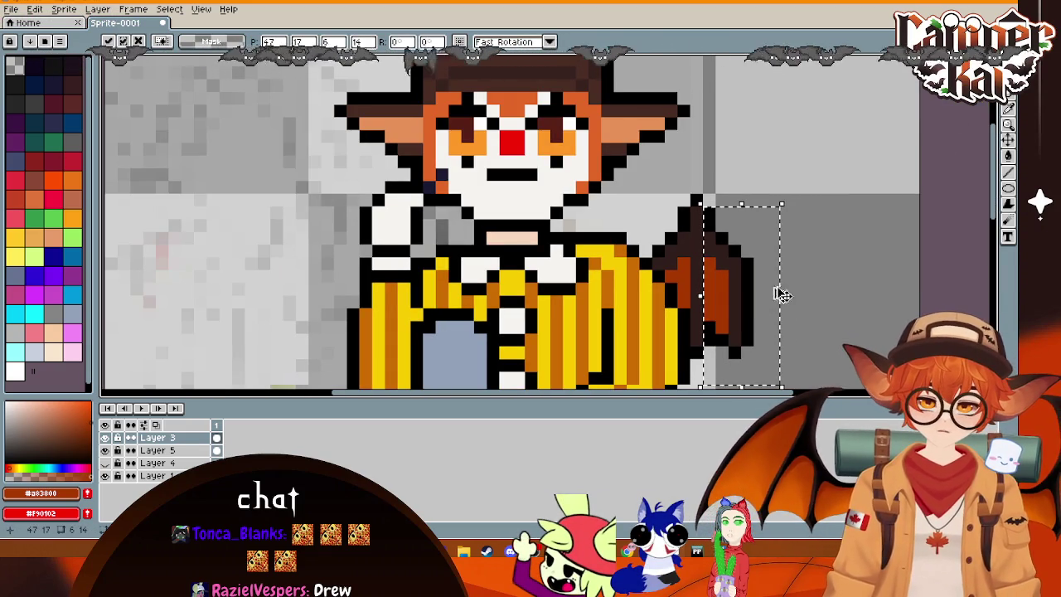
scroll(762, 289, up, 2)
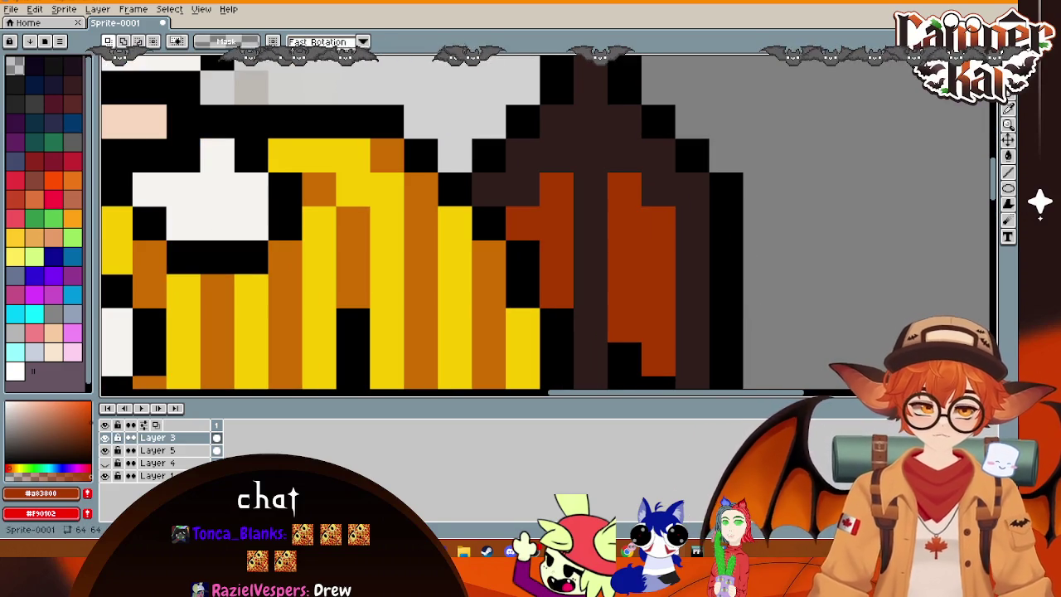
key(i)
key(b)
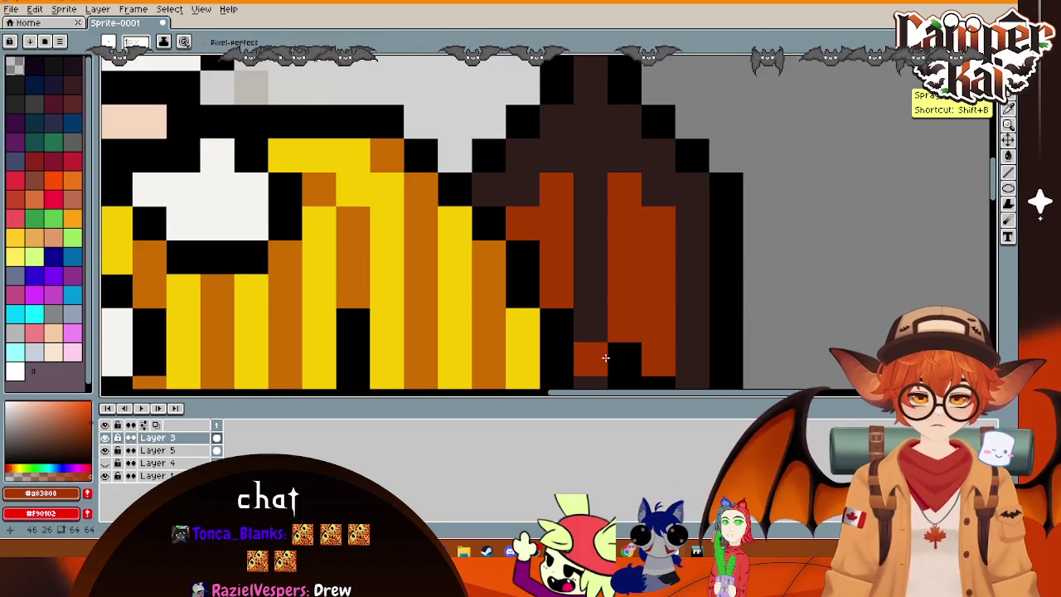
scroll(870, 266, down, 1)
scroll(840, 281, down, 1)
scroll(839, 281, down, 1)
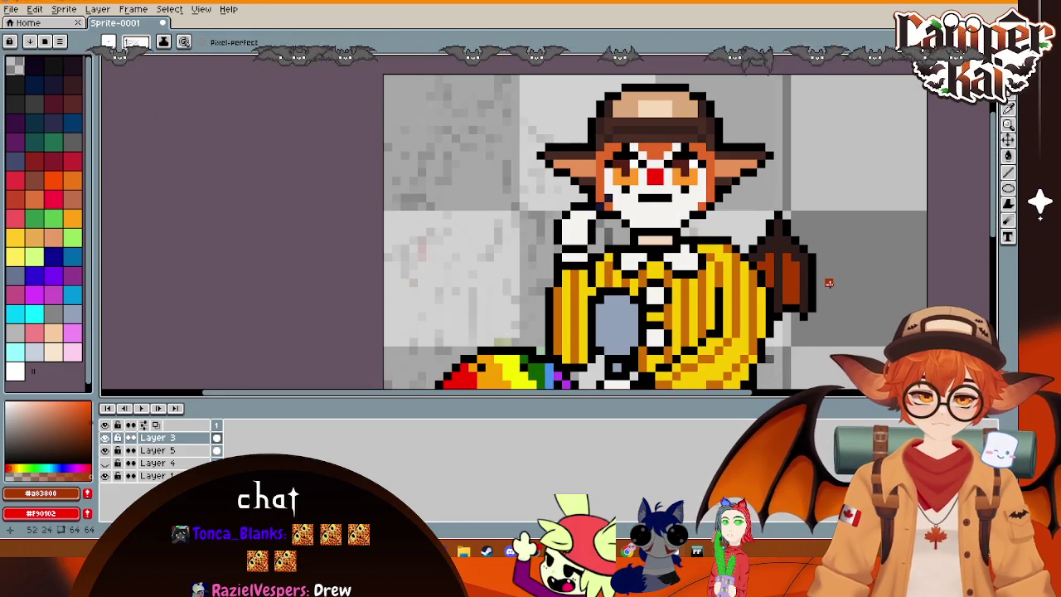
Erase the dark row above the wing tip and redraw a black outline pixel there.
click(1007, 108)
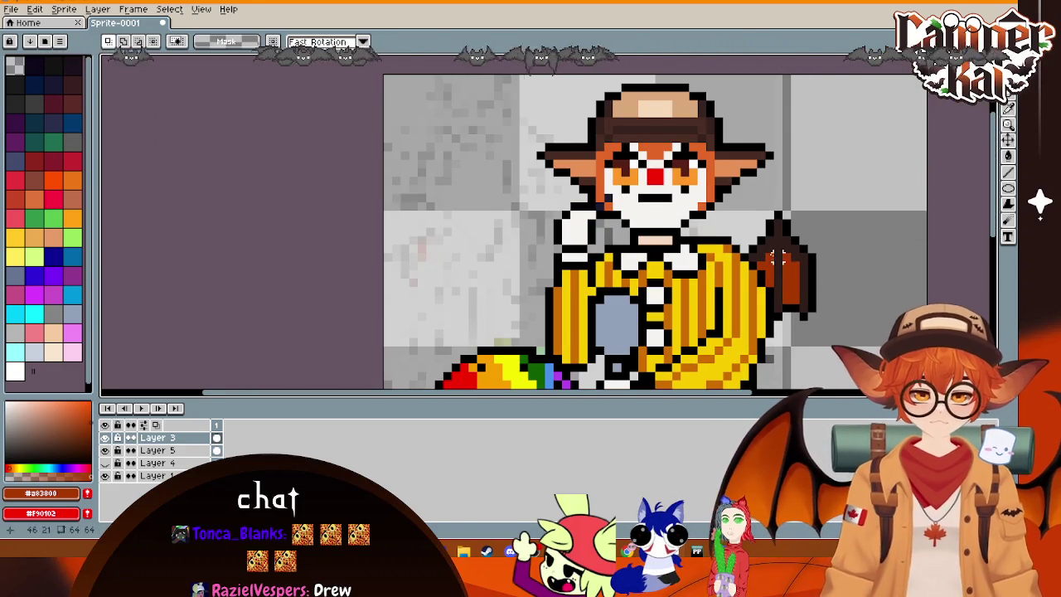
scroll(756, 222, up, 5)
scroll(771, 222, up, 1)
click(1008, 108)
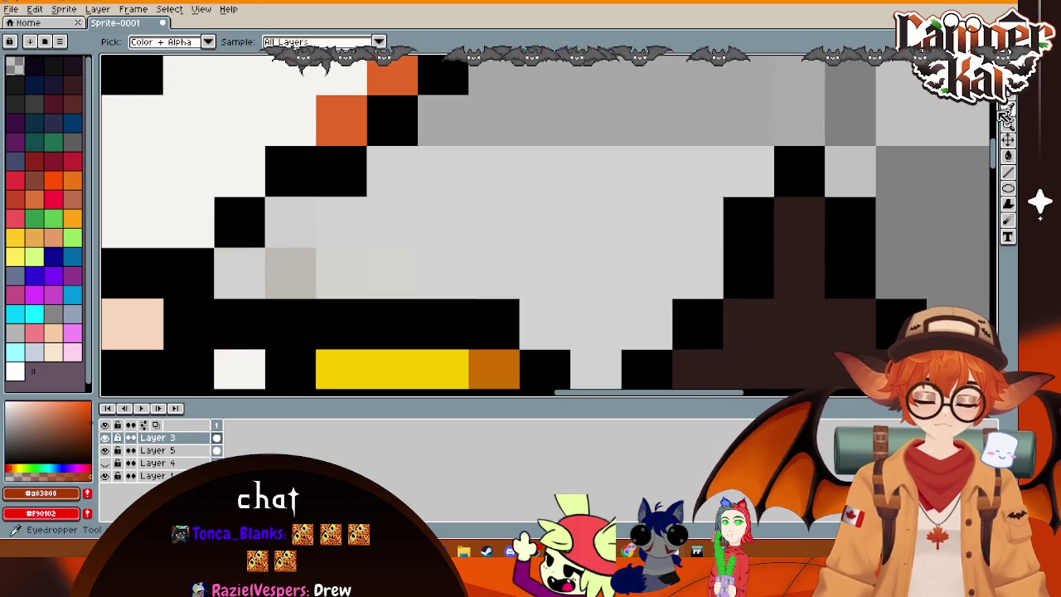
key(b)
click(799, 172)
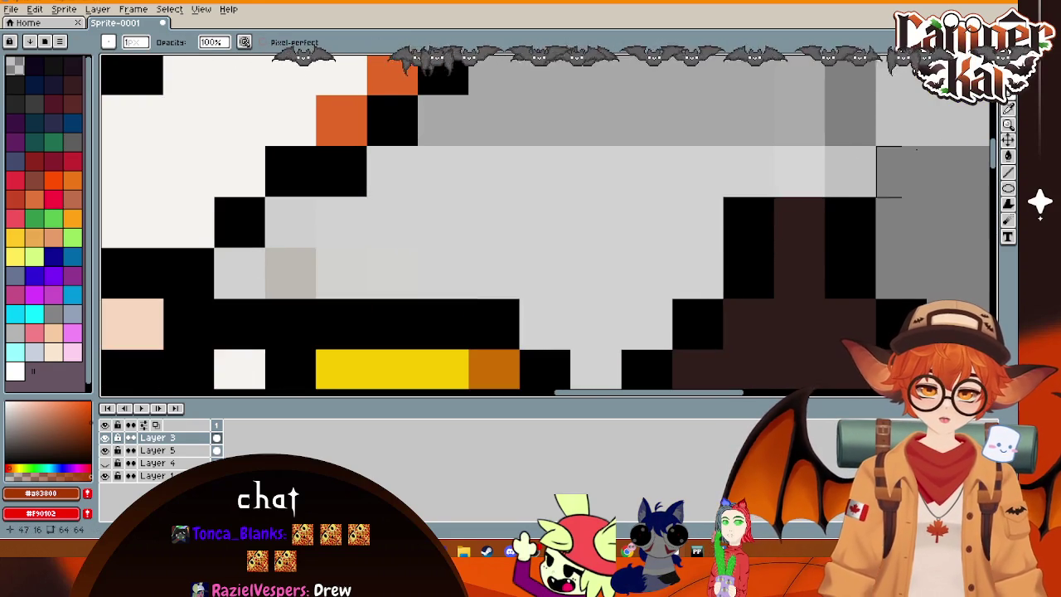
drag(748, 222, 851, 223)
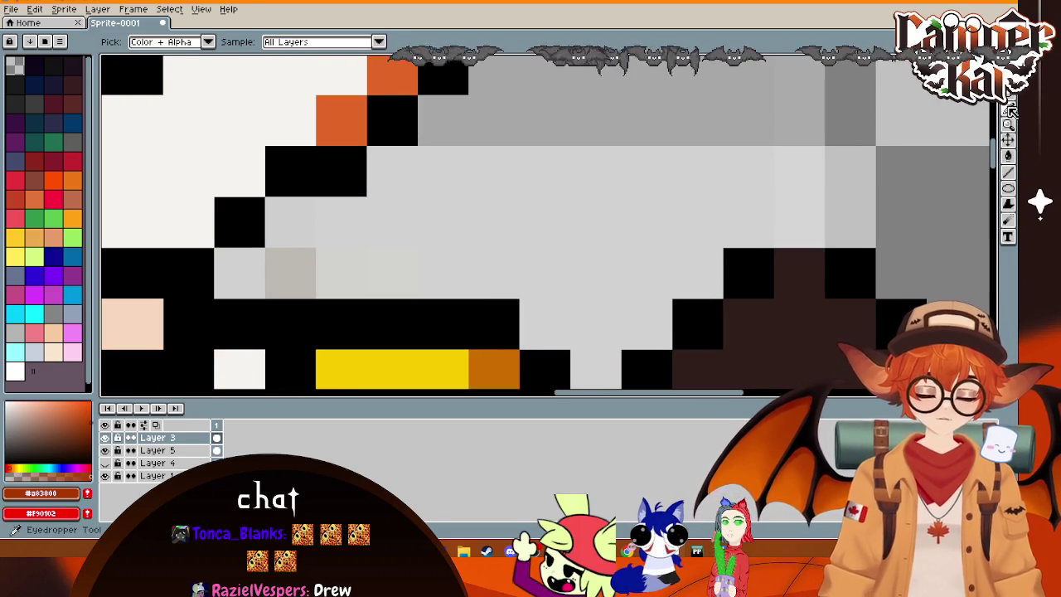
click(734, 268)
key(b)
click(801, 220)
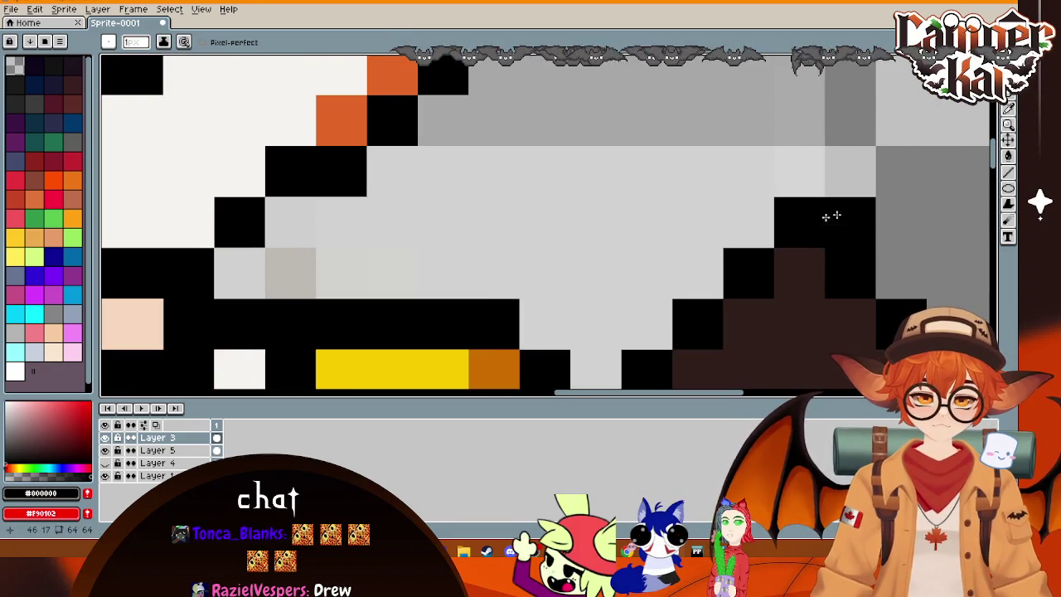
Reselect the brown wing with a rectangular selection.
scroll(806, 220, down, 5)
scroll(829, 273, down, 2)
scroll(845, 306, up, 2)
scroll(861, 334, down, 2)
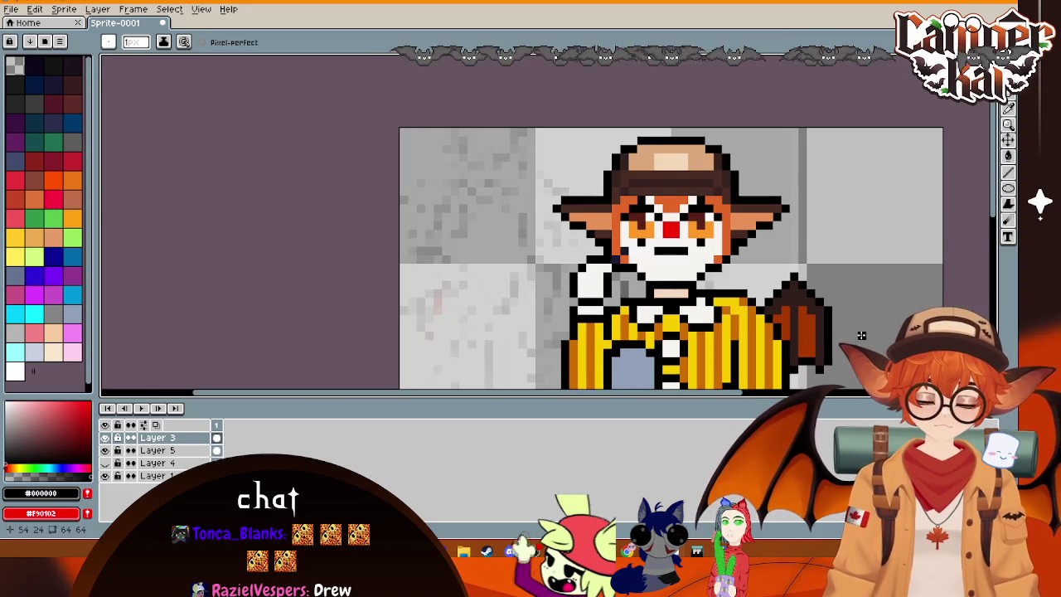
scroll(979, 191, down, 2)
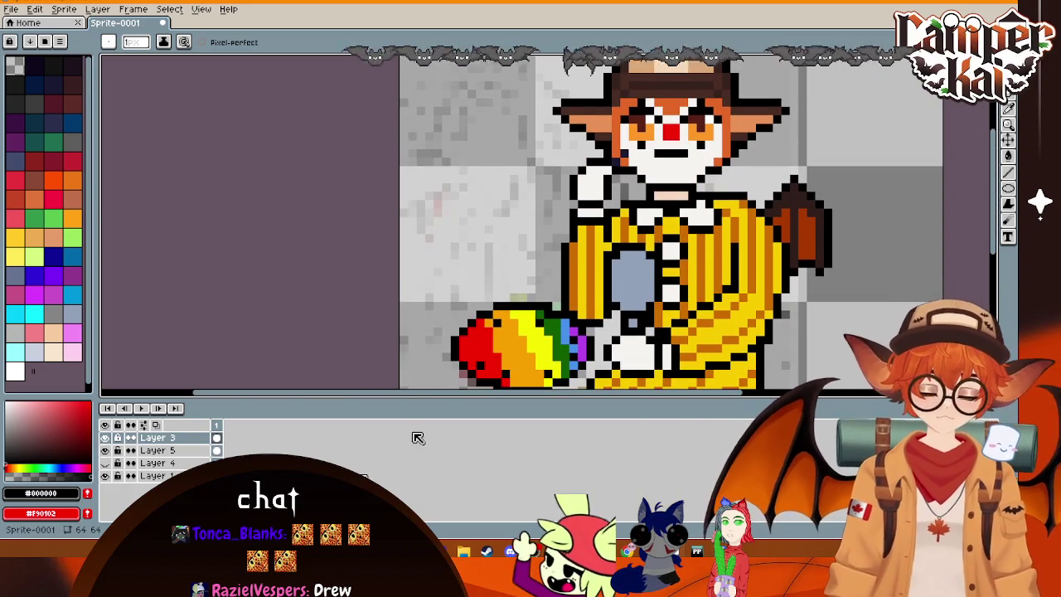
key(m)
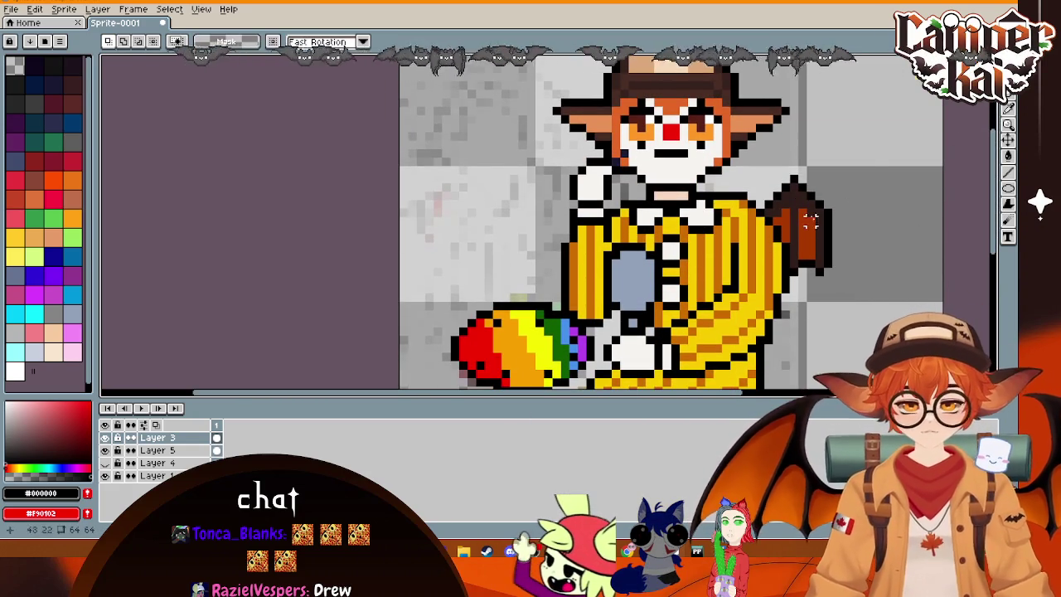
drag(856, 160, 791, 286)
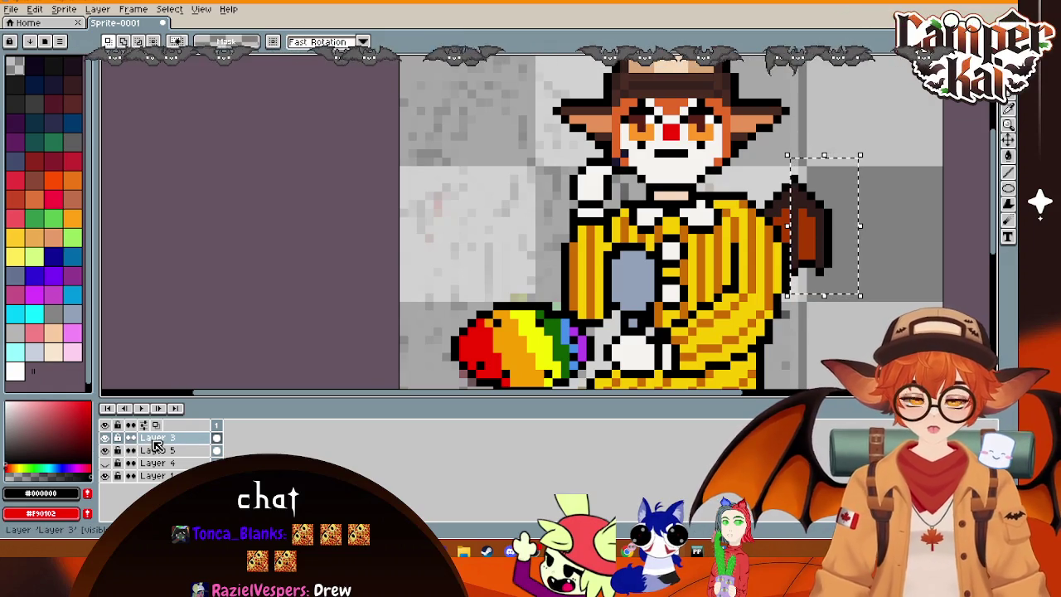
scroll(673, 220, up, 1)
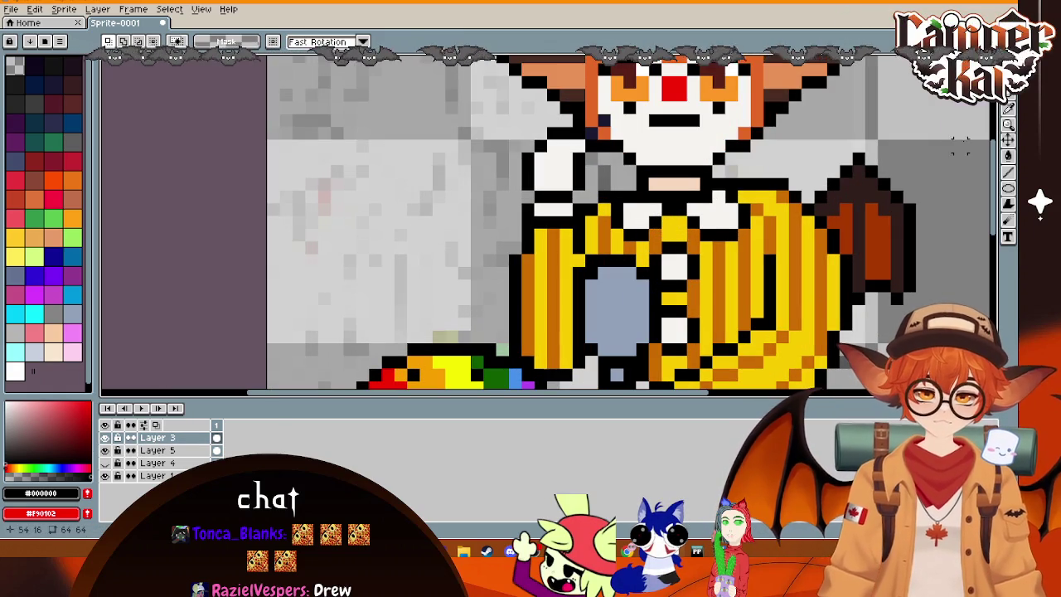
Add a new Layer 6 below Layer 3 and paste a copy of the wing onto it.
right_click(166, 437)
mouse_move(189, 454)
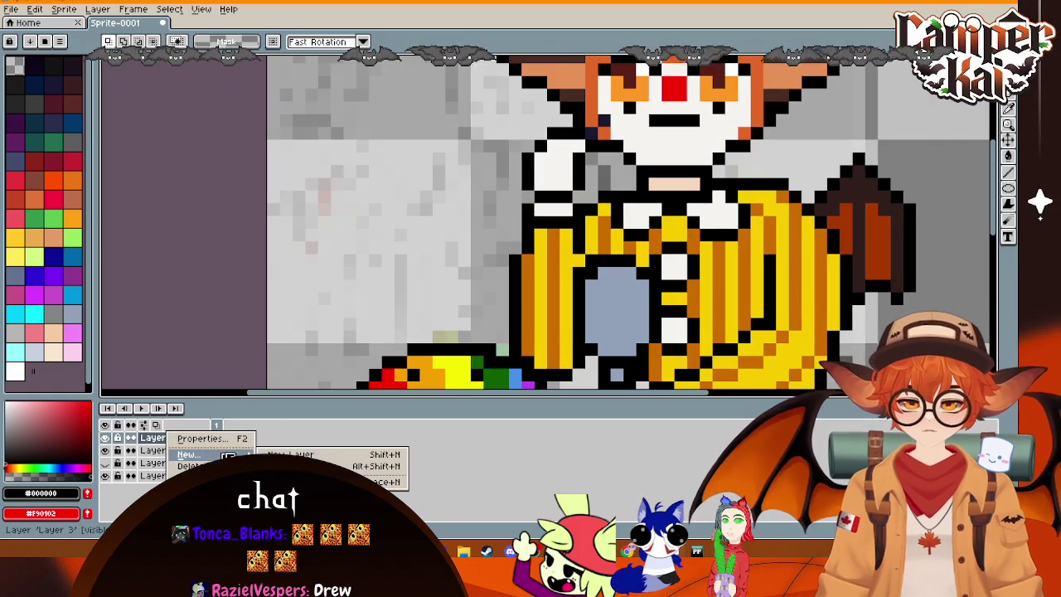
click(290, 454)
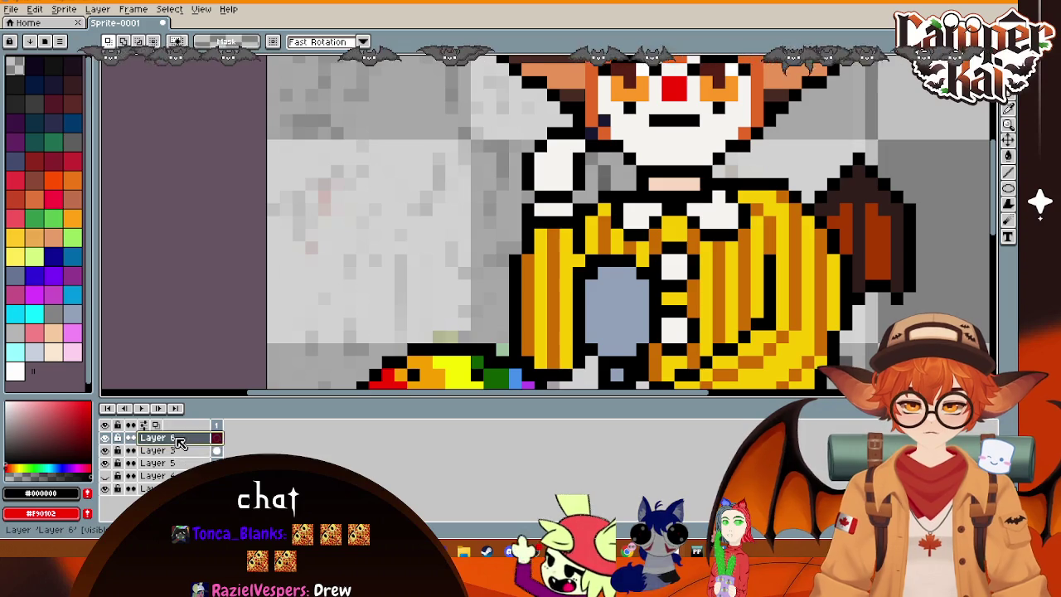
drag(178, 439, 187, 461)
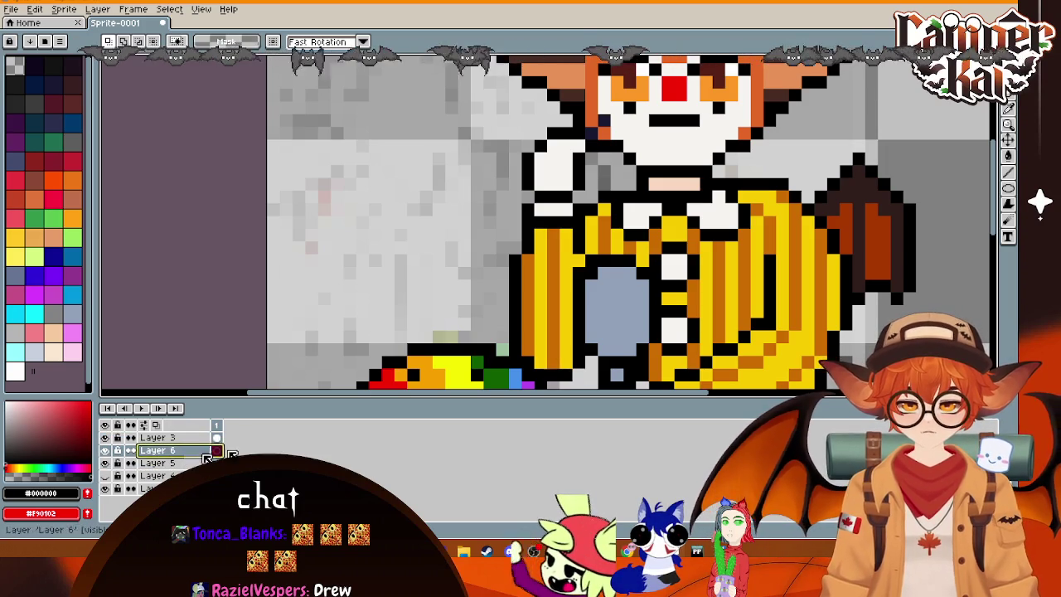
drag(956, 124, 851, 319)
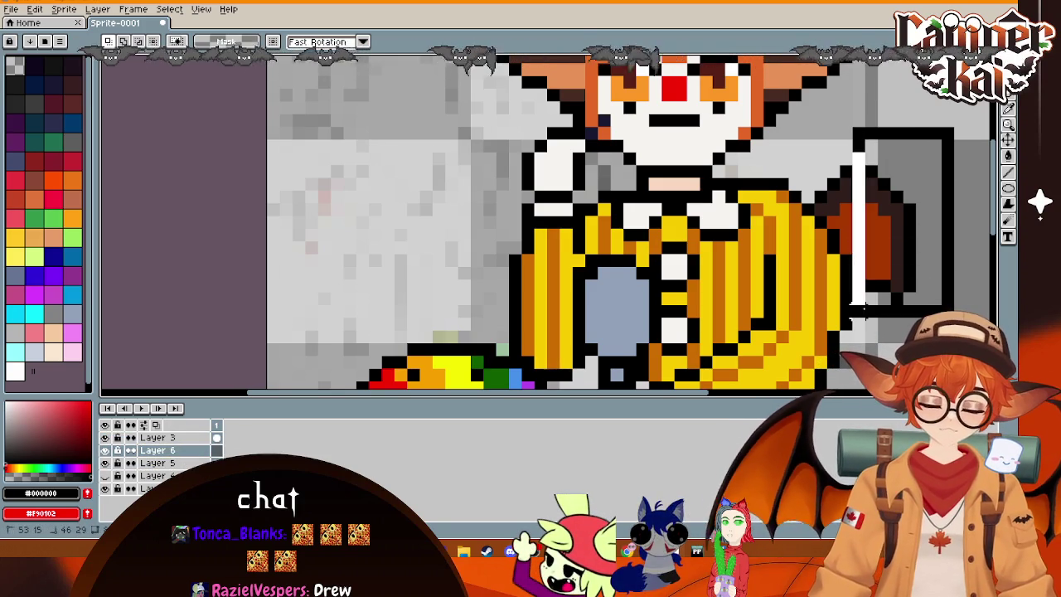
key(ctrl+v)
Paste another wing copy on Layer 3 and place it on the clown's left side.
click(196, 440)
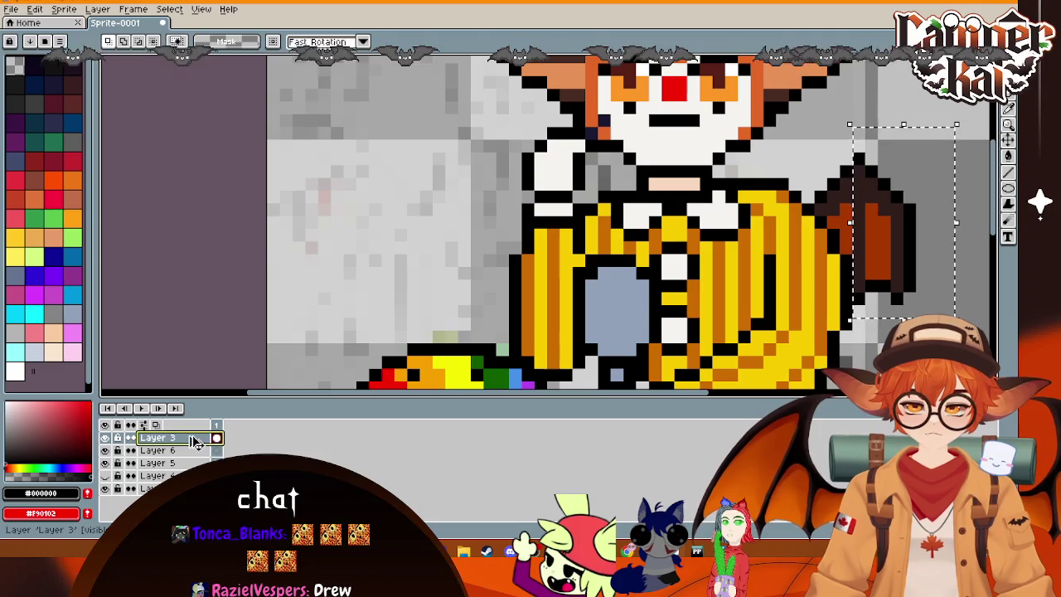
key(ctrl+v)
mouse_move(900, 237)
mouse_down()
mouse_move(893, 177)
mouse_move(550, 221)
mouse_move(511, 237)
mouse_move(445, 237)
mouse_move(431, 262)
mouse_move(645, 225)
mouse_move(481, 221)
mouse_move(438, 171)
mouse_move(434, 211)
mouse_up()
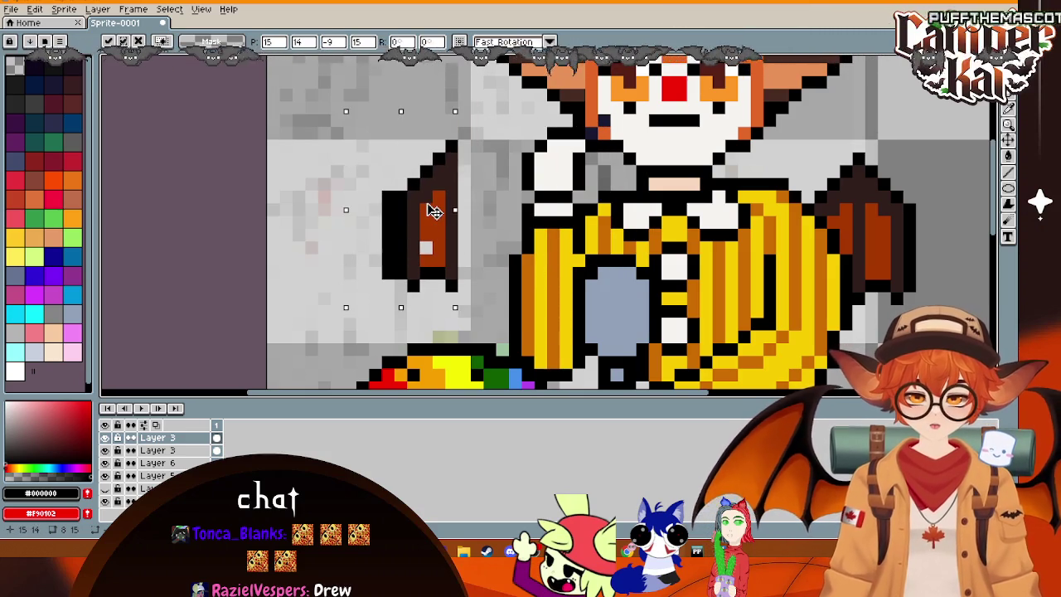
scroll(315, 247, up, 1)
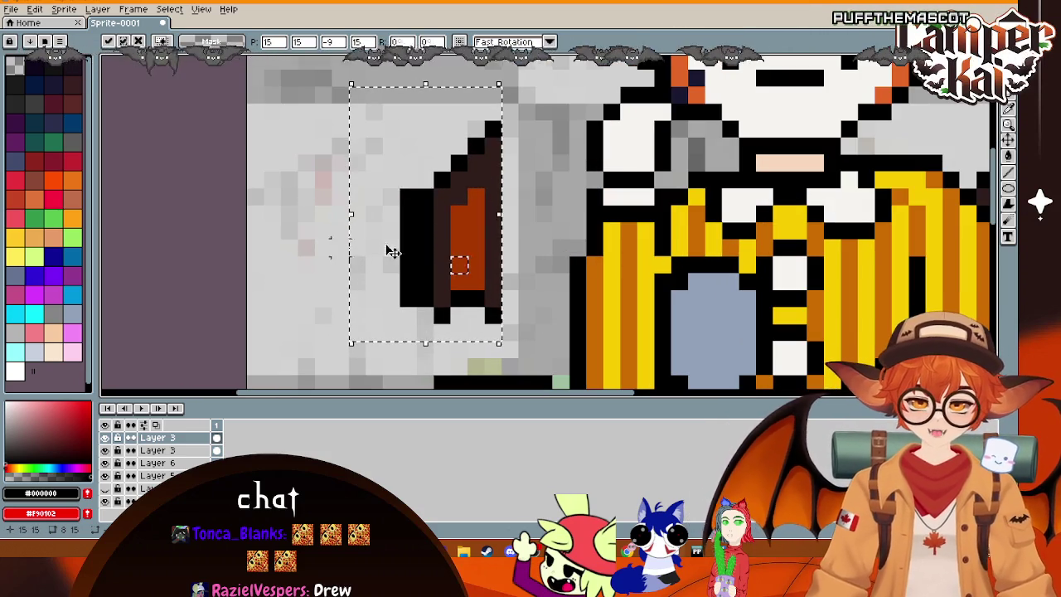
key(Return)
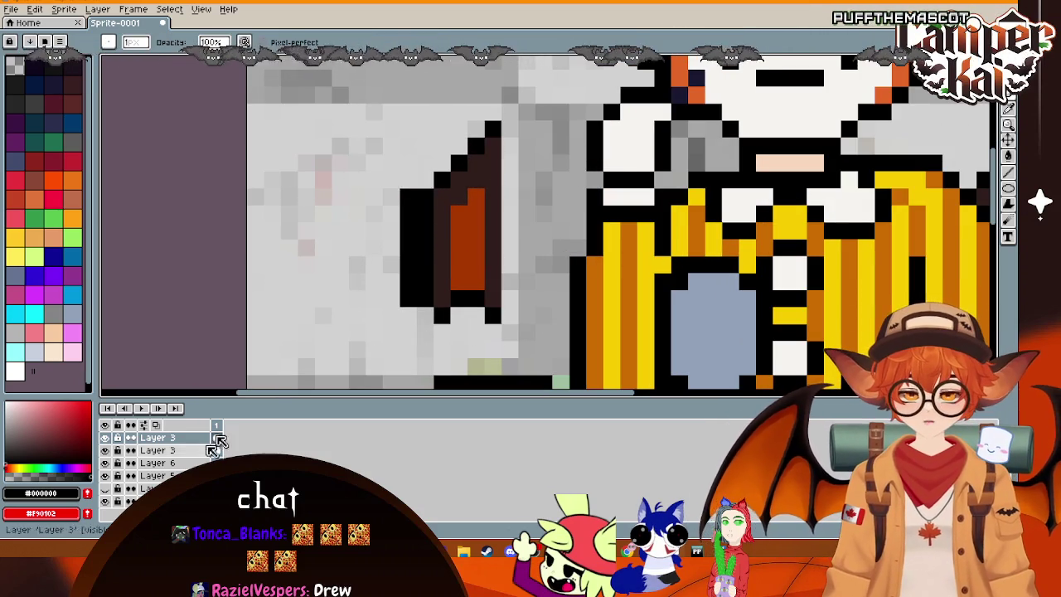
On the top Layer 3, erase the outer dark column of the left wing.
click(198, 464)
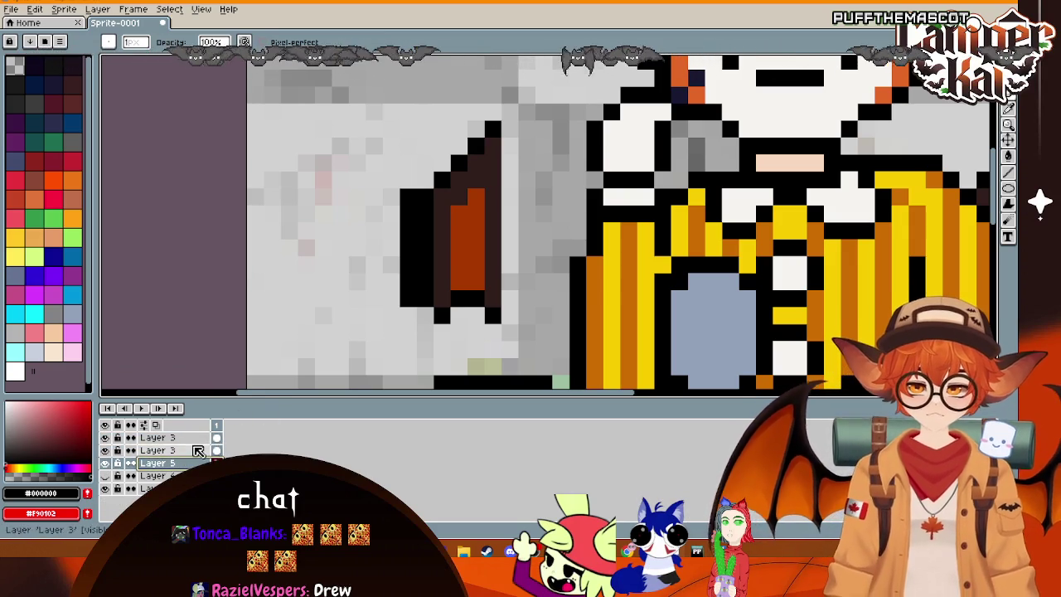
click(197, 450)
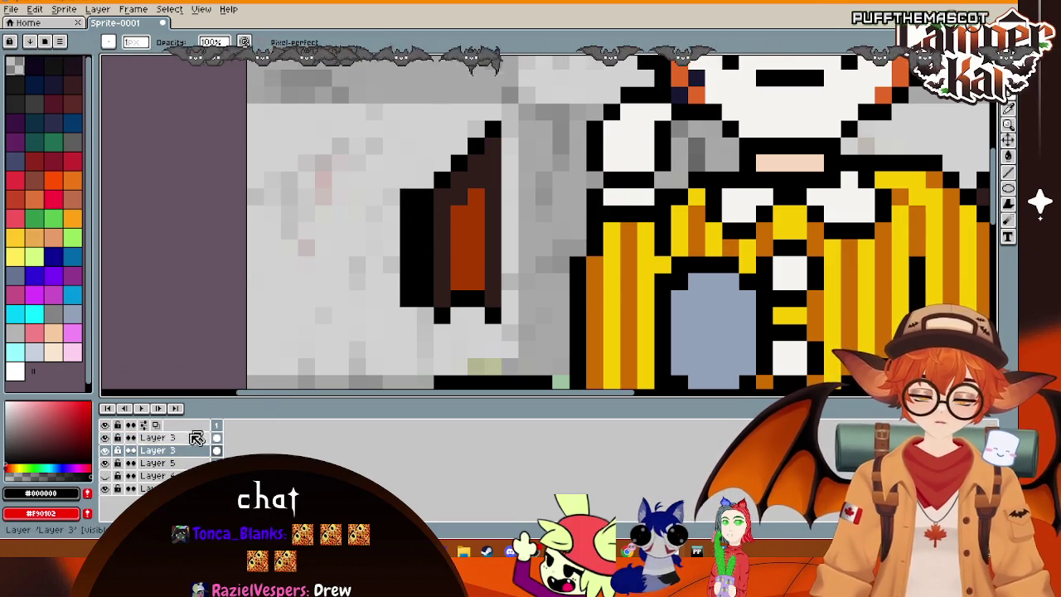
key(alt+Up)
drag(408, 199, 408, 302)
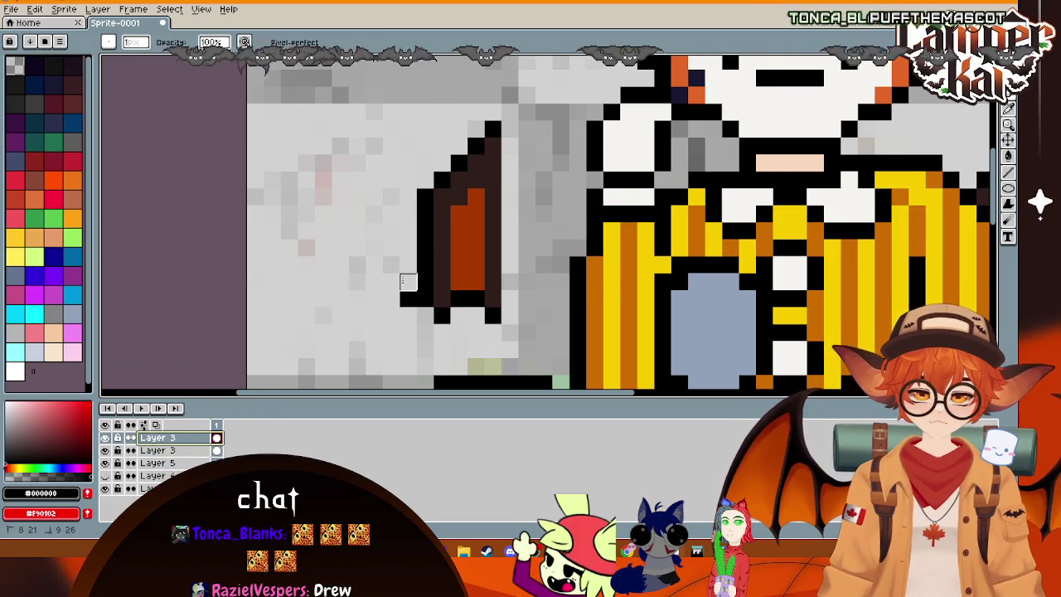
scroll(764, 282, down, 1)
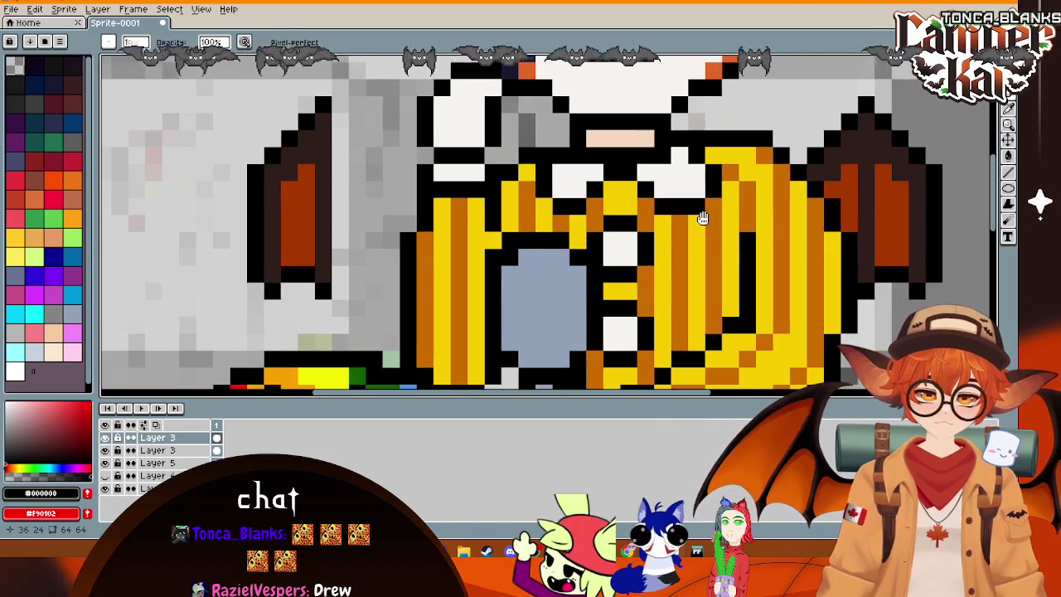
Eyedrop dark brown and rust orange from the right wing and fill the left wing's grey middle rust orange.
scroll(722, 241, up, 1)
click(1008, 77)
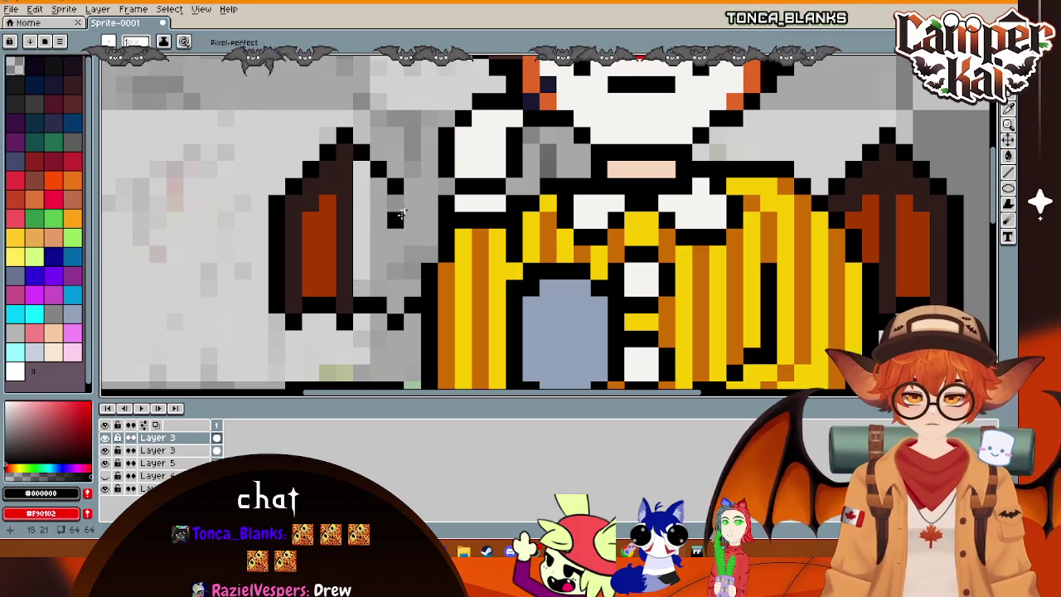
click(1009, 109)
click(362, 155)
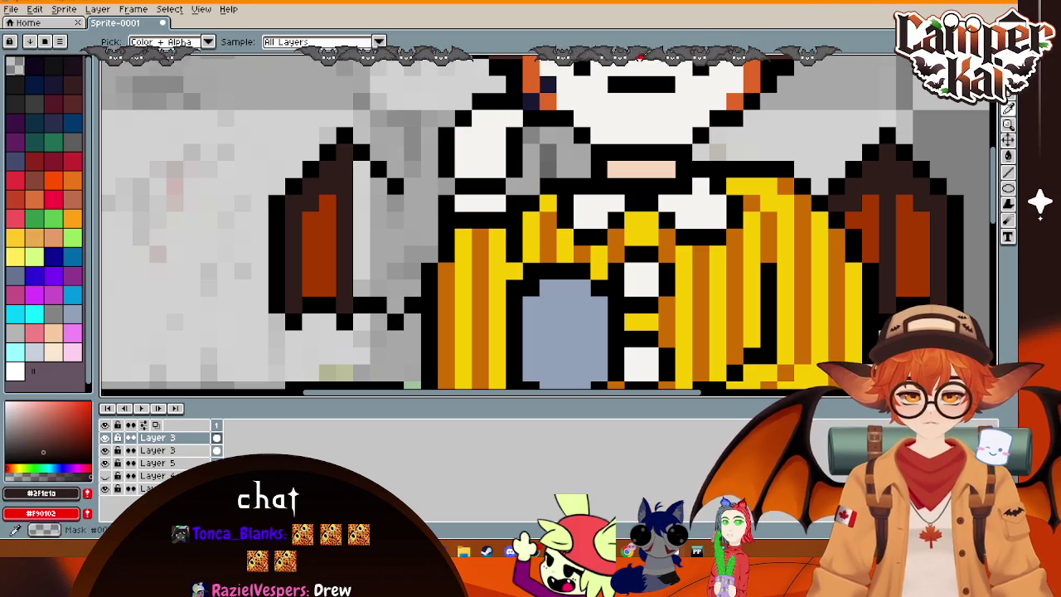
click(1008, 94)
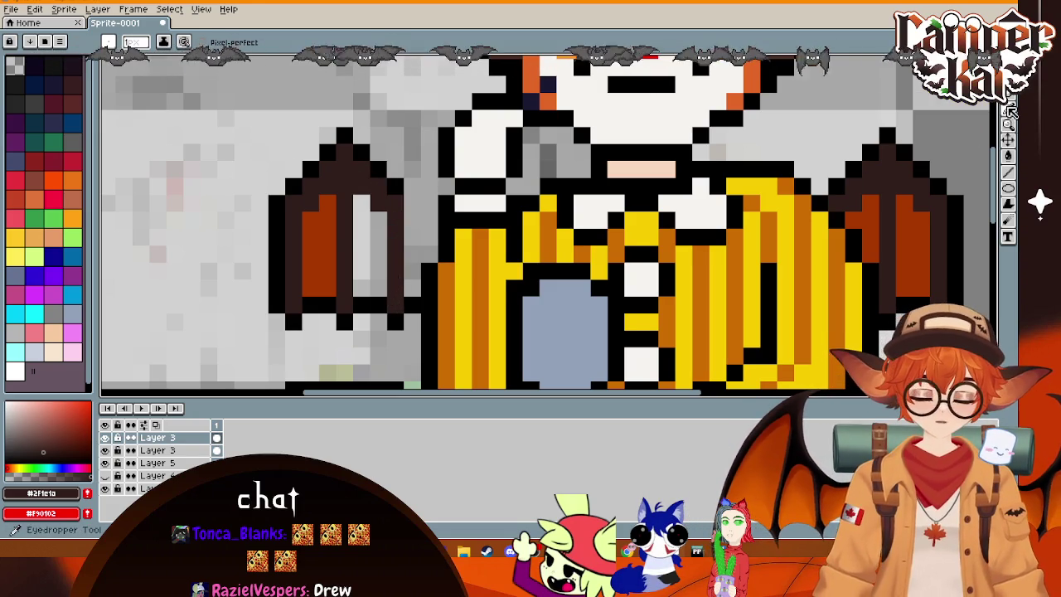
click(332, 237)
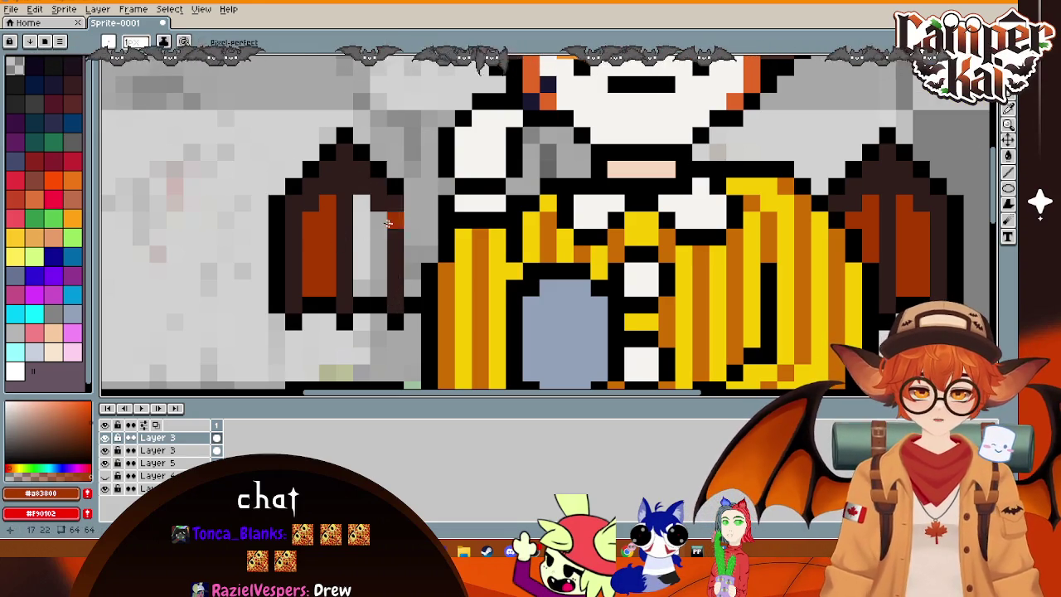
mouse_move(361, 212)
mouse_down()
mouse_move(361, 290)
mouse_move(379, 222)
mouse_up()
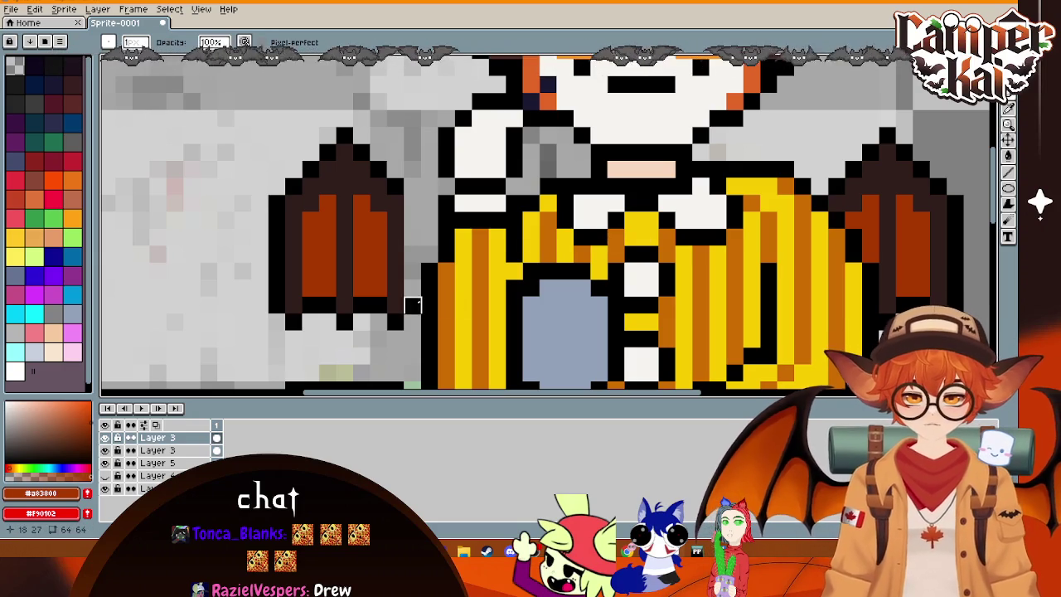
click(1008, 62)
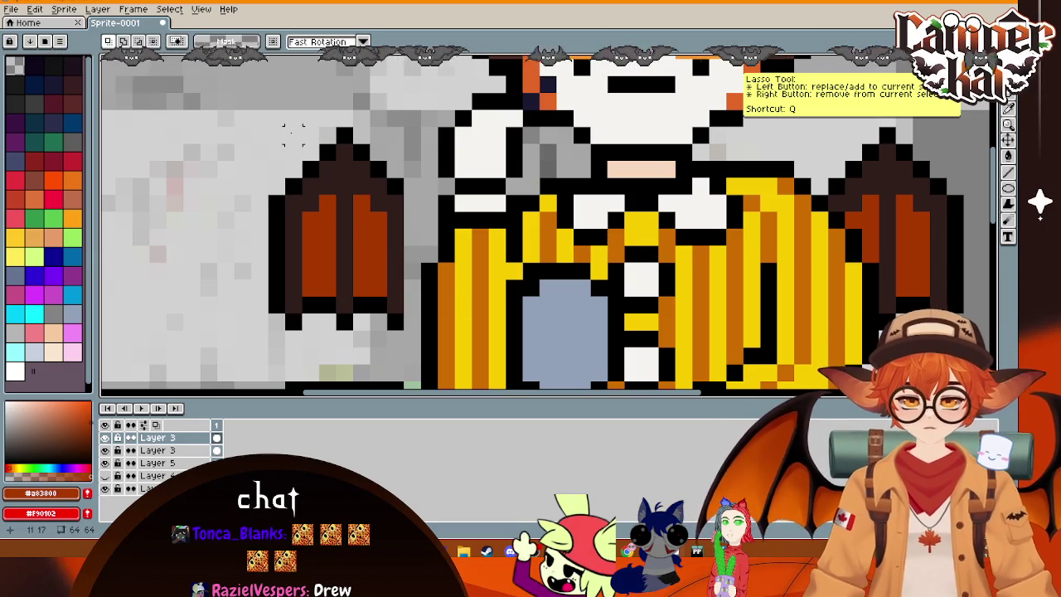
Select and nudge the left wing, then try moving its layer lower, dismissing the errors.
mouse_move(265, 108)
mouse_down()
mouse_move(407, 332)
mouse_move(407, 349)
mouse_up()
mouse_move(336, 261)
mouse_down()
mouse_move(391, 249)
mouse_move(303, 278)
mouse_up()
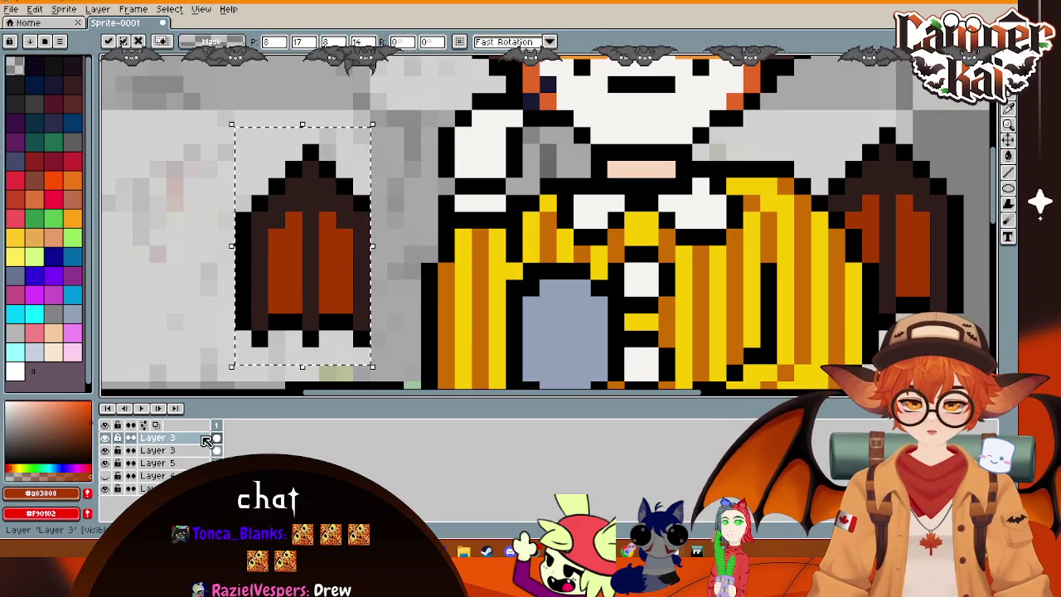
click(191, 439)
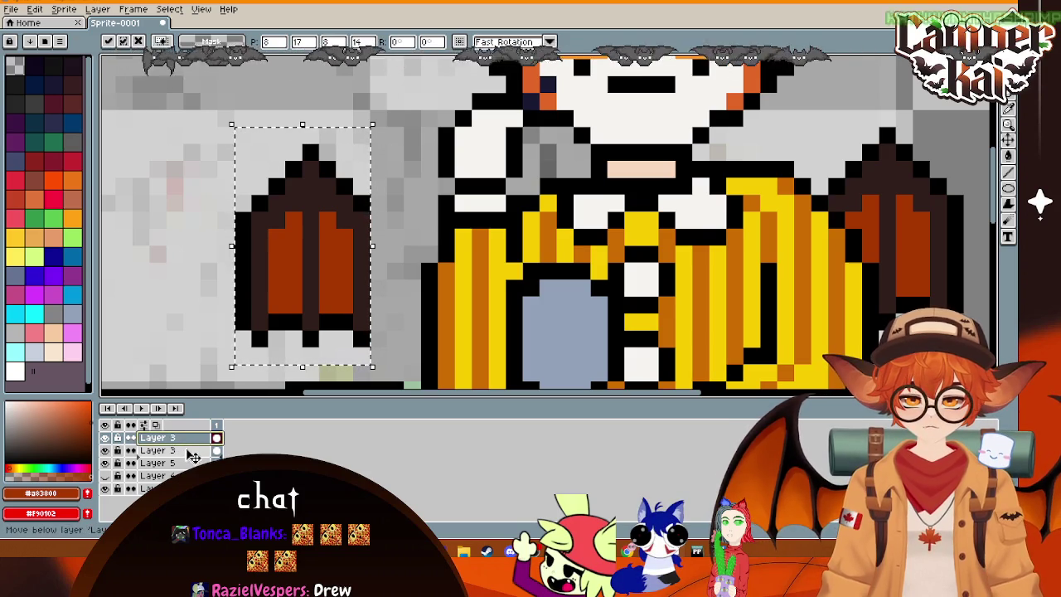
drag(191, 458, 191, 461)
click(504, 415)
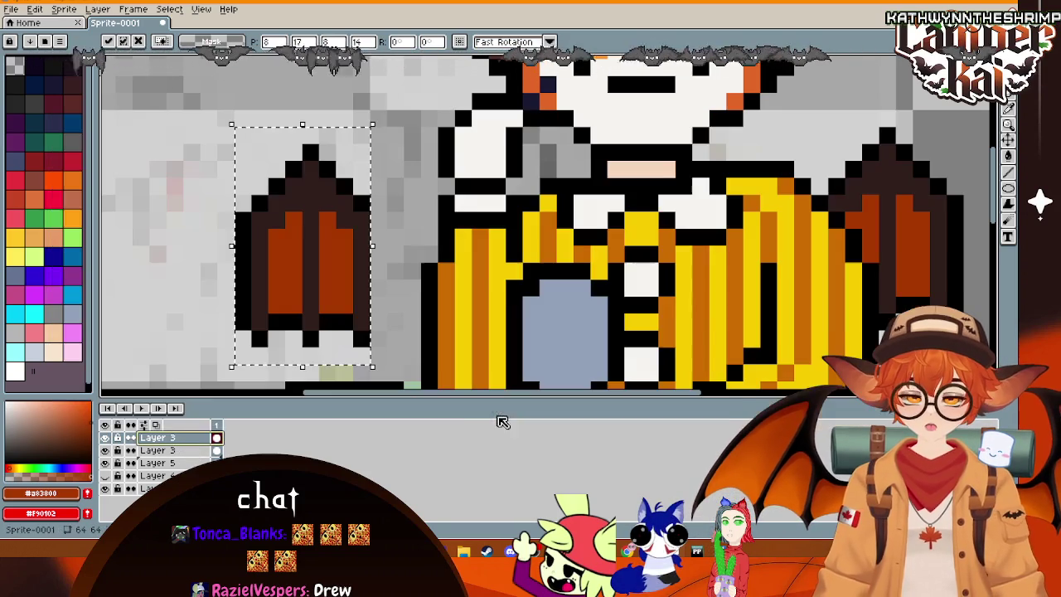
drag(191, 438, 191, 461)
click(503, 415)
click(124, 219)
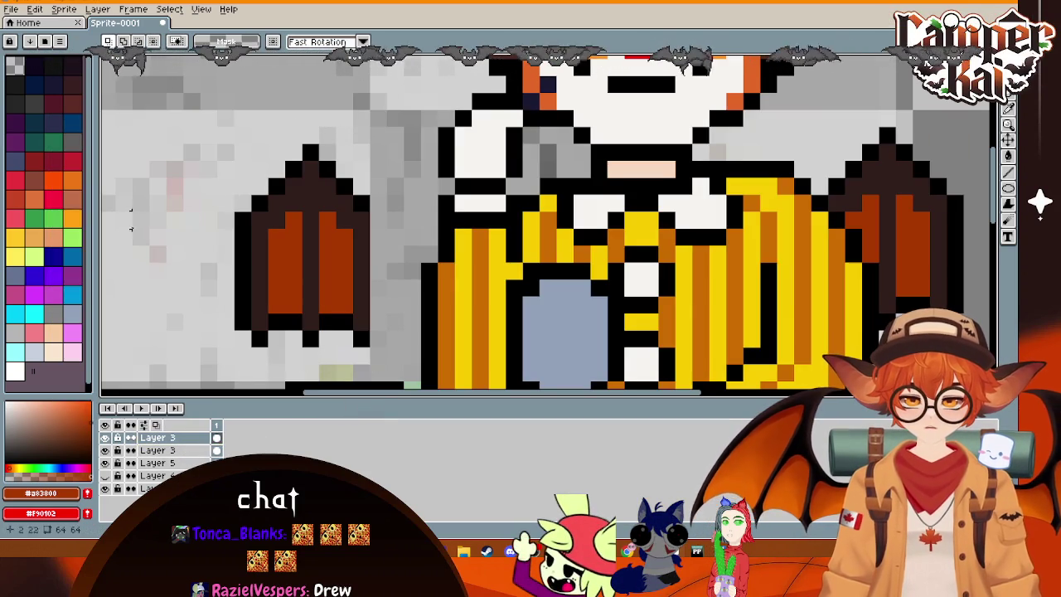
On the second Layer 3, slide the left wing right behind the clown's body.
click(105, 449)
click(105, 449)
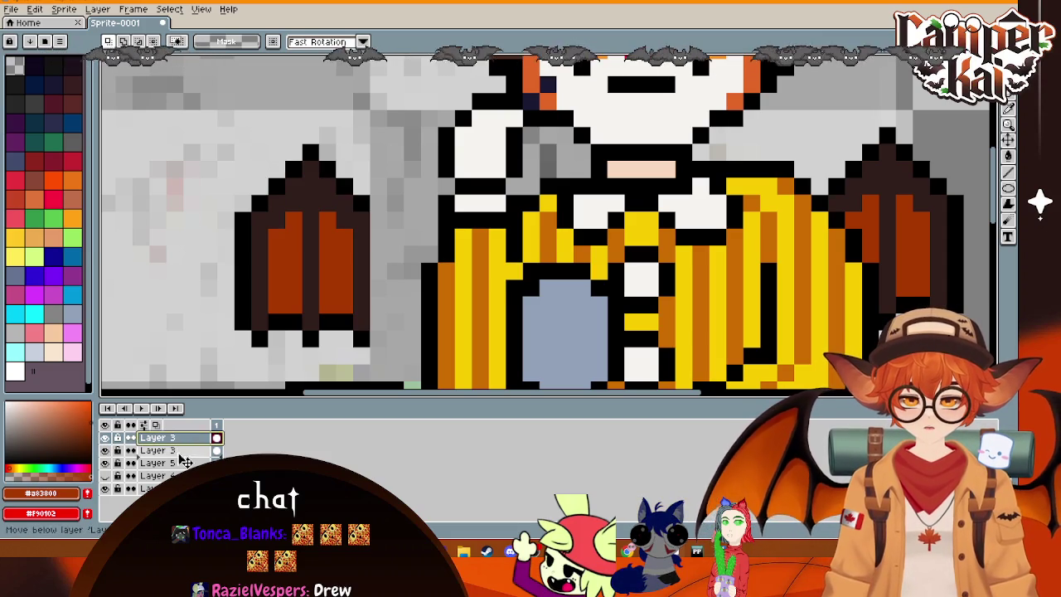
drag(180, 439, 181, 455)
drag(225, 133, 368, 377)
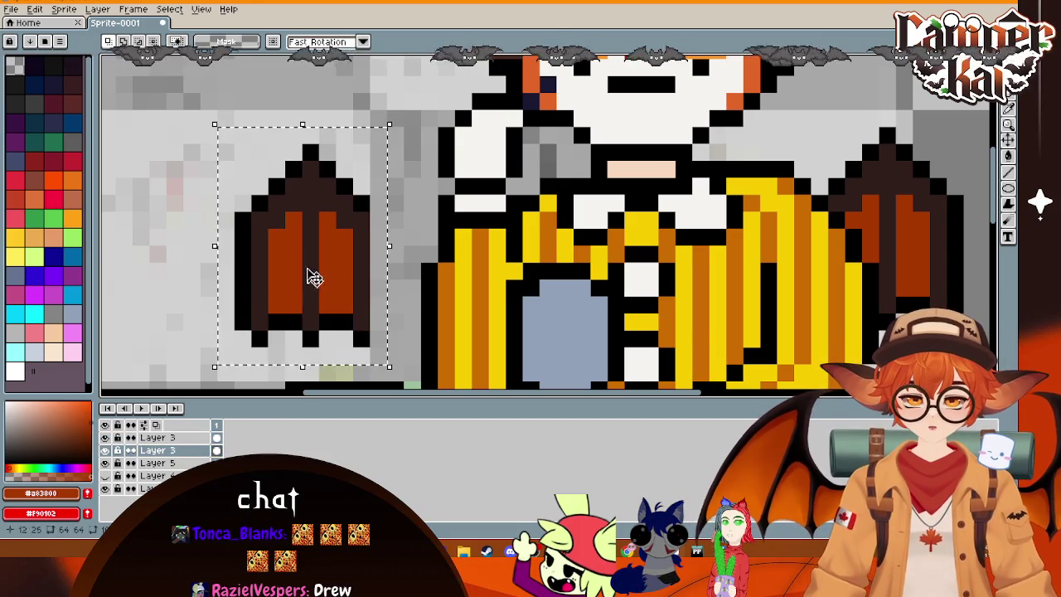
drag(314, 284, 485, 265)
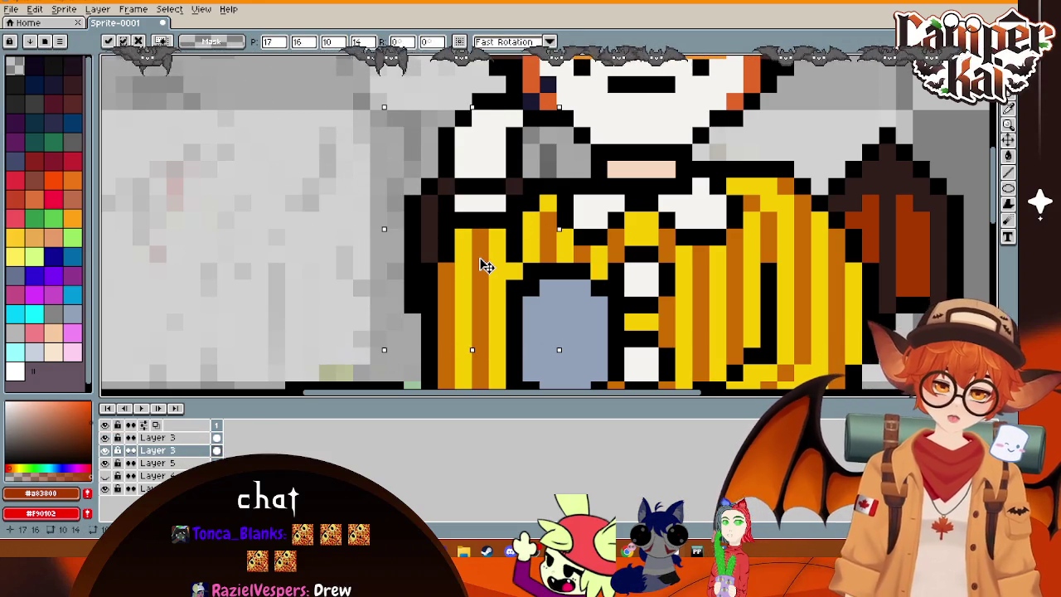
scroll(580, 232, down, 2)
Show Layer 4 with the white table and chair and hide the grey Layer 1 background.
scroll(613, 217, down, 1)
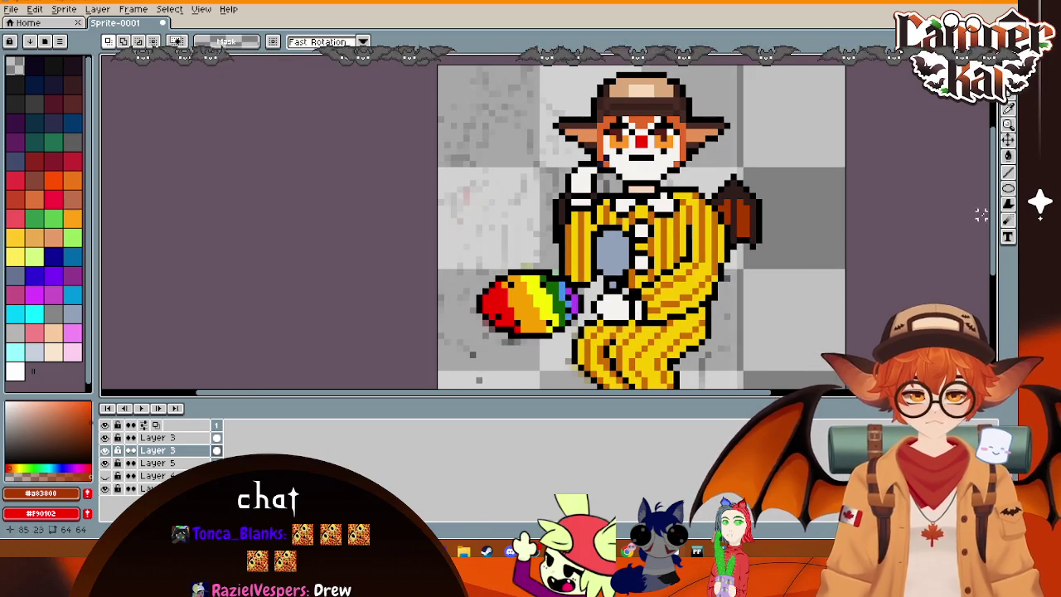
scroll(986, 220, down, 1)
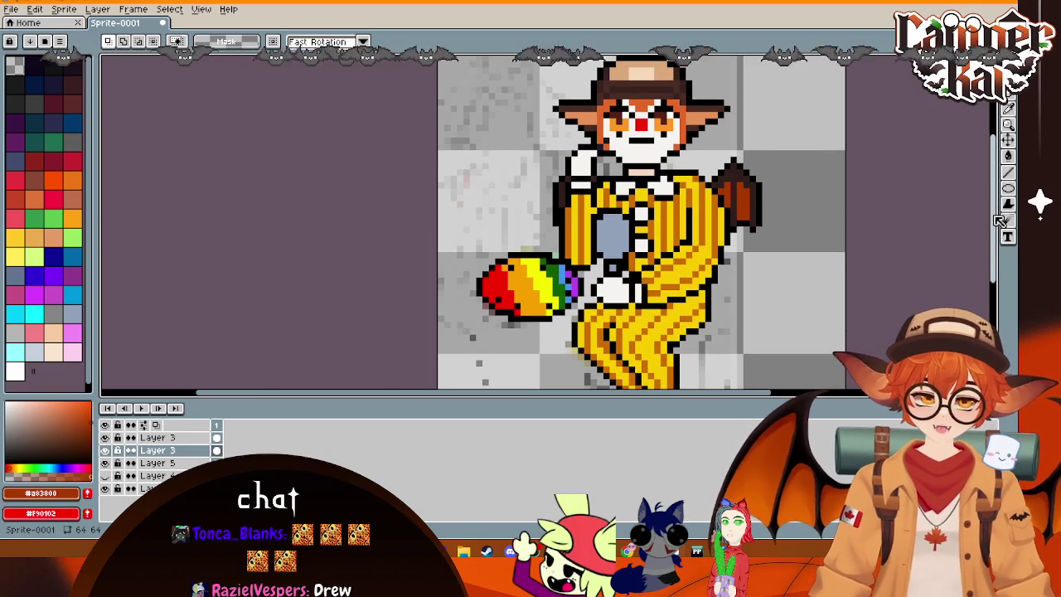
scroll(998, 218, down, 2)
scroll(994, 216, up, 3)
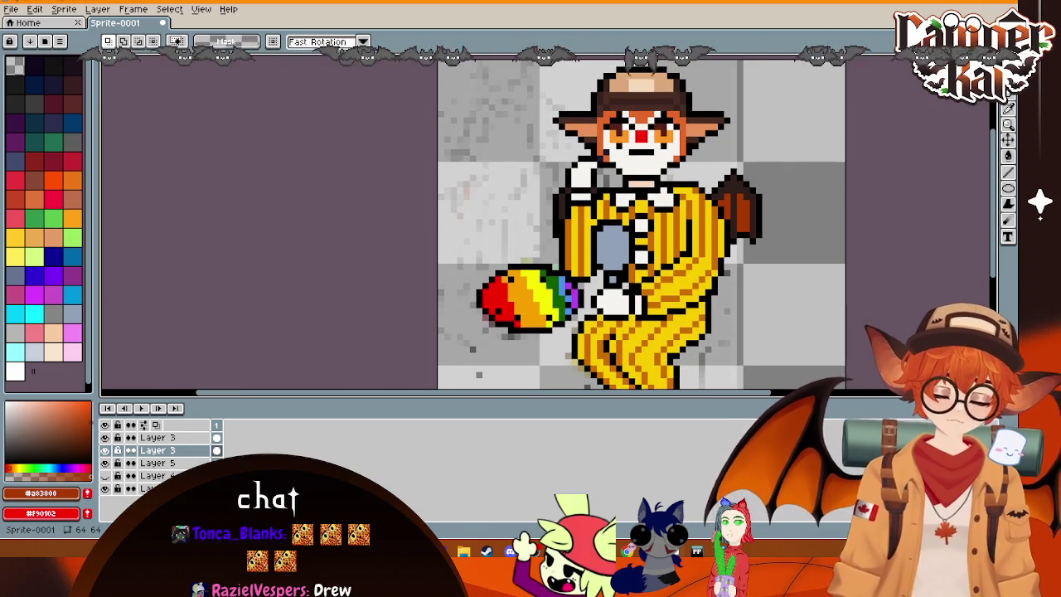
scroll(872, 265, up, 1)
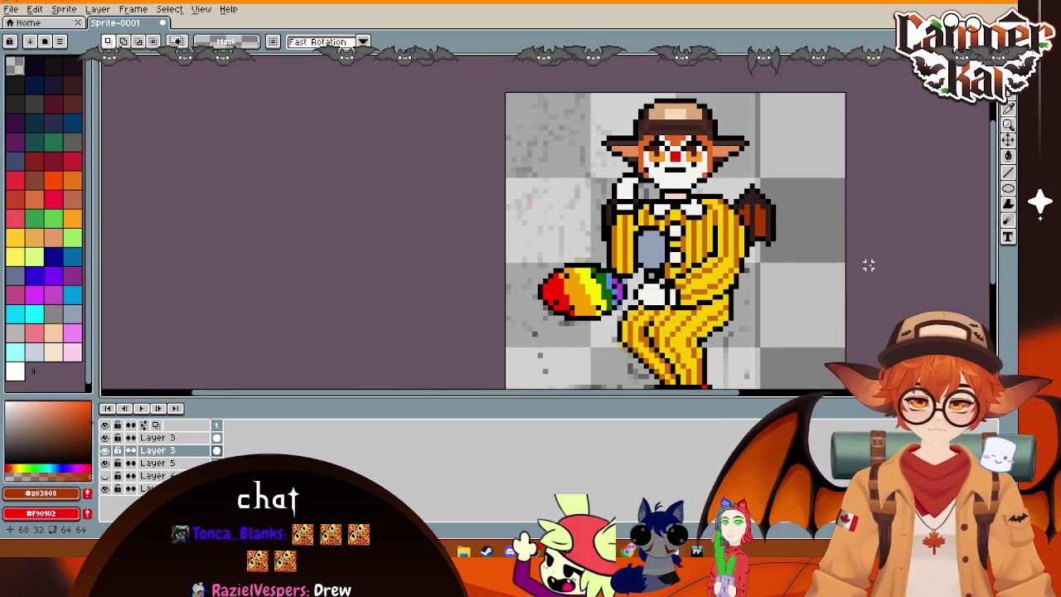
click(106, 476)
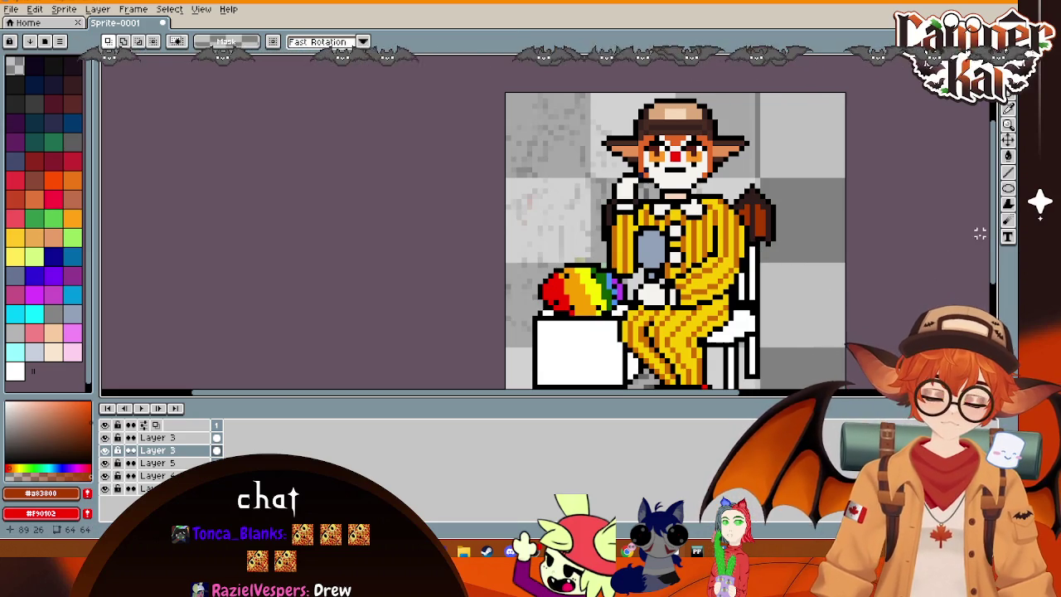
scroll(1003, 237, down, 1)
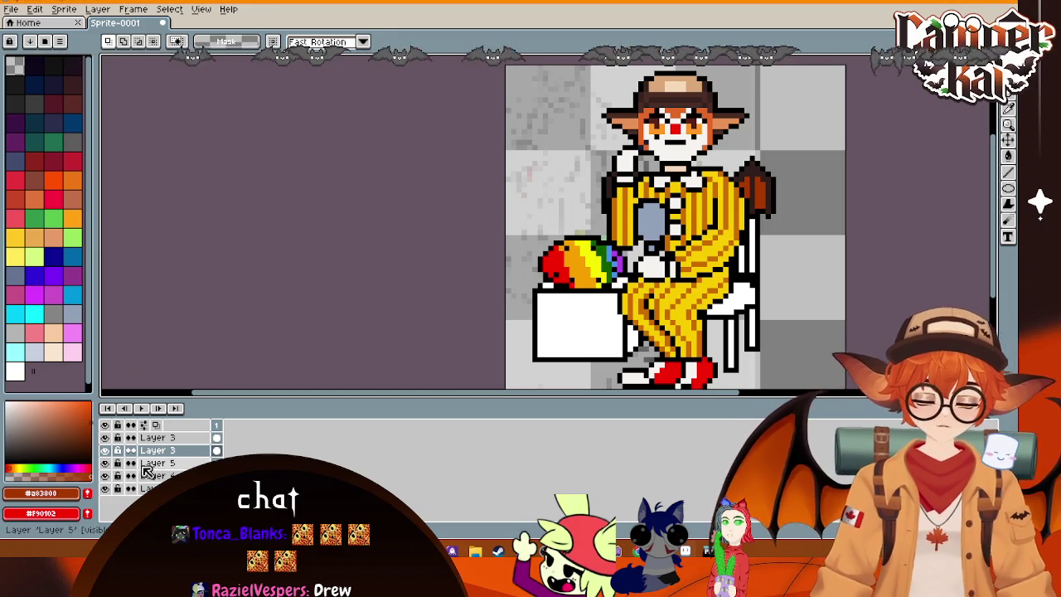
click(105, 489)
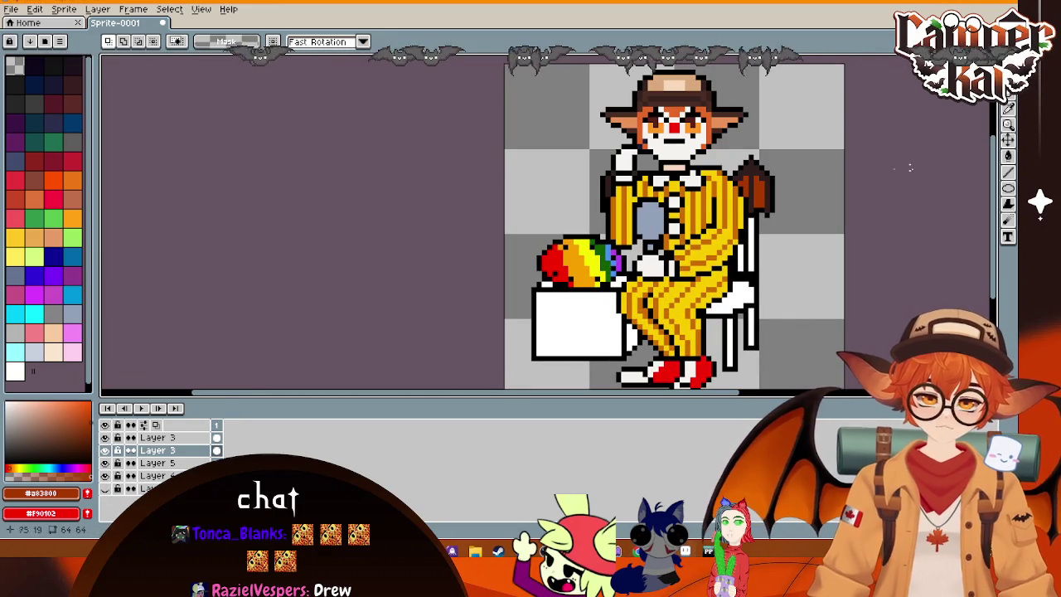
click(15, 12)
mouse_move(28, 115)
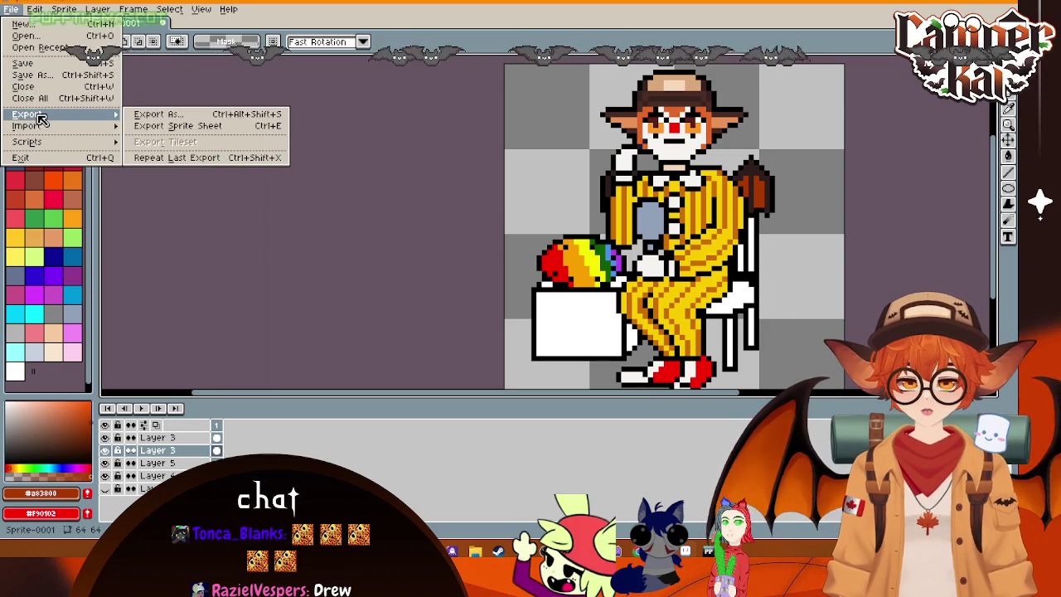
Export the sprite as KaiClown.png at 1000% scale, dismissing the format warning.
click(189, 112)
click(142, 51)
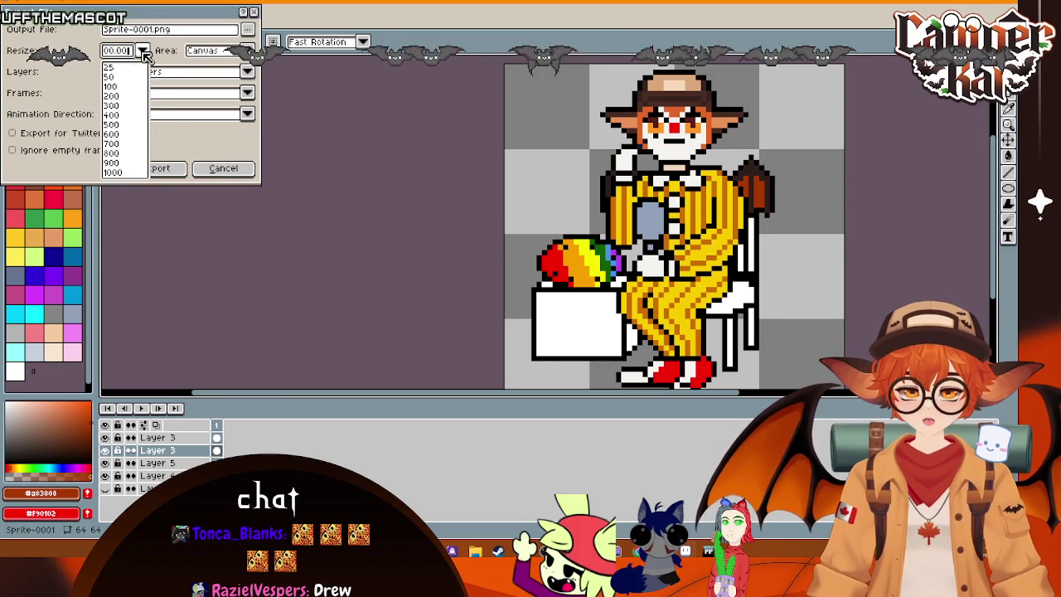
click(119, 172)
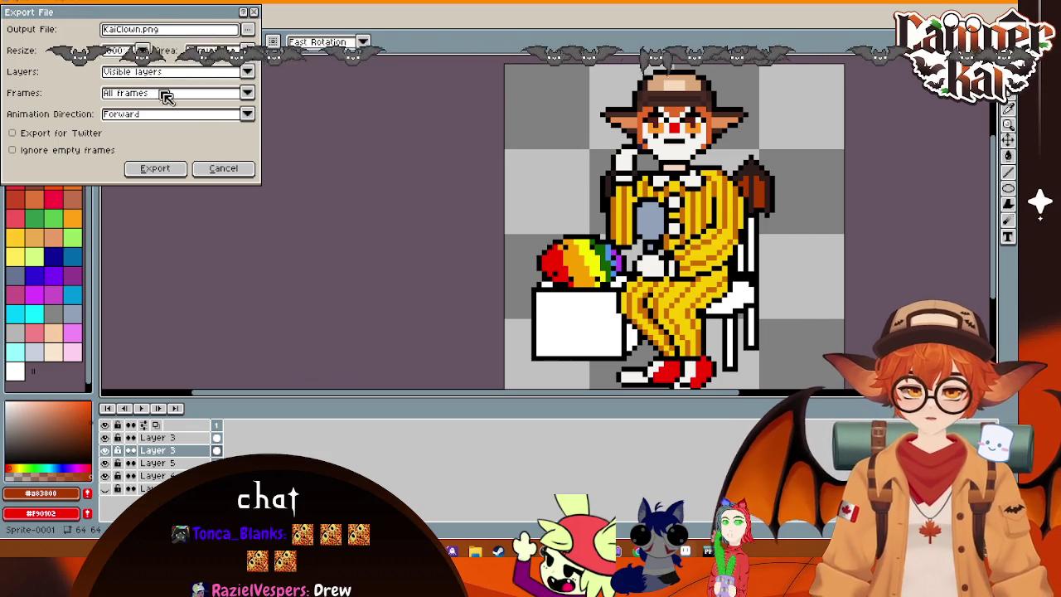
click(159, 172)
click(481, 332)
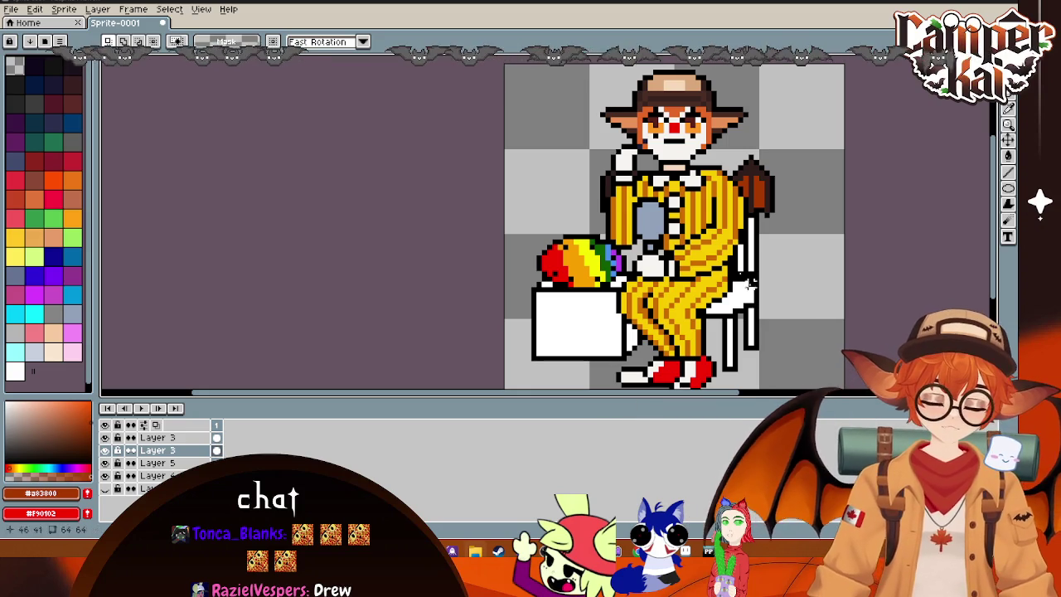
Reopen the export settings, check the recent output folders, then close the dialog.
click(12, 9)
mouse_move(27, 114)
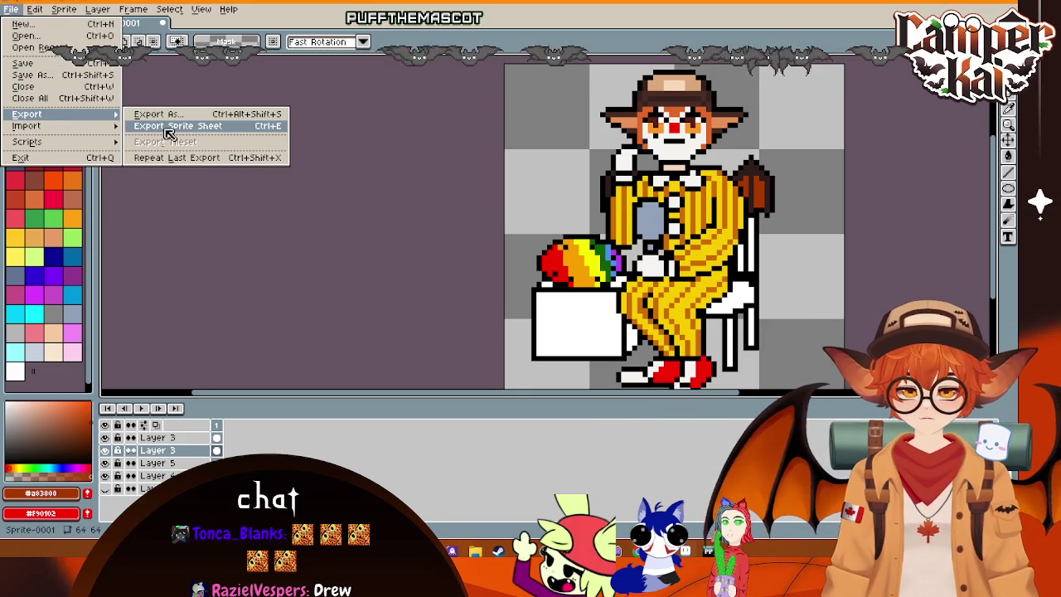
click(157, 114)
click(248, 29)
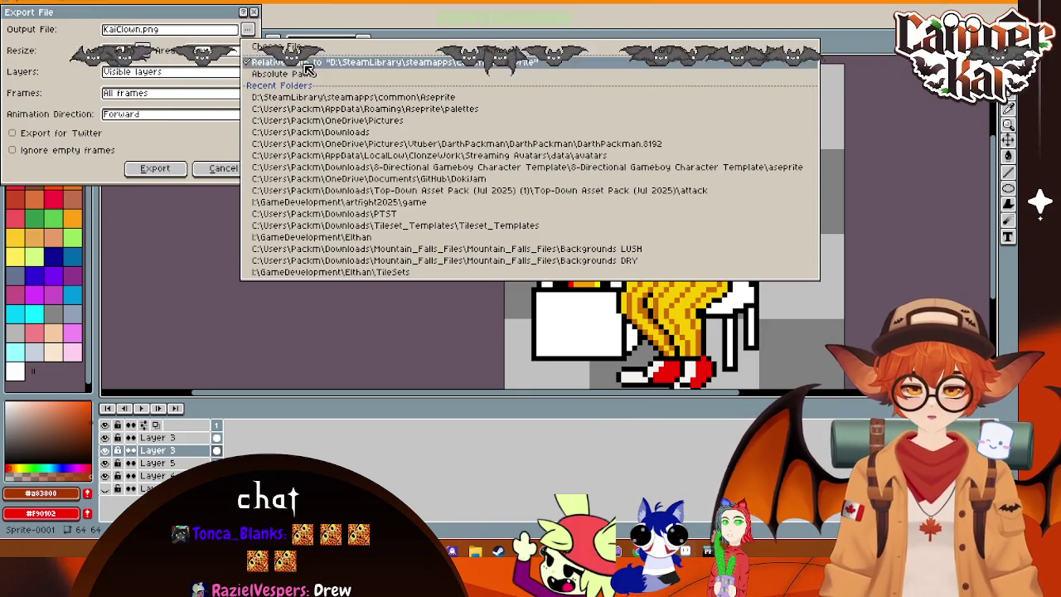
click(306, 71)
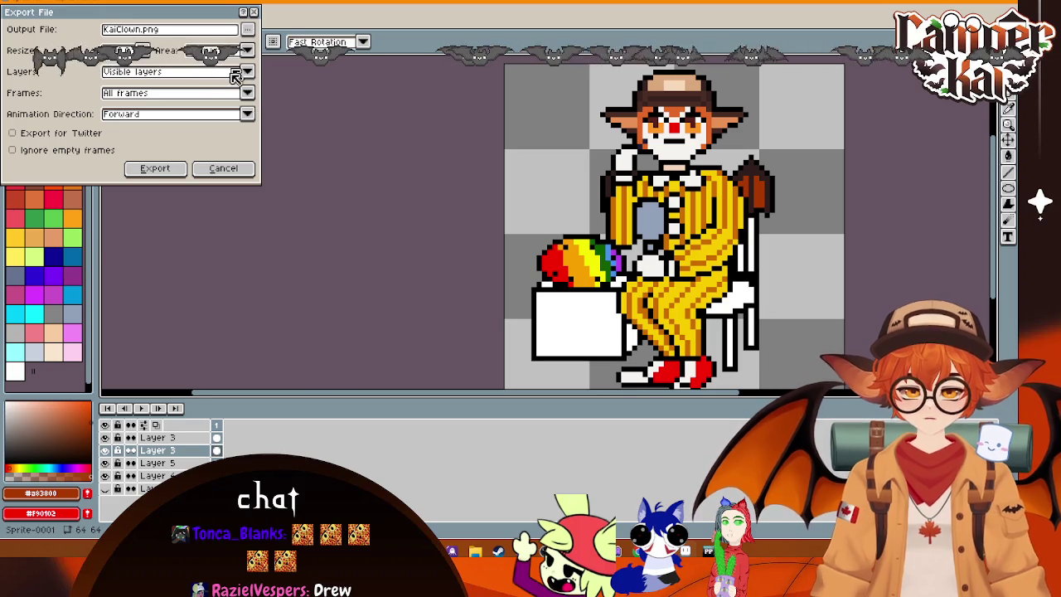
click(254, 13)
key(ctrl+q)
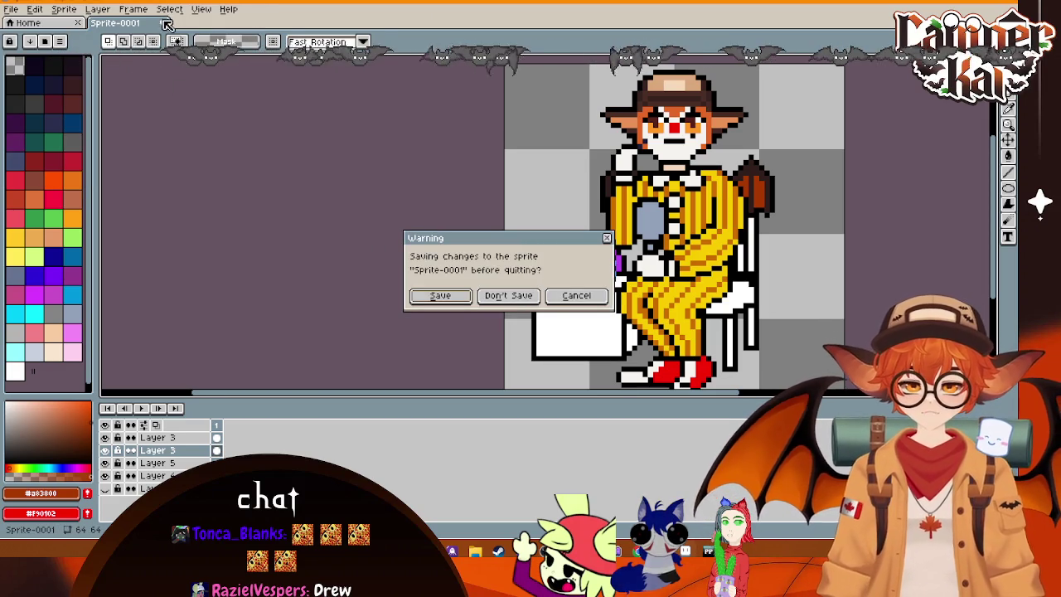
Quit without saving the sprite changes and relaunch Aseprite from its Steam page.
click(508, 296)
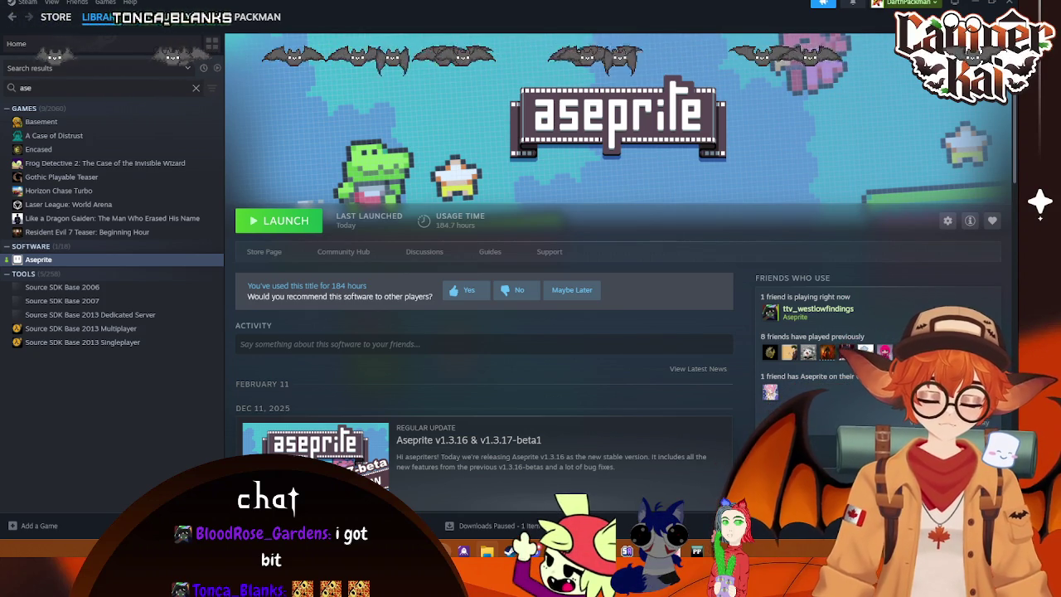
click(278, 220)
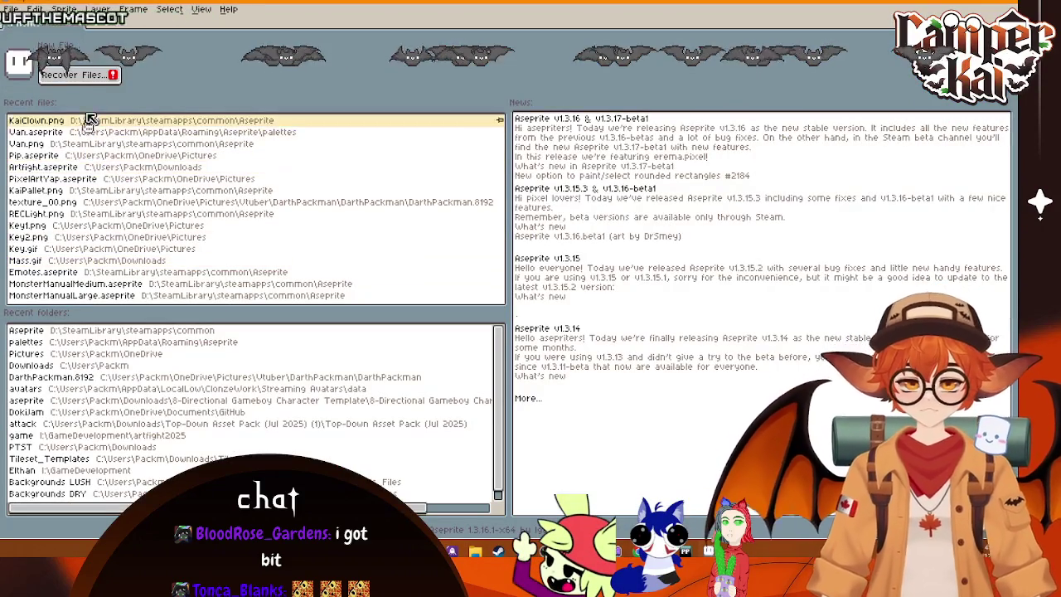
Restore the crashed Sprite-0002 van session, then close it without saving.
click(80, 74)
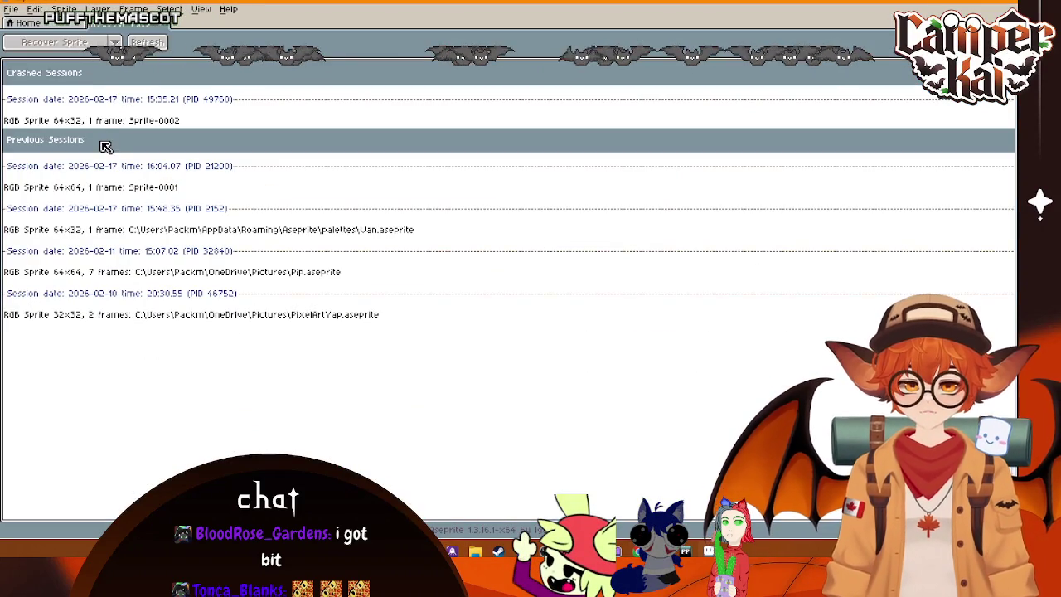
double_click(101, 122)
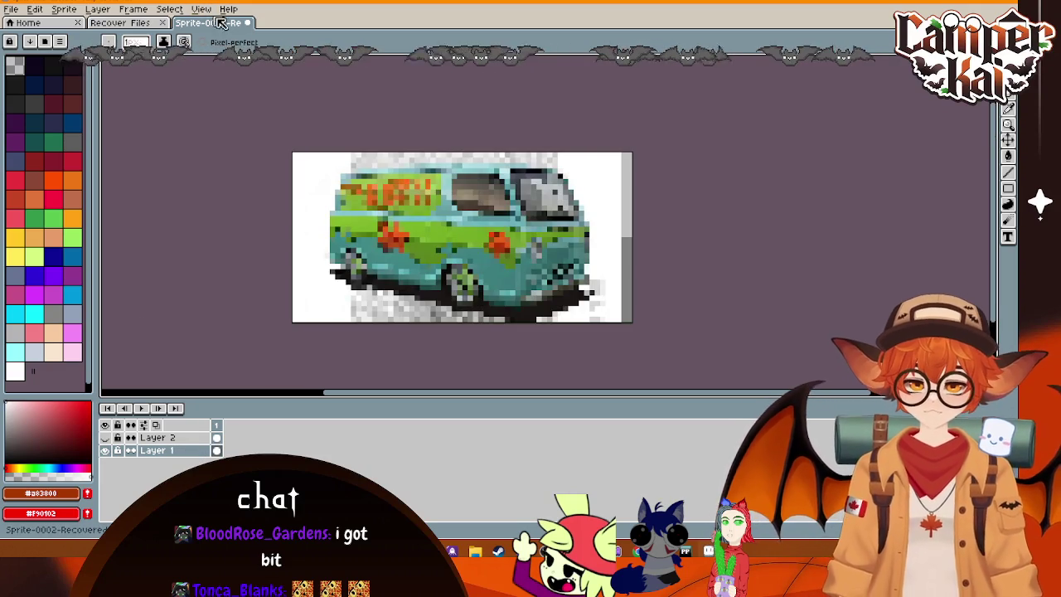
key(ctrl+w)
click(512, 297)
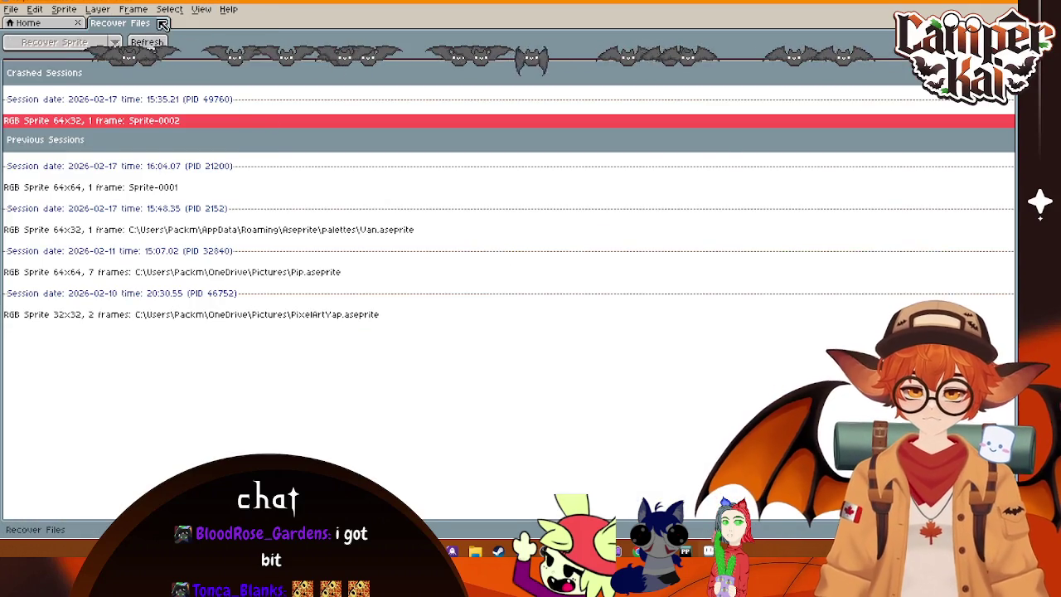
key(ctrl+w)
Open KaiClown.png, browse for the palettes folder, cancel, and minimise Aseprite.
click(37, 107)
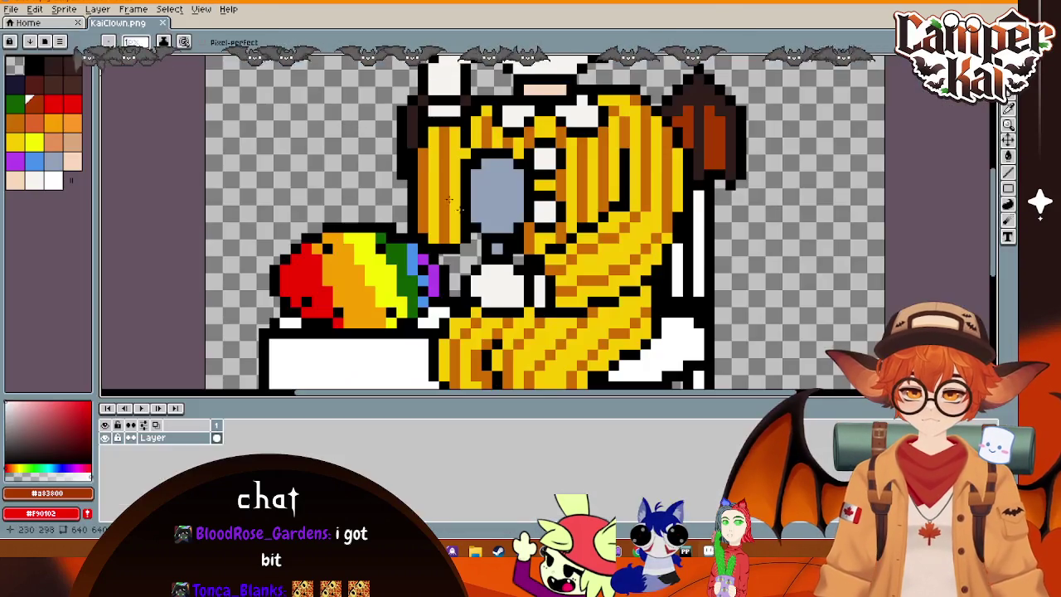
click(11, 9)
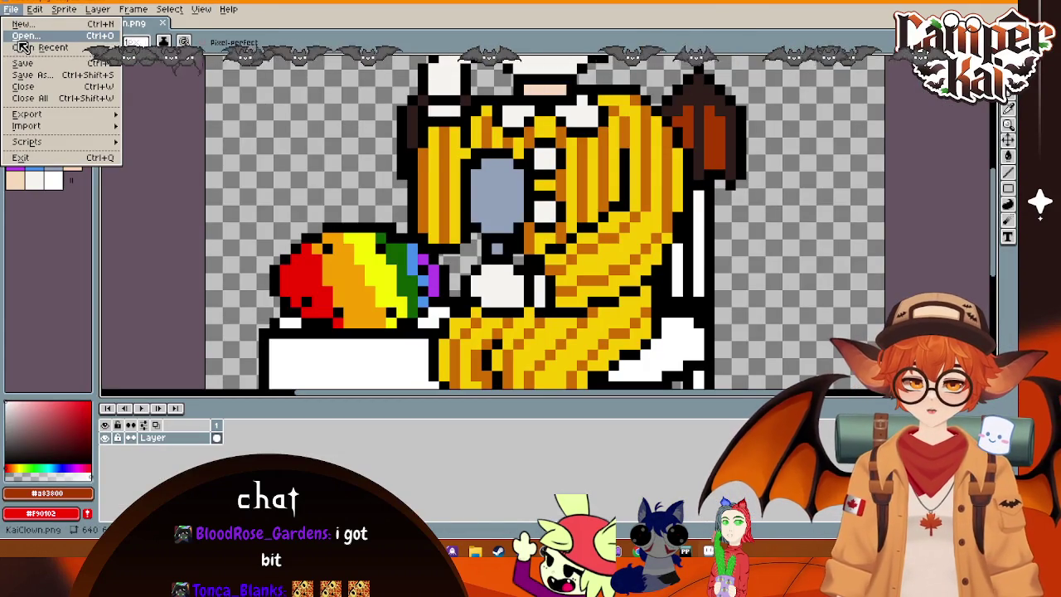
click(20, 36)
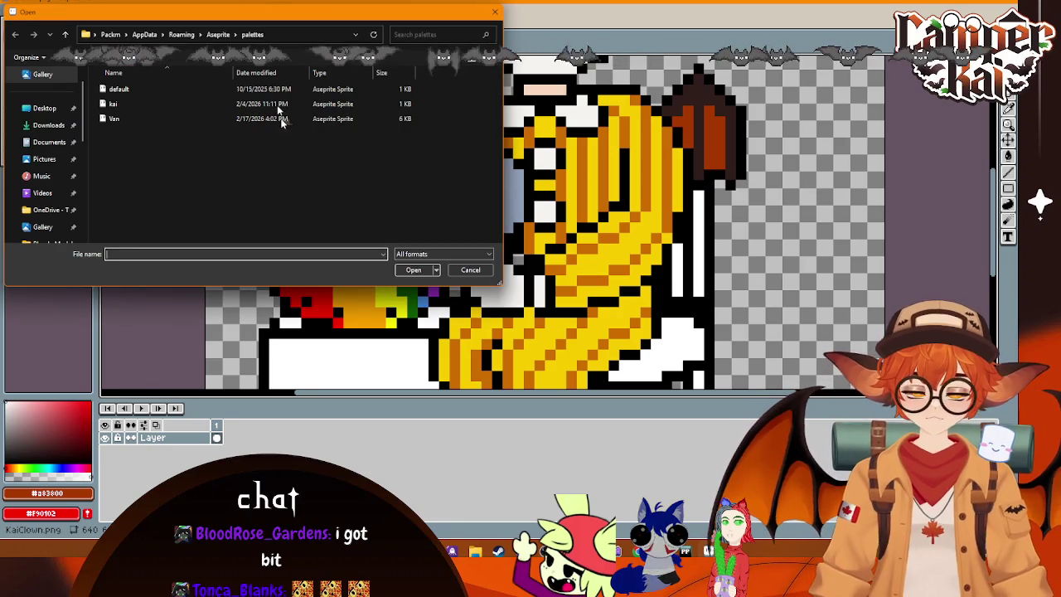
click(278, 33)
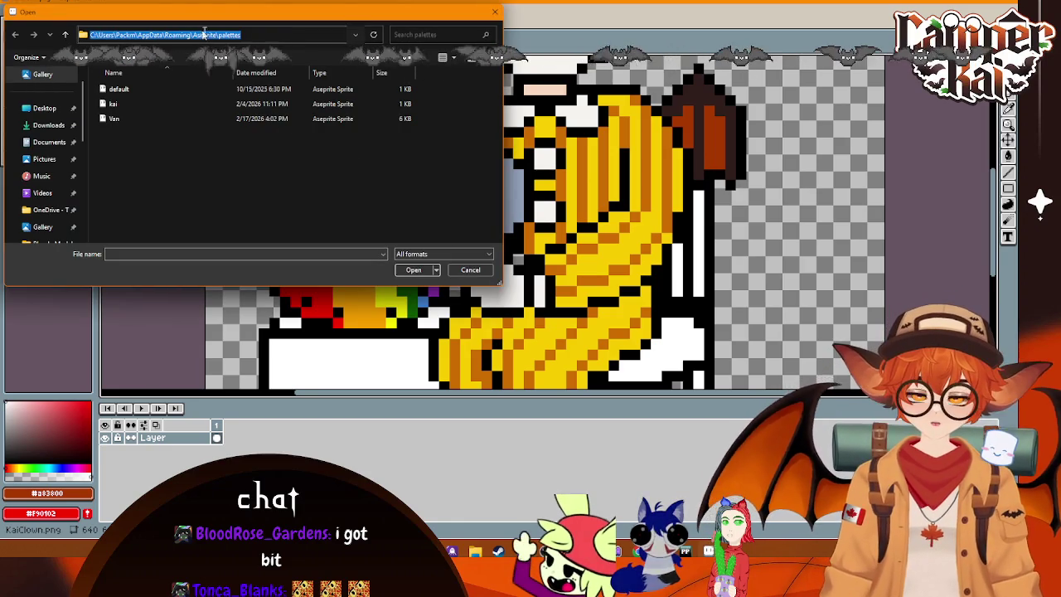
key(Escape)
click(1003, 3)
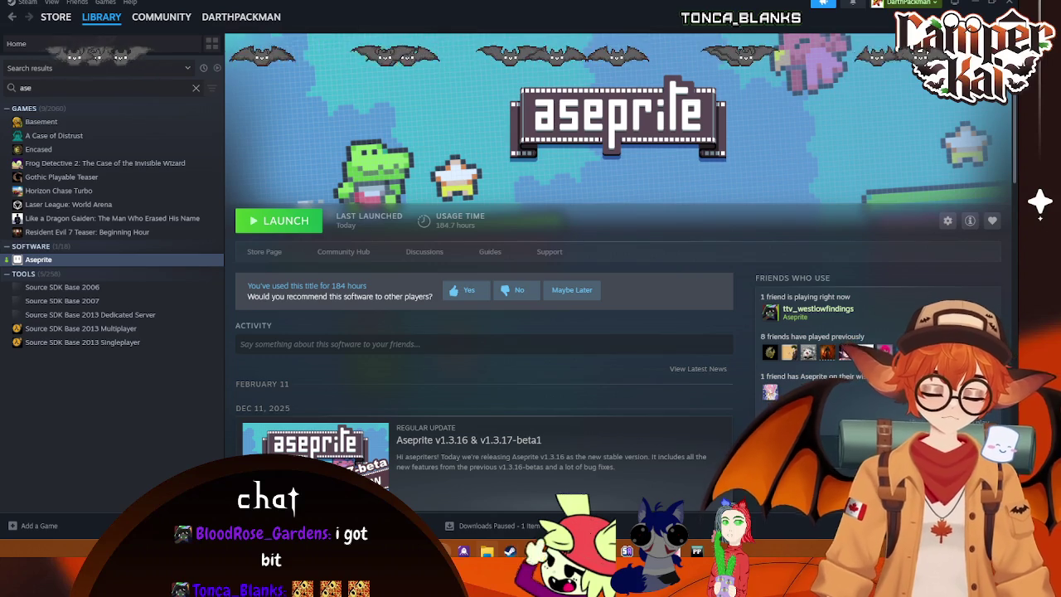
Browse the sessions, scripts and palettes folders inside Aseprite's AppData folder.
drag(1052, 91, 497, 53)
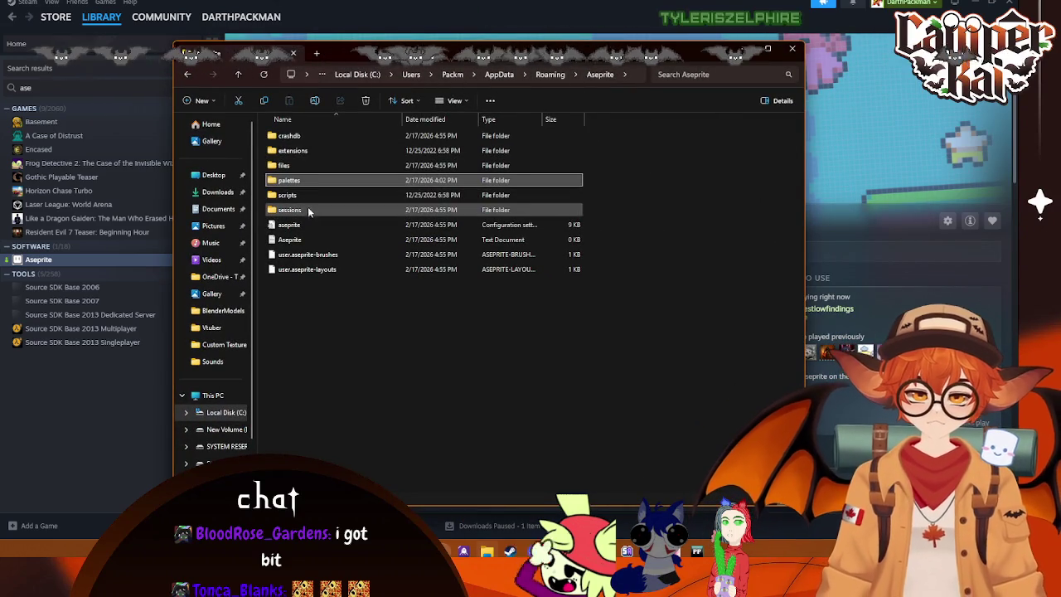
click(303, 209)
double_click(303, 210)
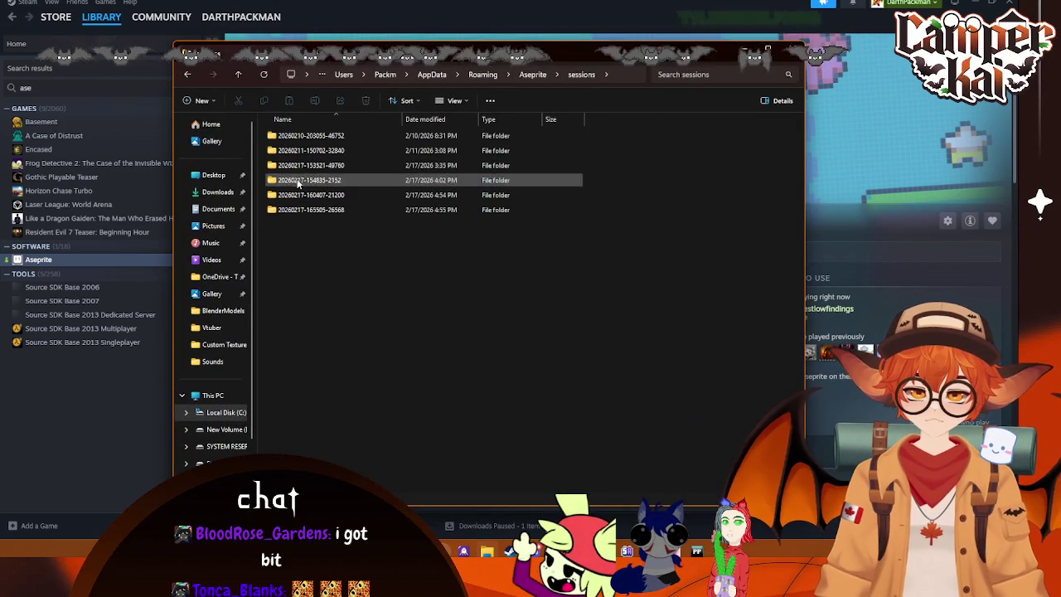
key(alt+Left)
double_click(323, 196)
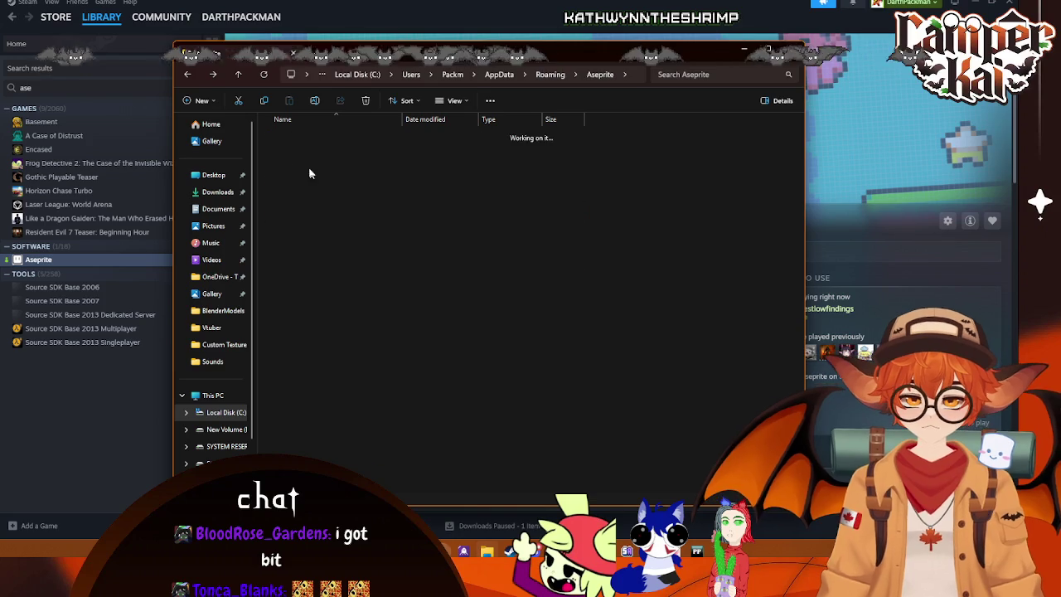
key(alt+Left)
double_click(315, 179)
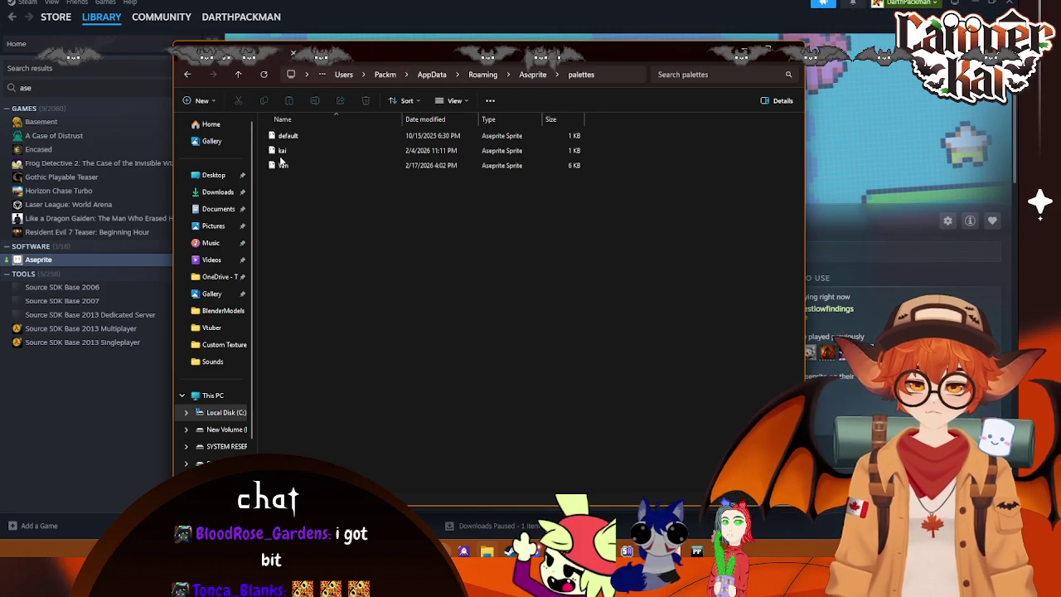
key(alt+Left)
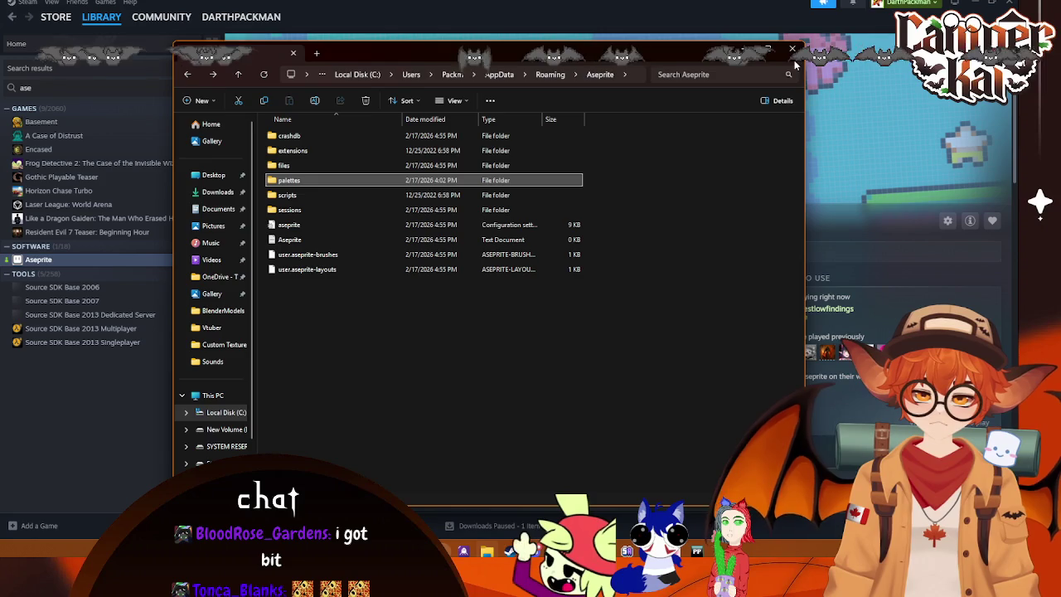
Close File Explorer, relaunch Aseprite from Steam and reopen KaiClown.png from recent files.
key(alt+F4)
click(273, 221)
click(170, 122)
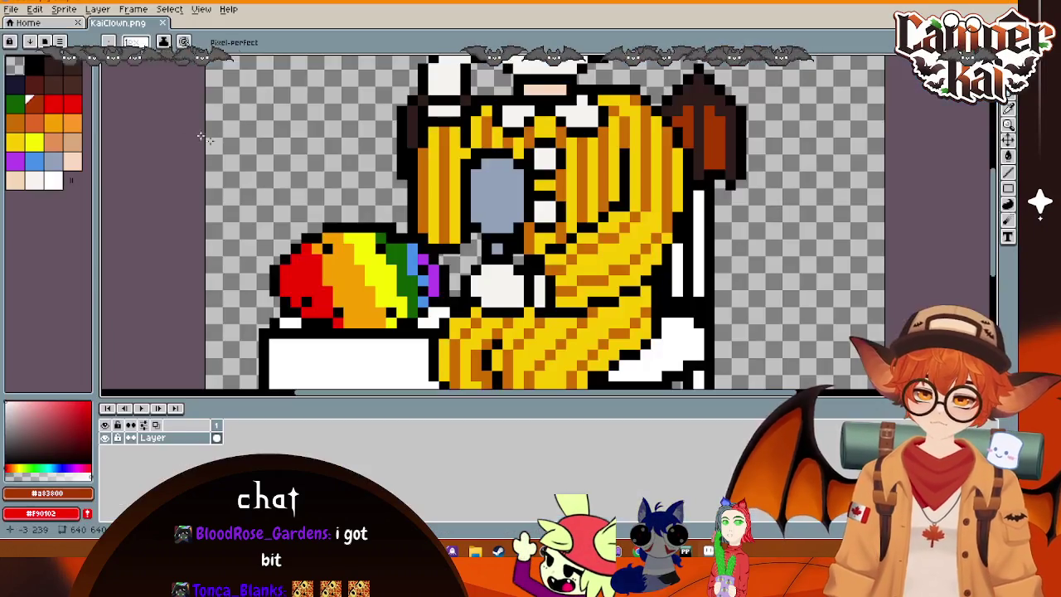
Inspect KaiClown.png's Export As settings and destination folder, cancel without exporting, return to Steam.
click(12, 9)
mouse_move(27, 114)
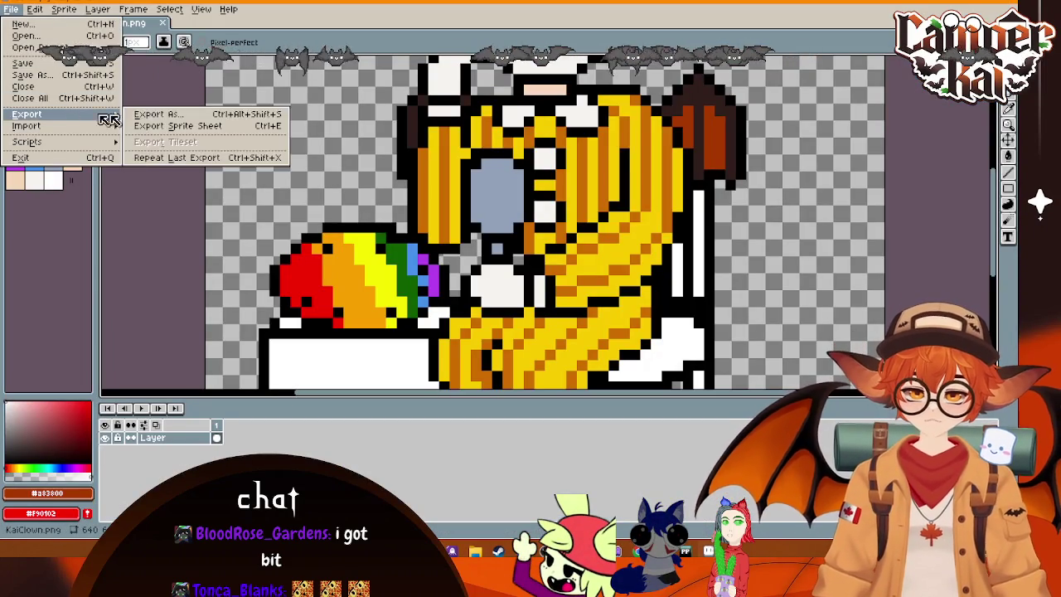
click(282, 116)
click(247, 29)
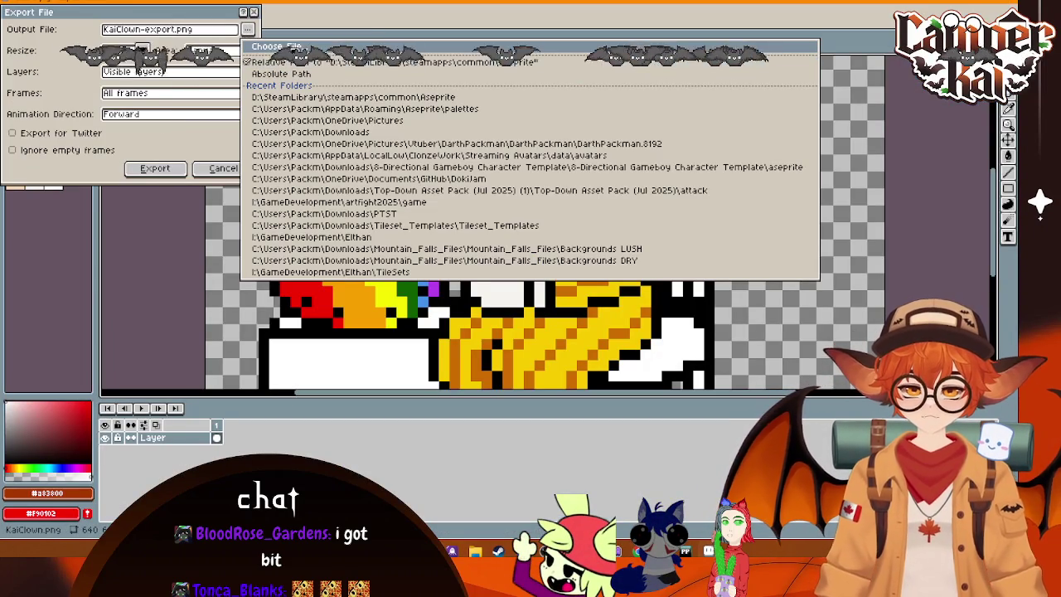
click(314, 46)
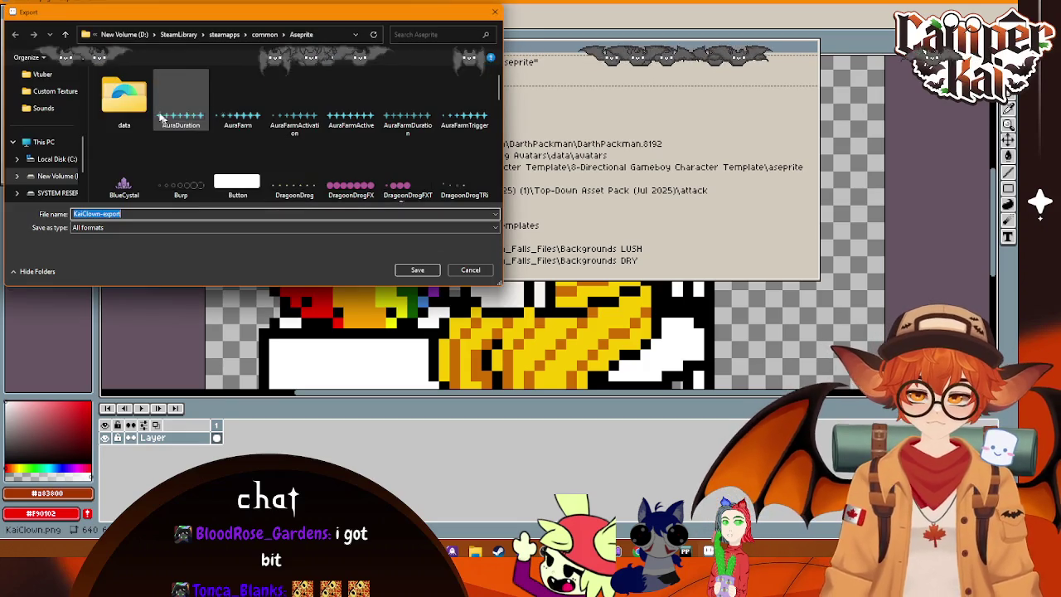
click(323, 34)
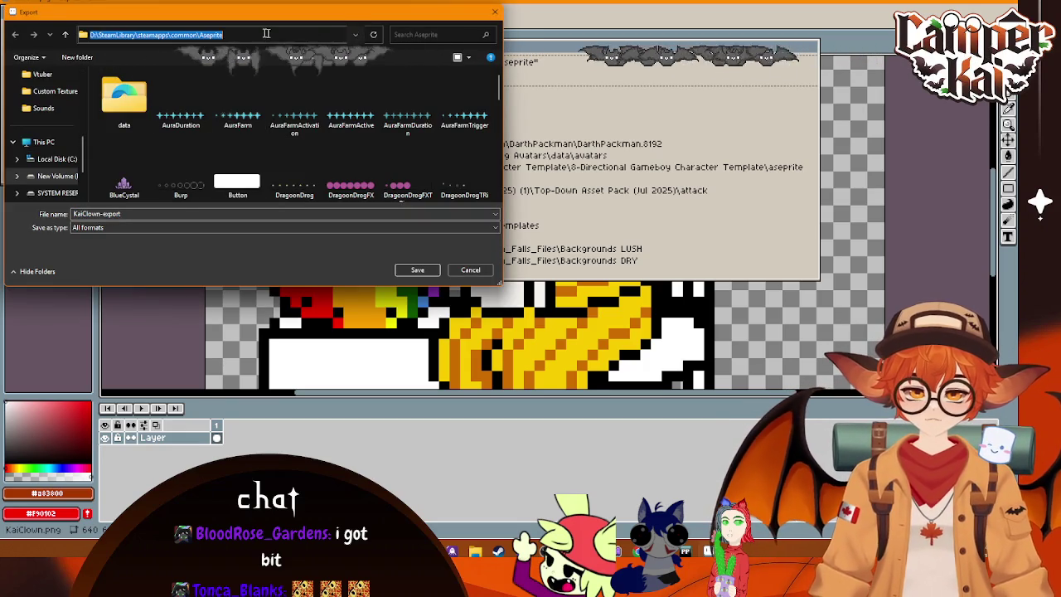
key(Escape)
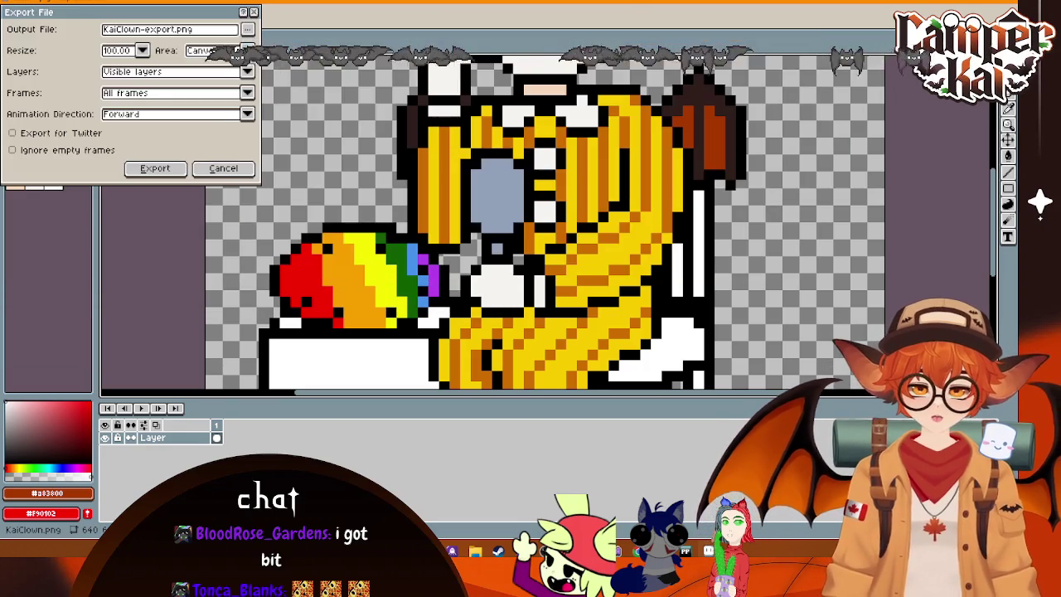
key(Escape)
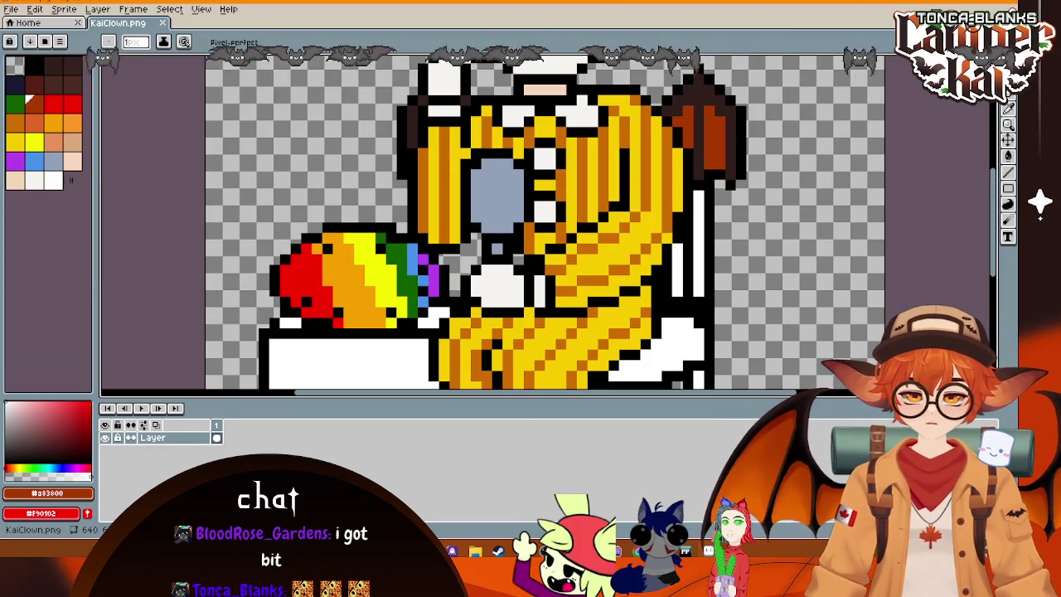
key(alt+Tab)
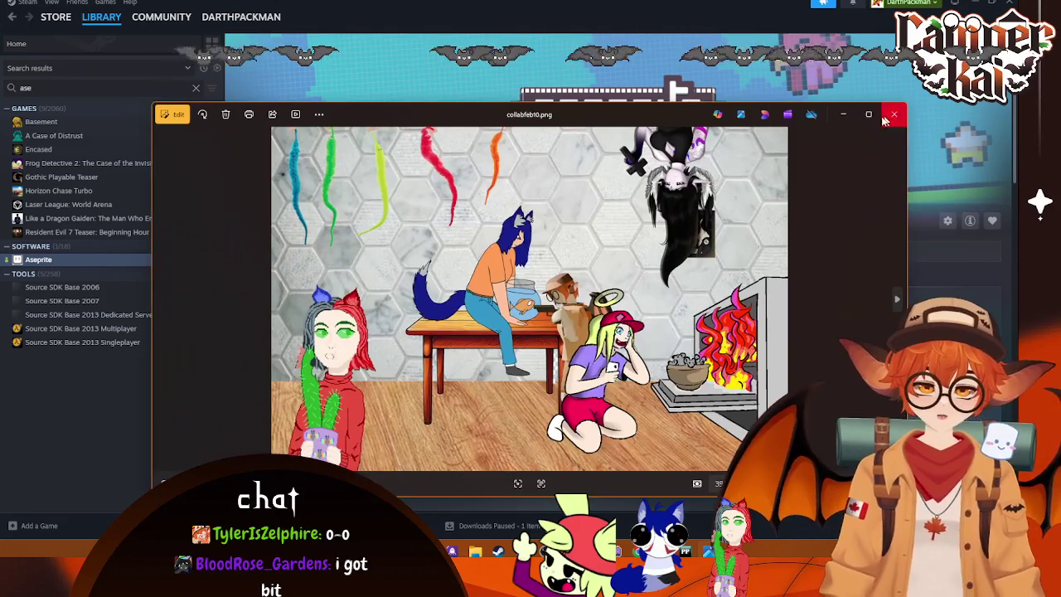
Open collabfeb10.png in the Photos viewer.
double_click(730, 262)
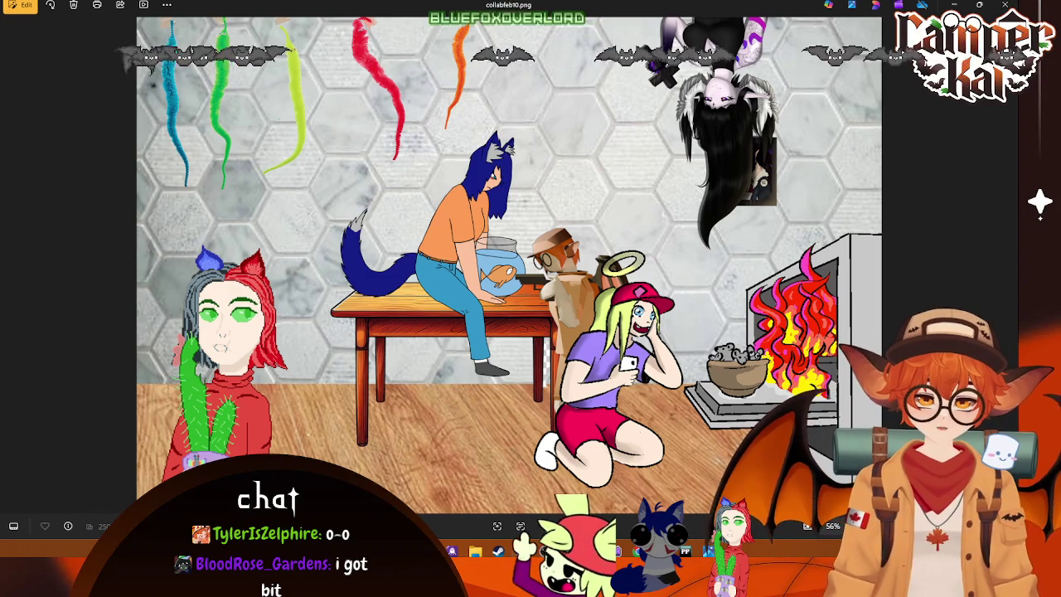
Close the image viewer, start Godot v4.6 via Start search, and open Roadtrip Through Spacetime.
key(alt+F4)
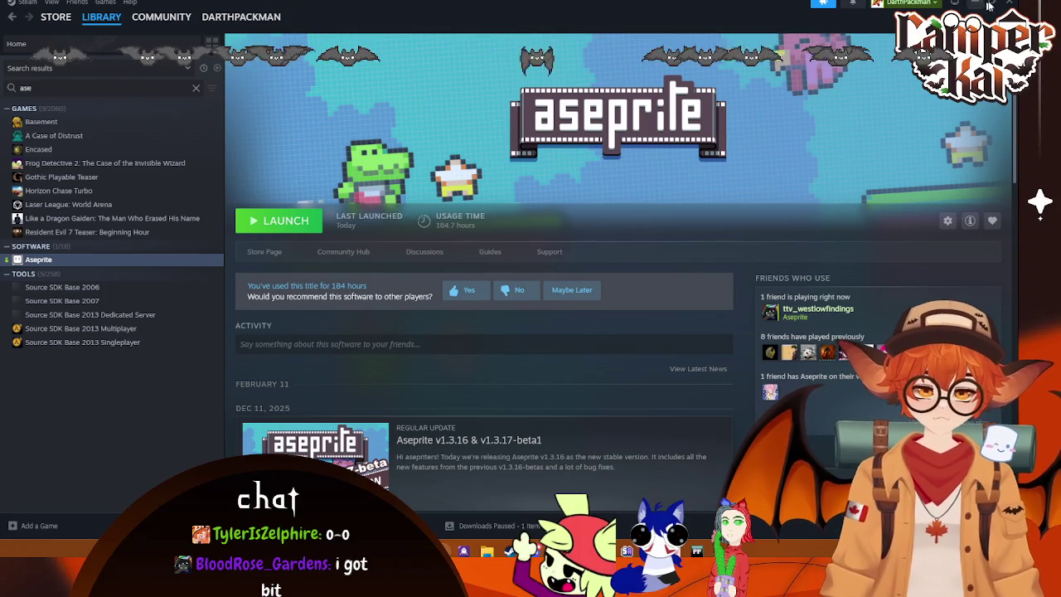
key(super)
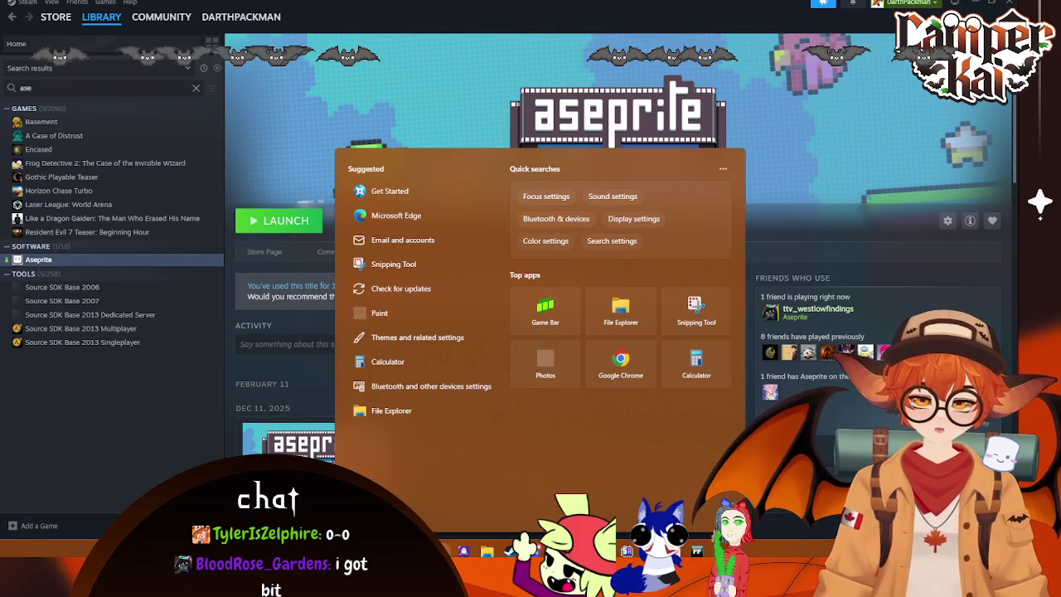
key(super)
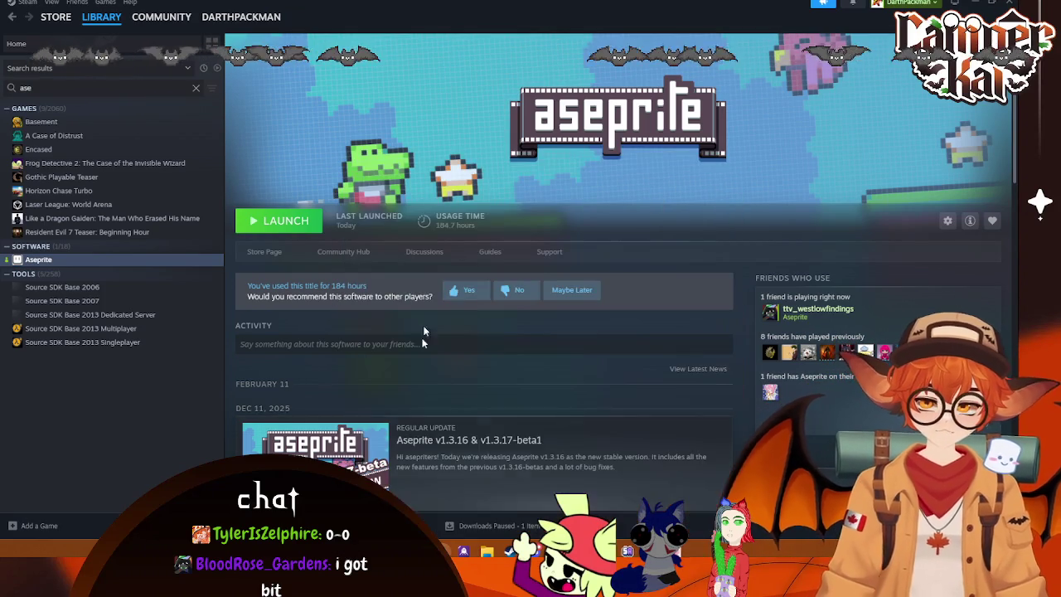
key(super)
text(godot)
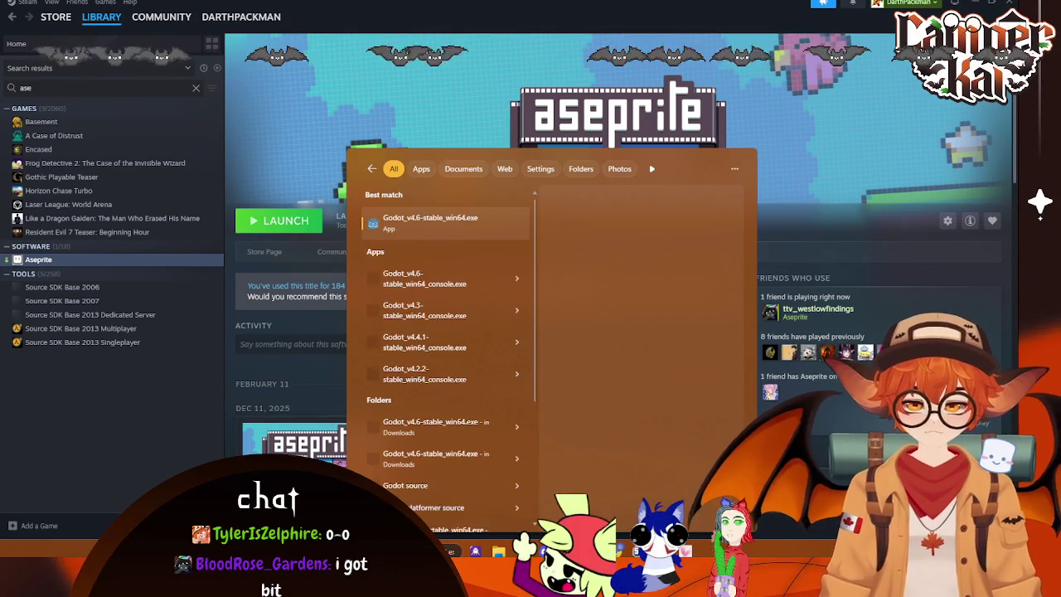
key(Return)
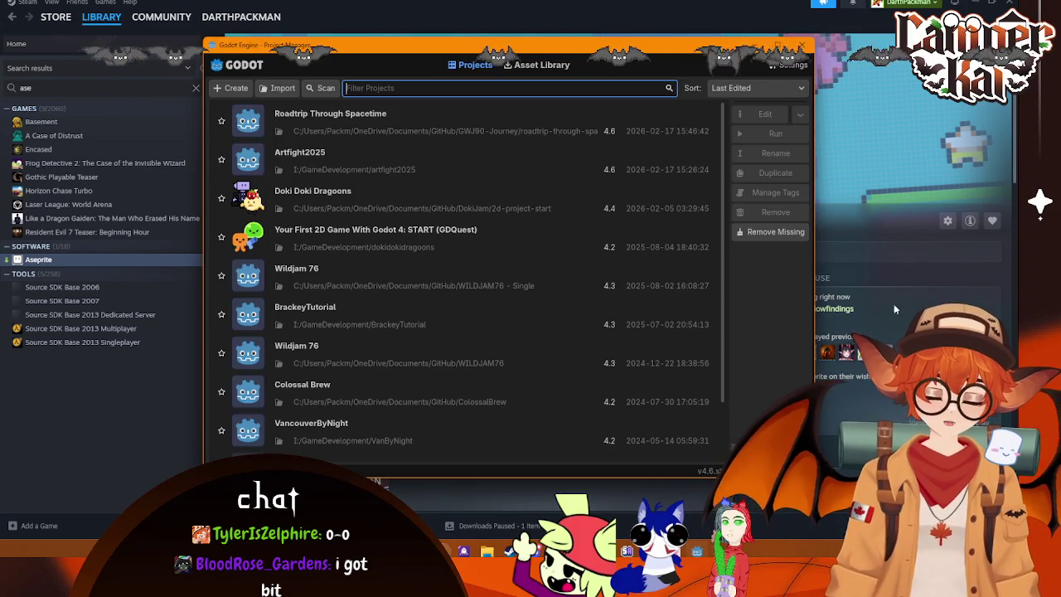
double_click(332, 122)
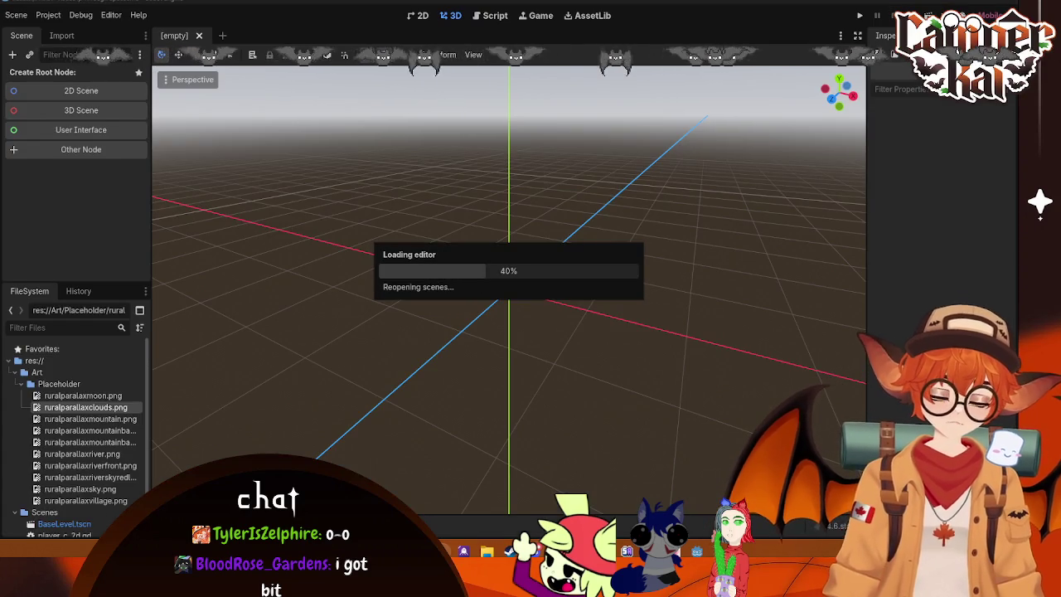
Select the RoadS2D road sprite in the loaded BaseLevel scene.
scroll(620, 277, up, 2)
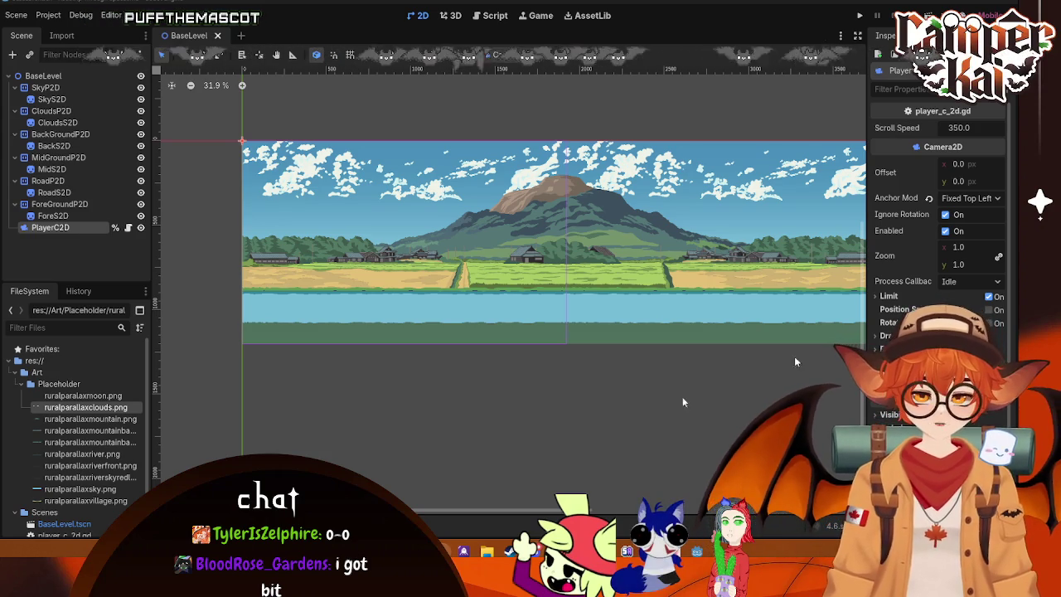
click(463, 296)
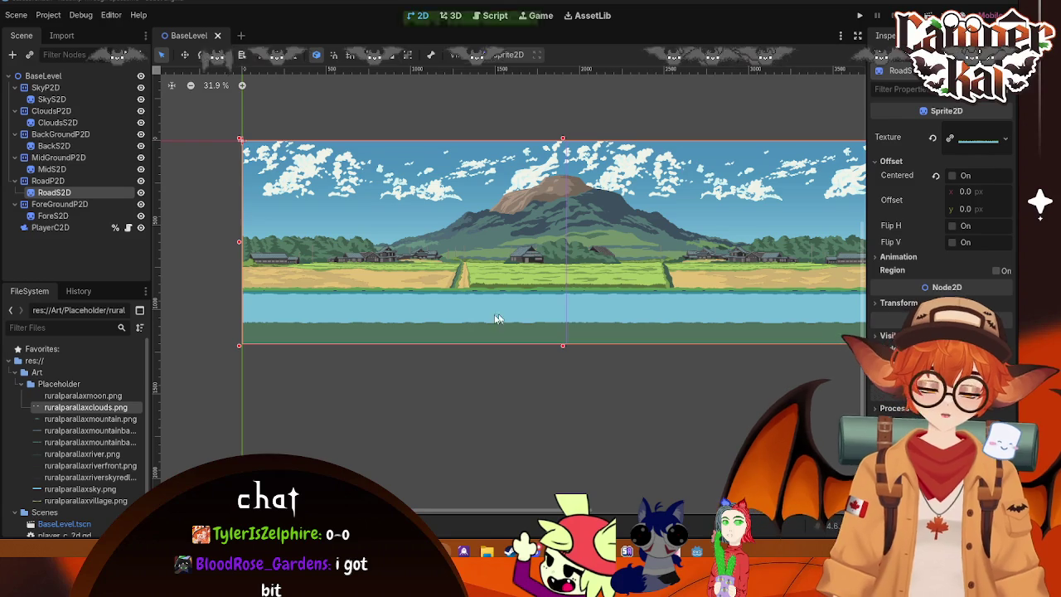
Add a Node2D child under PlayerC2D.
right_click(49, 227)
click(93, 245)
text(sprite)
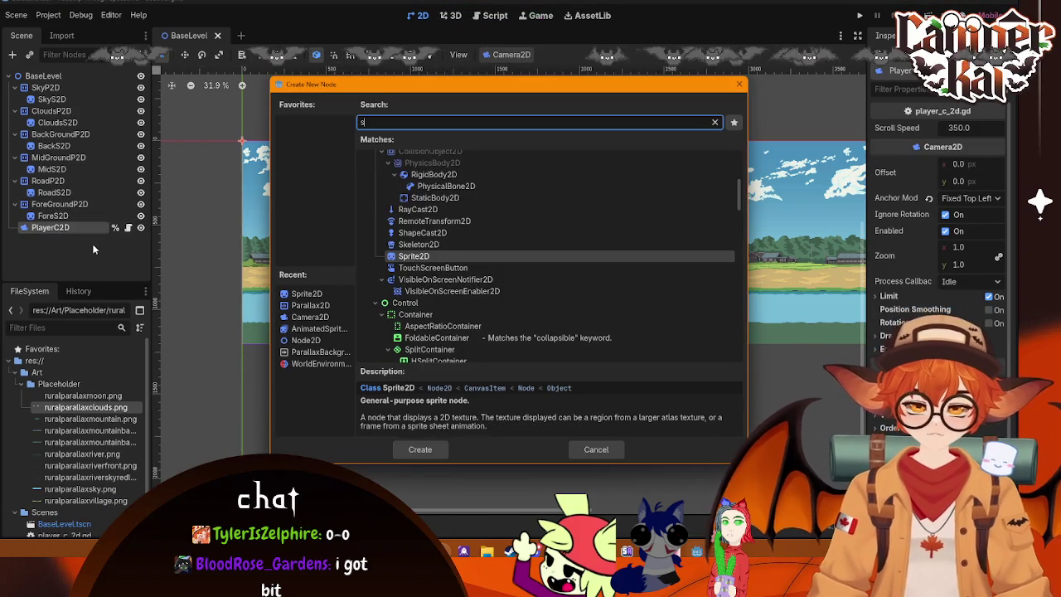
key(BackSpace)
key(BackSpace)
key(BackSpace)
text(node)
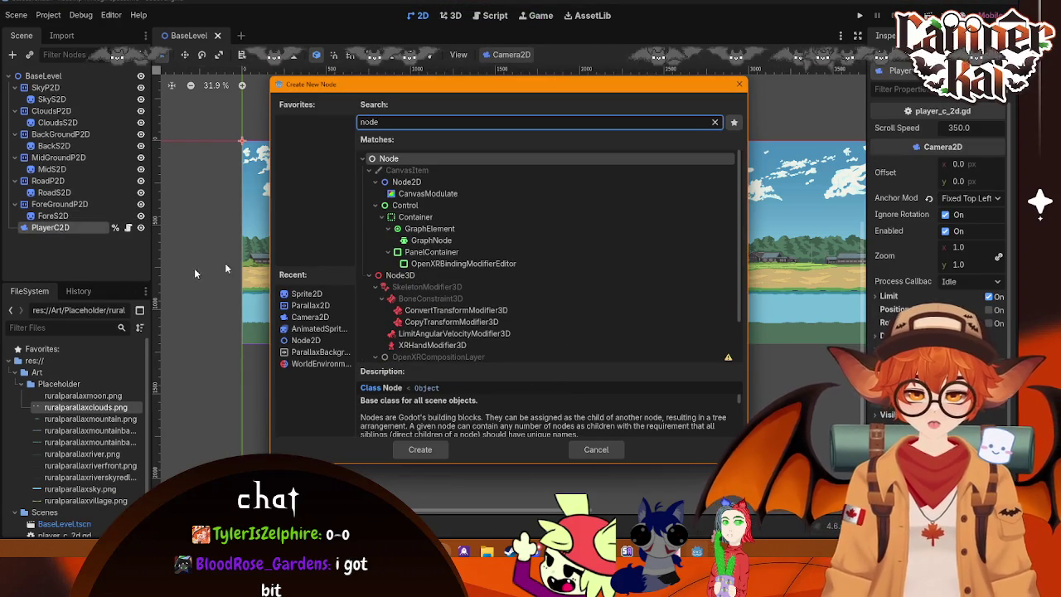
click(435, 182)
double_click(404, 183)
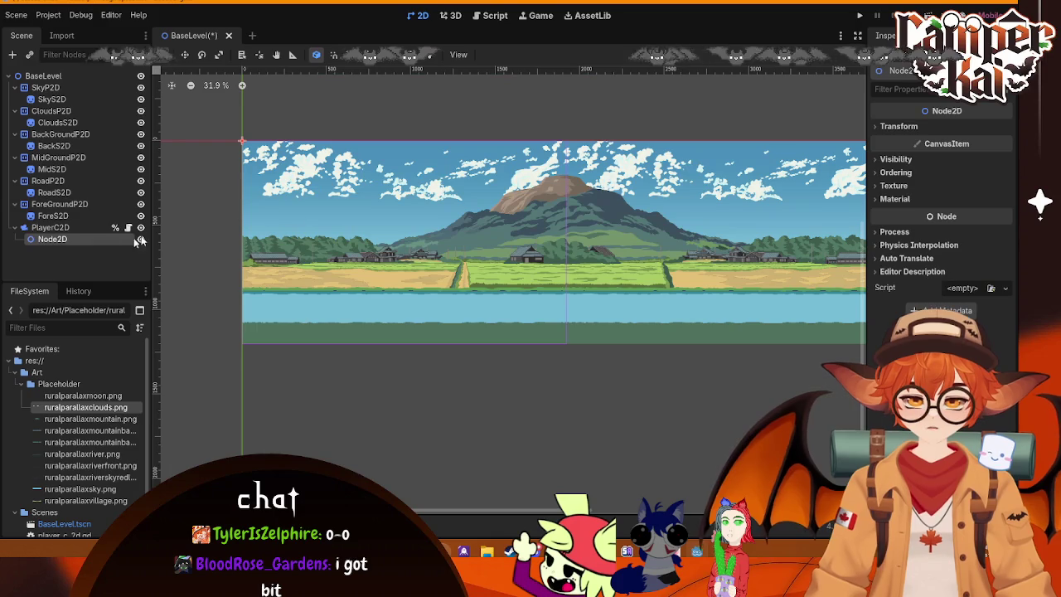
Rename the new Node2D to CarContainer2D.
right_click(69, 243)
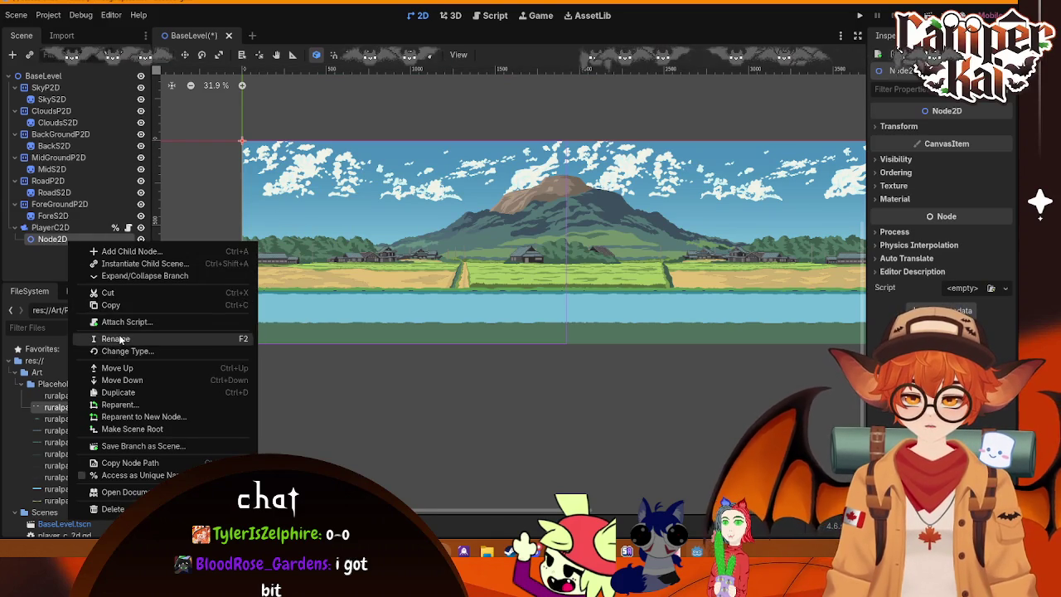
click(120, 335)
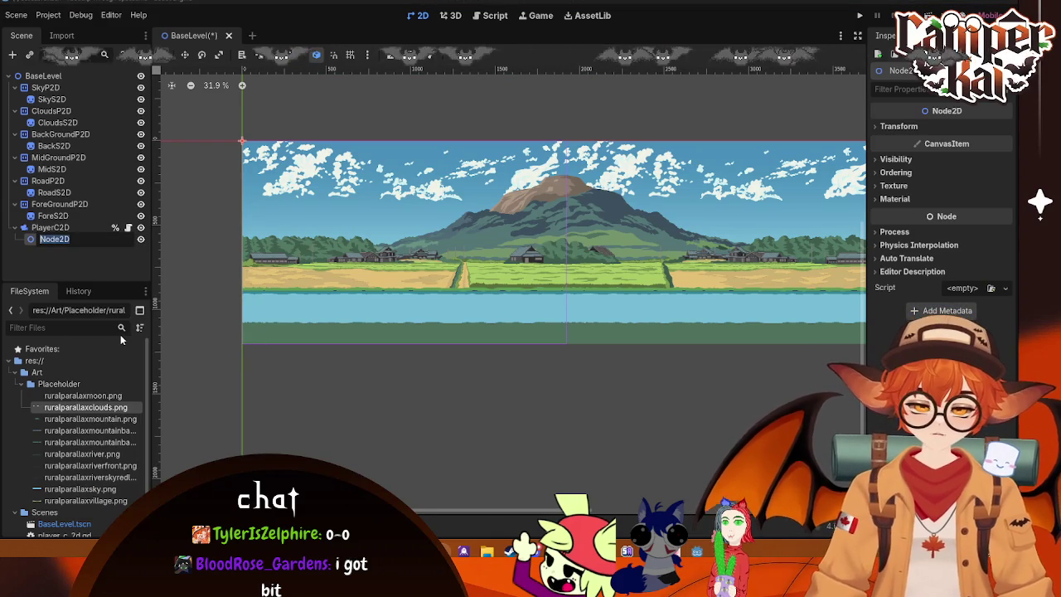
text(Car)
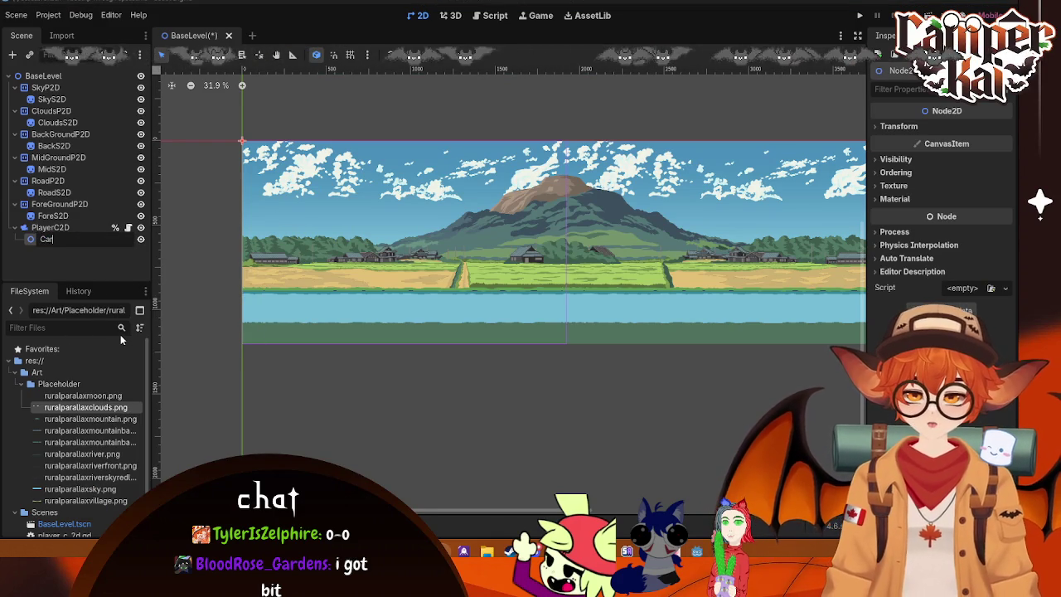
text(2D)
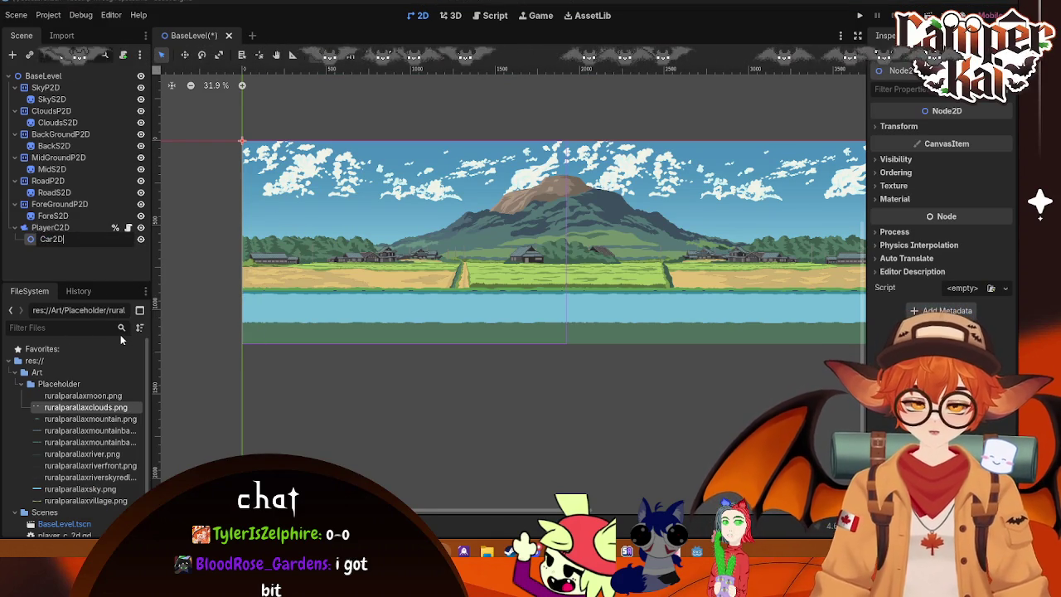
key(BackSpace)
key(BackSpace)
text(Contraine)
key(BackSpace)
key(BackSpace)
key(BackSpace)
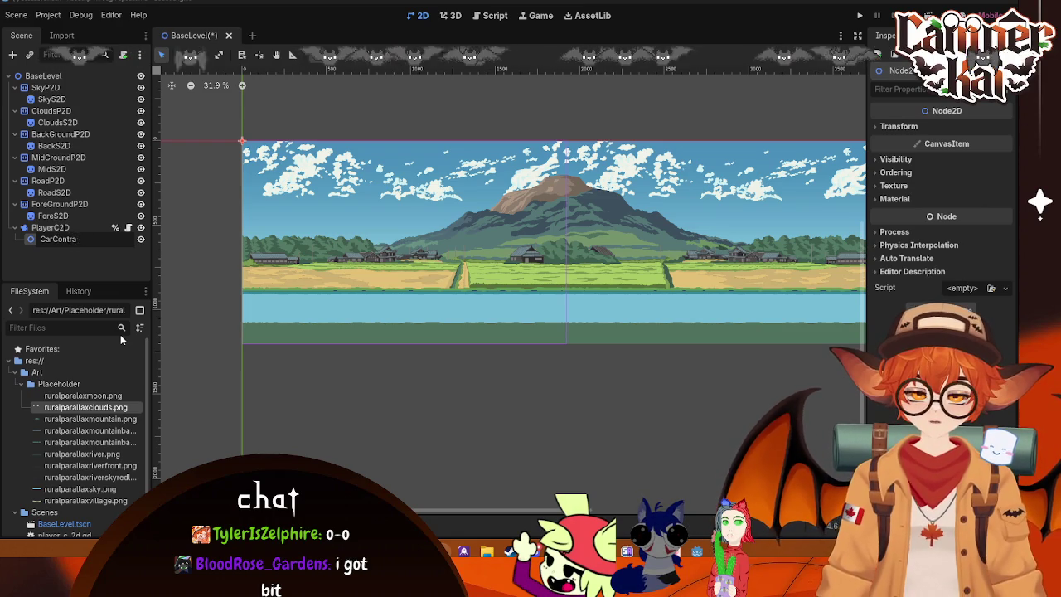
text(ainer2)
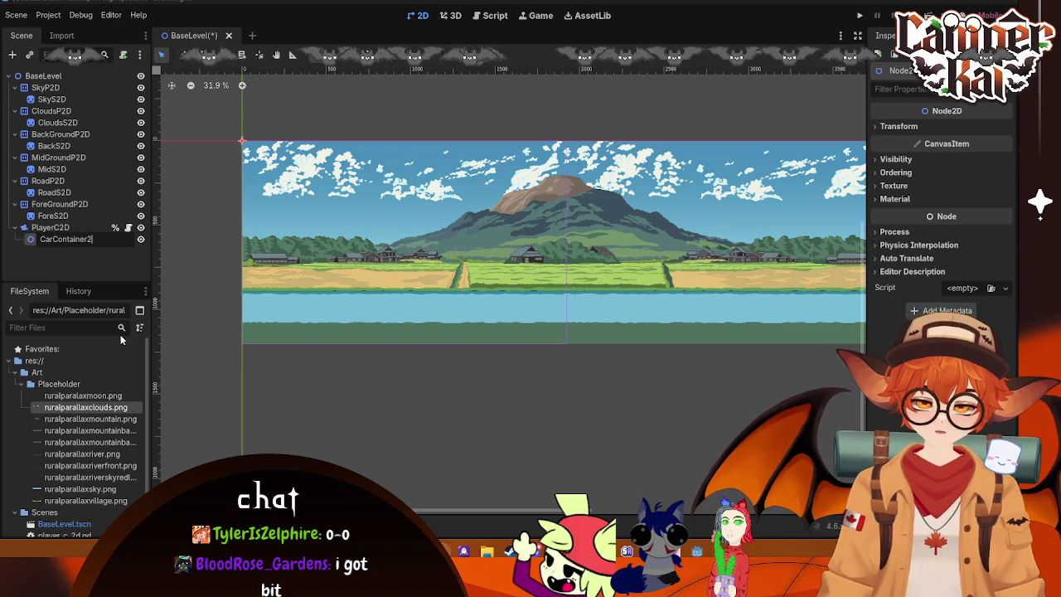
text(D)
key(Return)
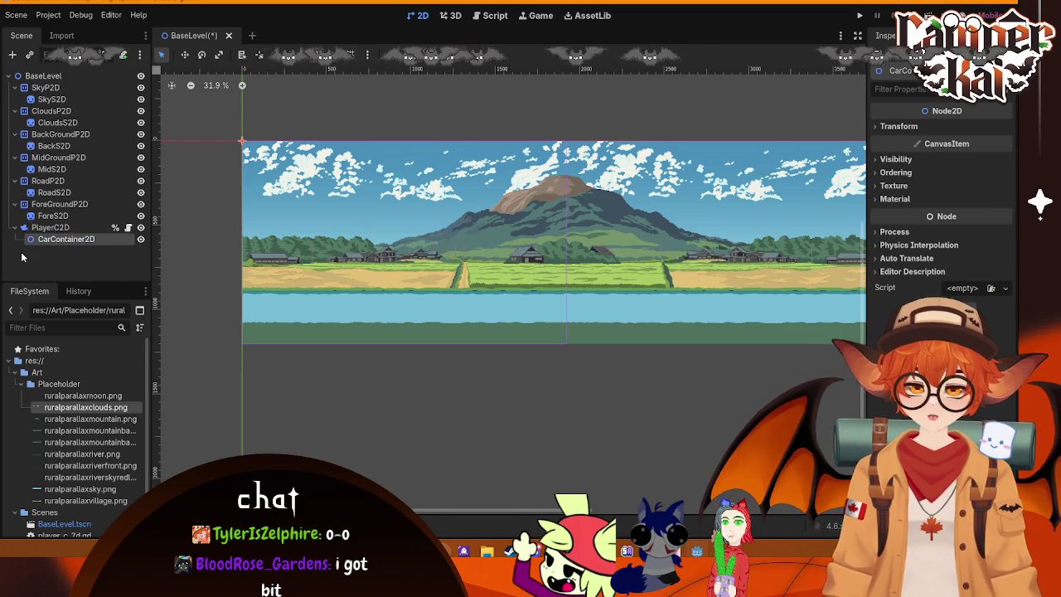
Add a Sprite2D child under CarContainer2D and drag in the van image.
right_click(38, 240)
click(71, 252)
text(Spr)
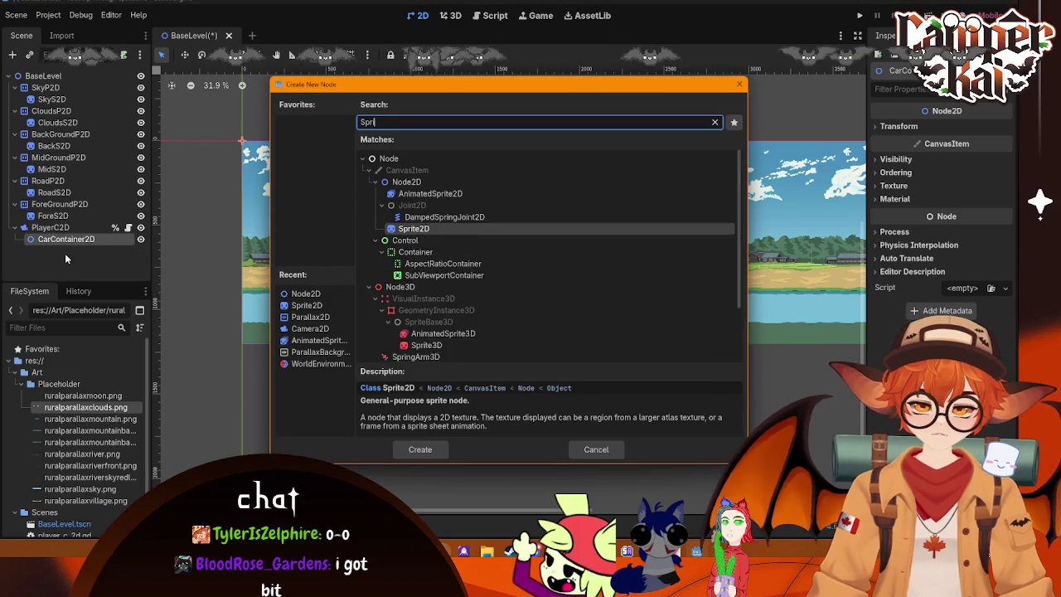
text(ite)
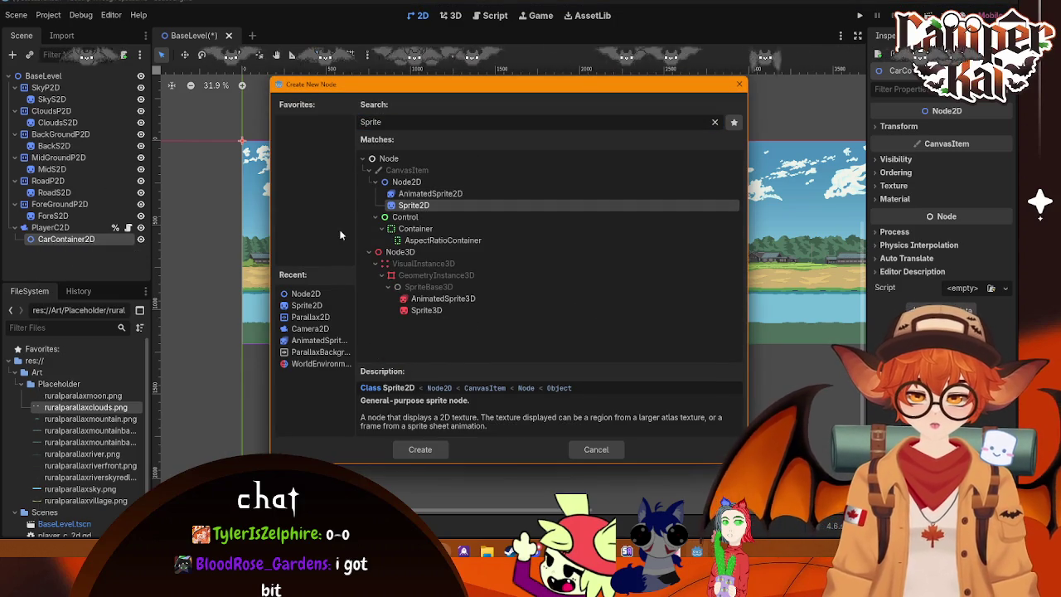
click(419, 450)
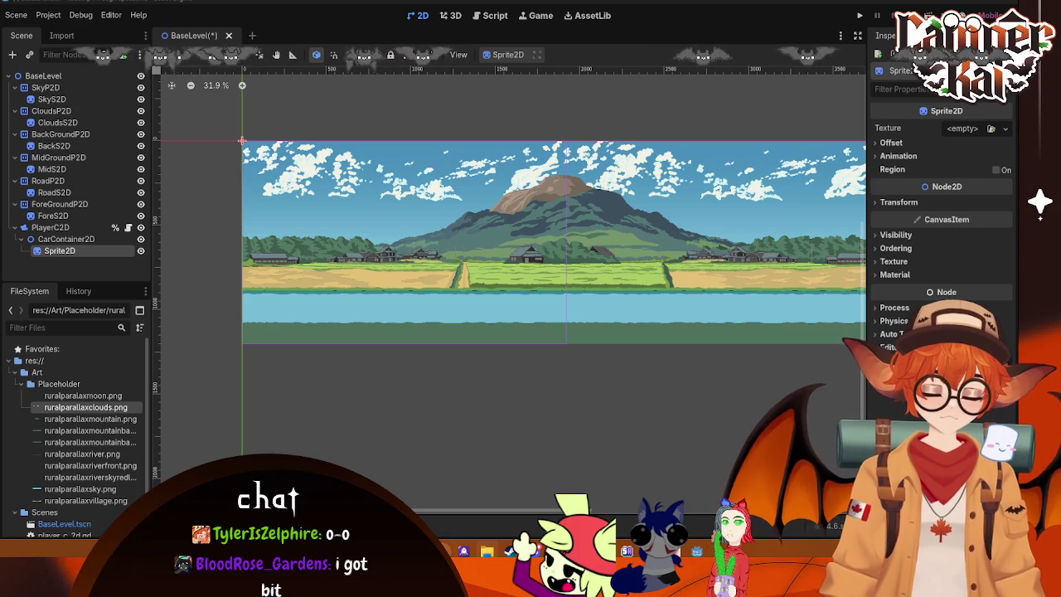
drag(85, 407, 329, 345)
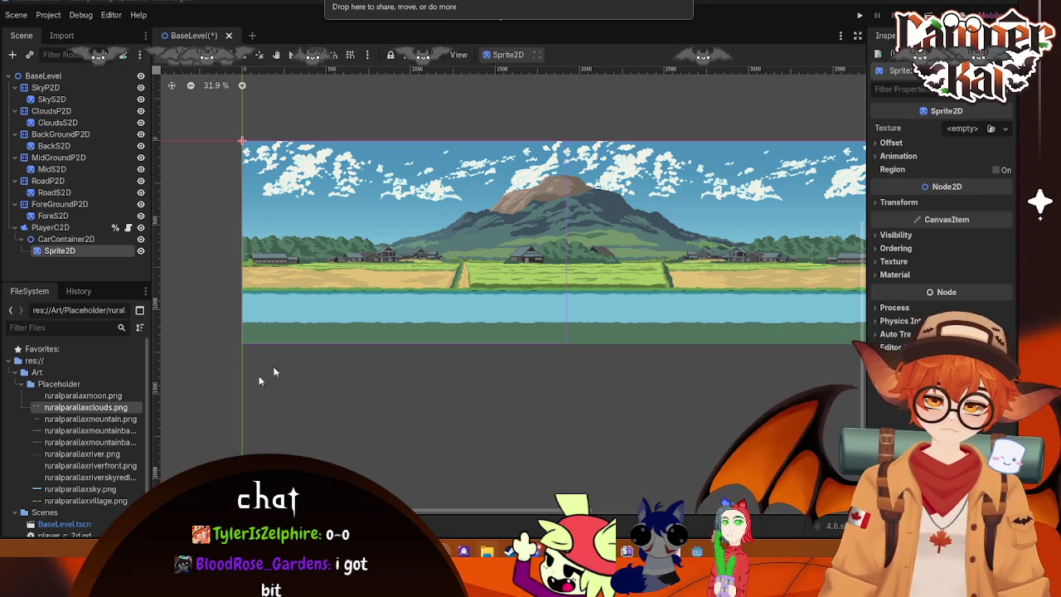
Import Van.png into the Placeholder folder and set it as the Sprite2D's texture.
drag(76, 388, 76, 387)
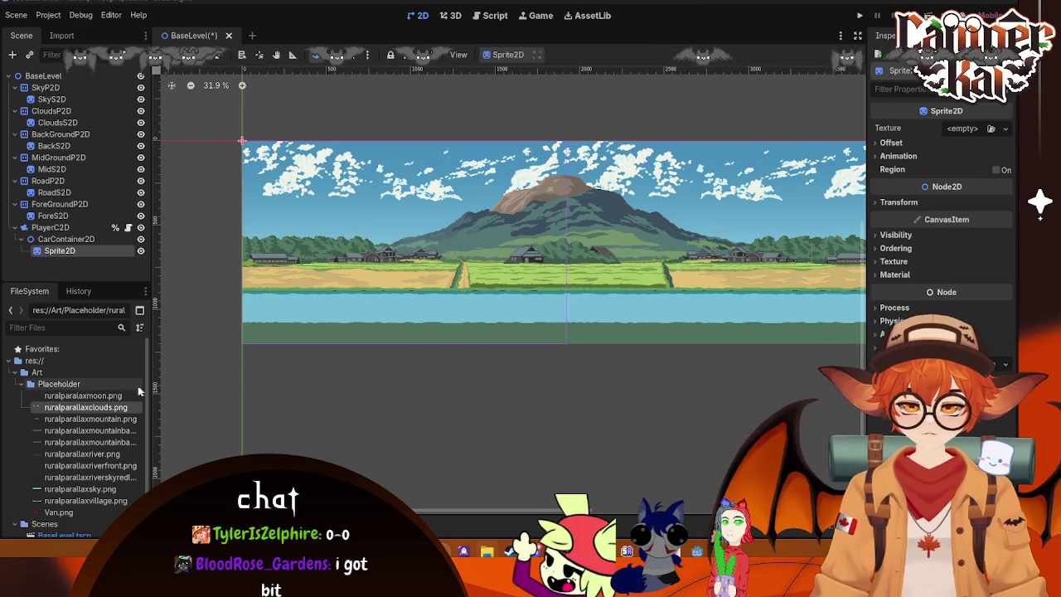
drag(51, 514, 959, 133)
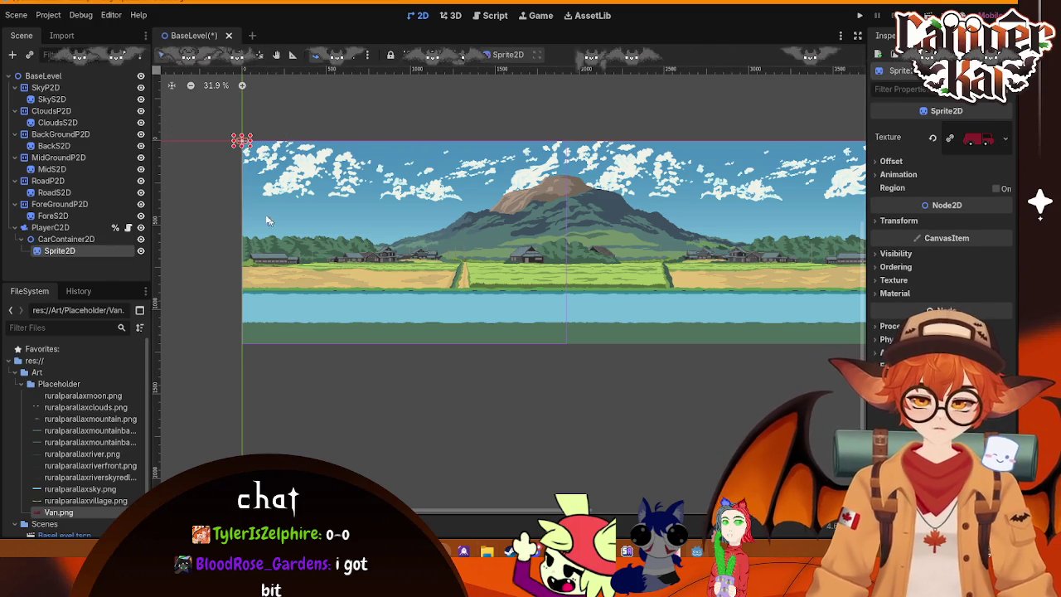
scroll(243, 180, up, 3)
scroll(243, 179, down, 2)
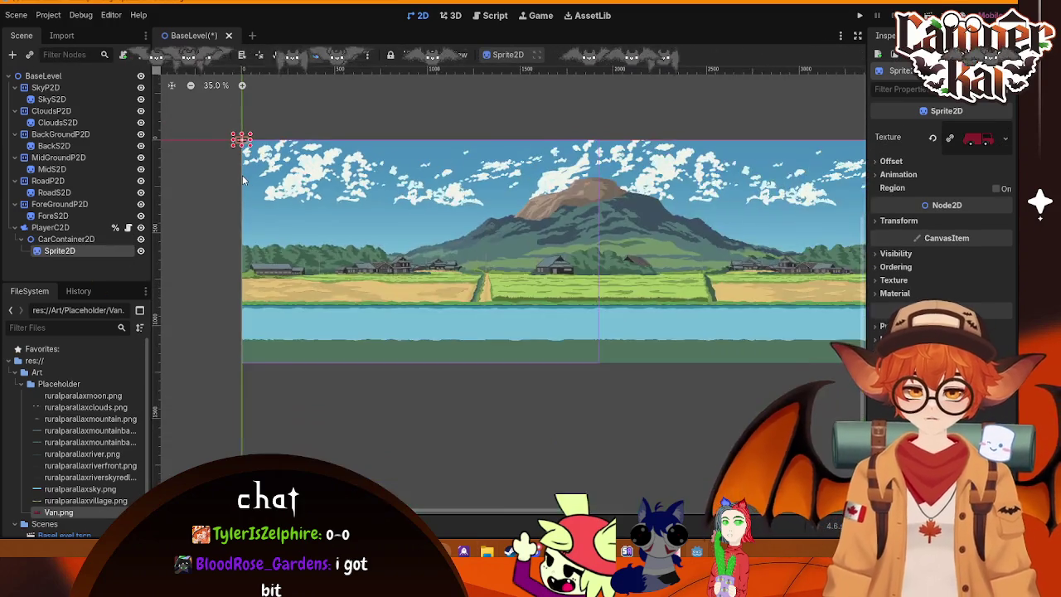
scroll(243, 180, down, 2)
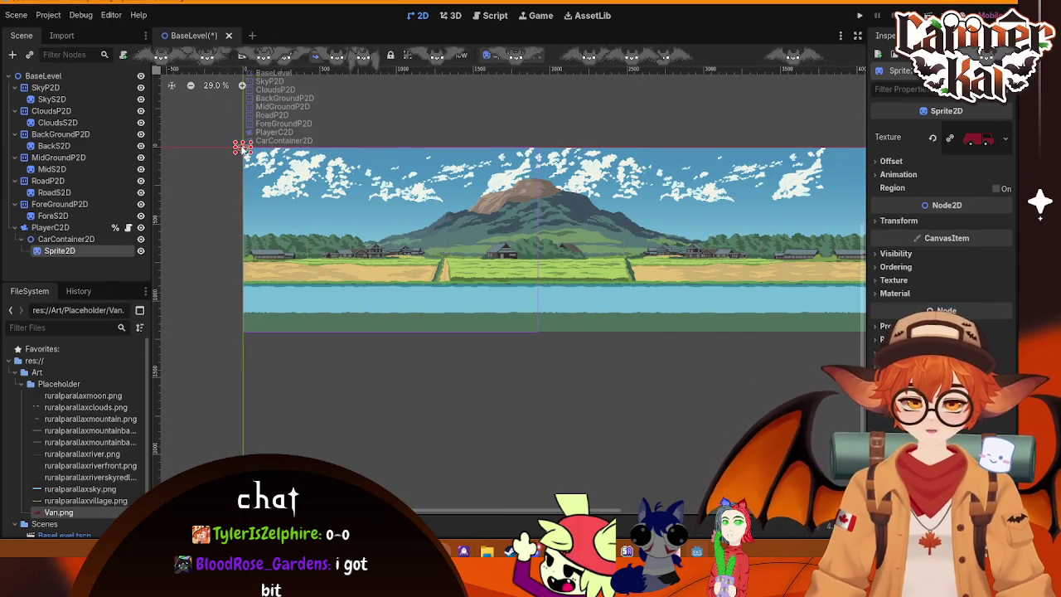
click(881, 163)
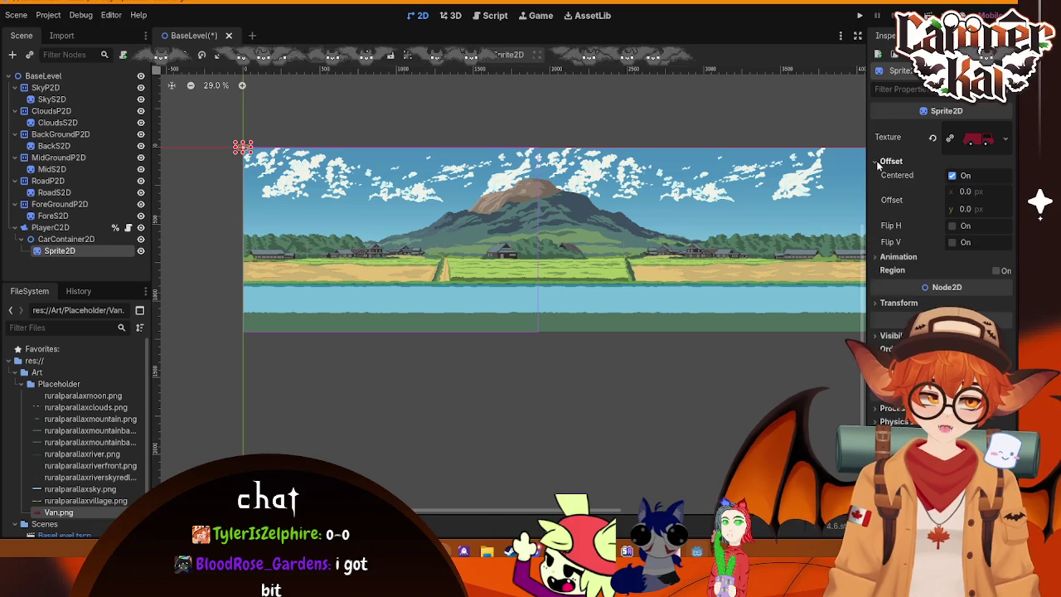
click(875, 162)
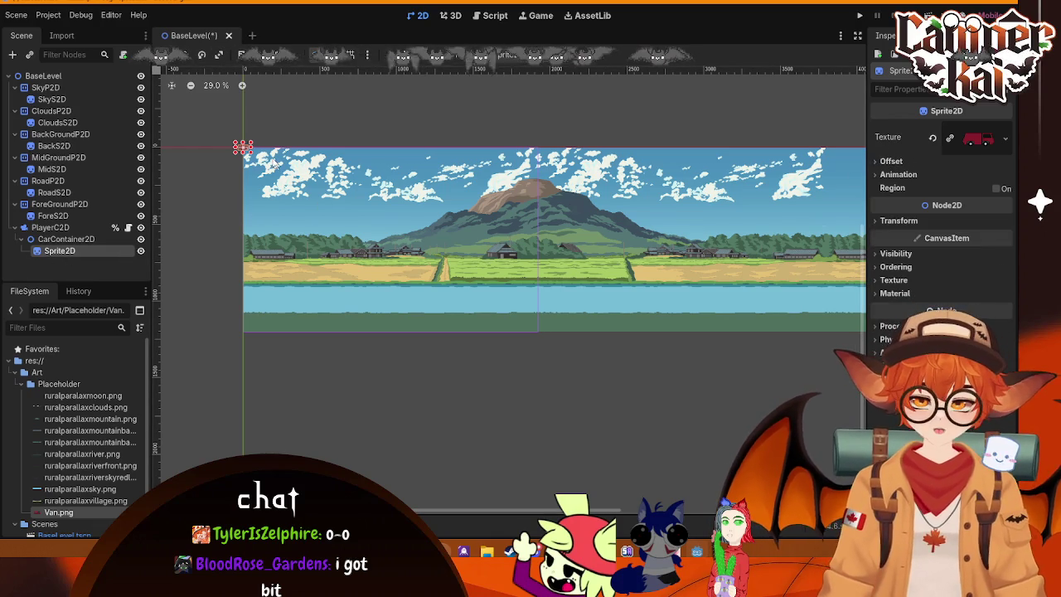
click(66, 239)
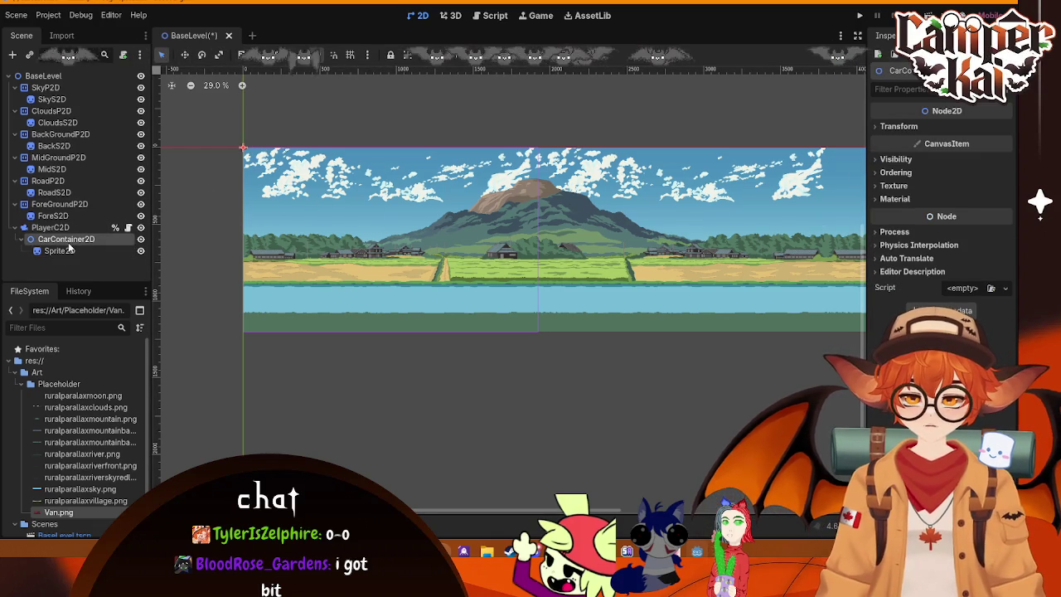
Drag CarContainer2D down and left onto the road, to about position 431, 978.
scroll(240, 150, up, 2)
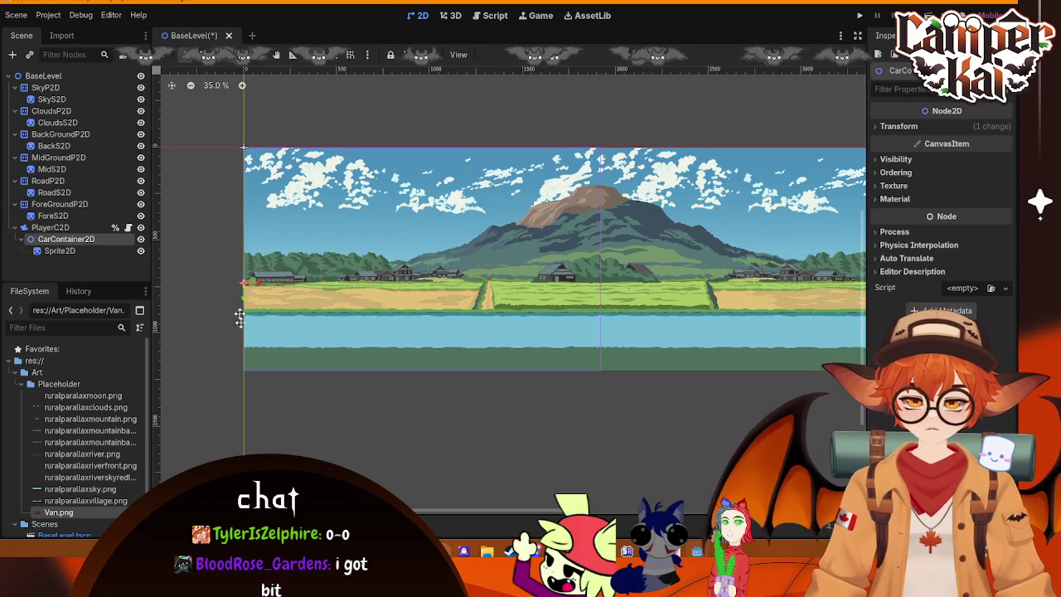
drag(239, 298, 242, 369)
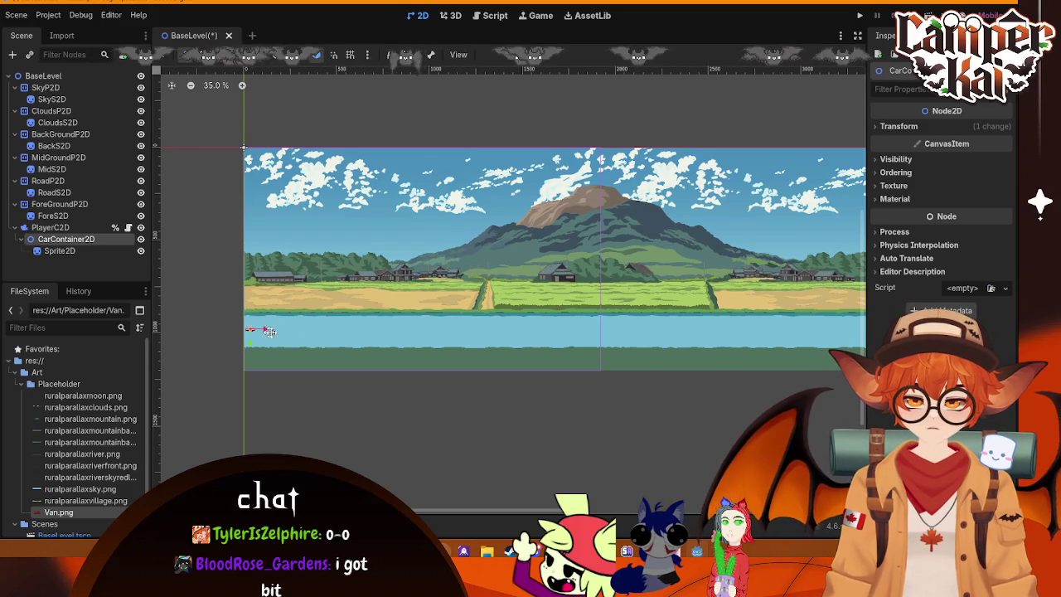
drag(499, 320, 341, 318)
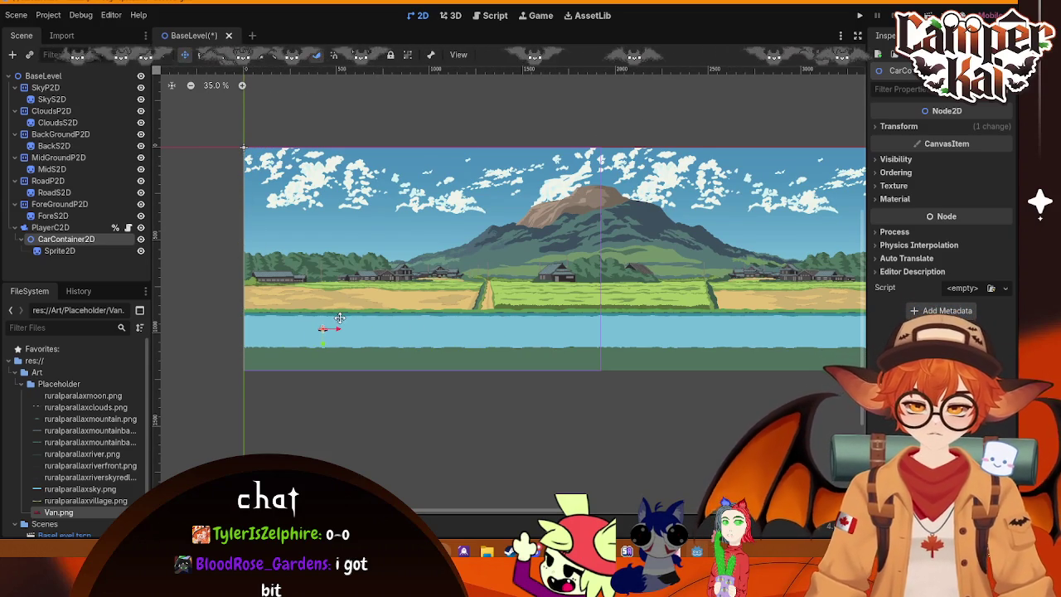
click(895, 126)
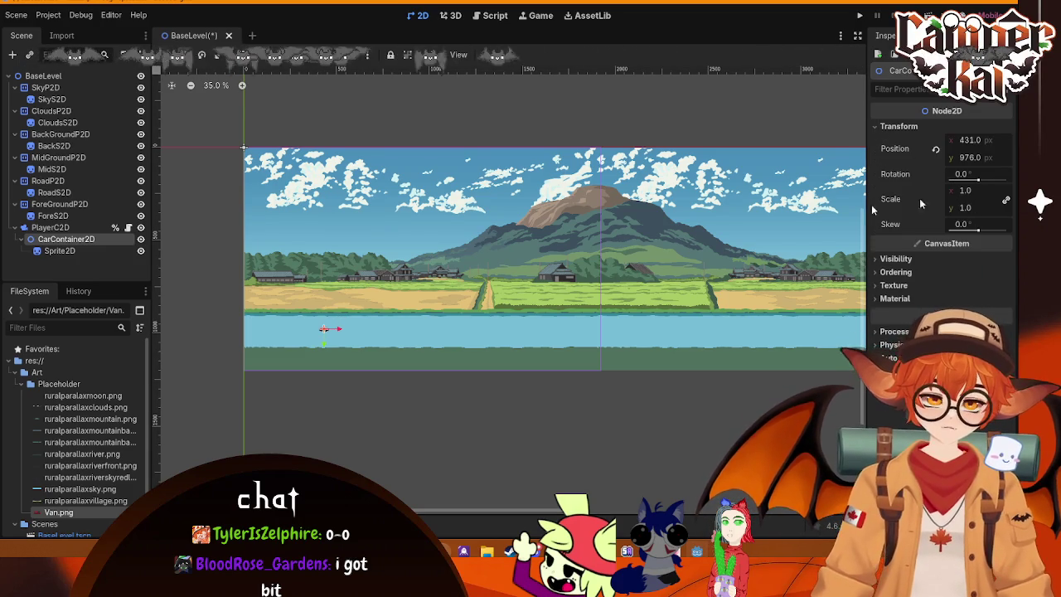
click(114, 249)
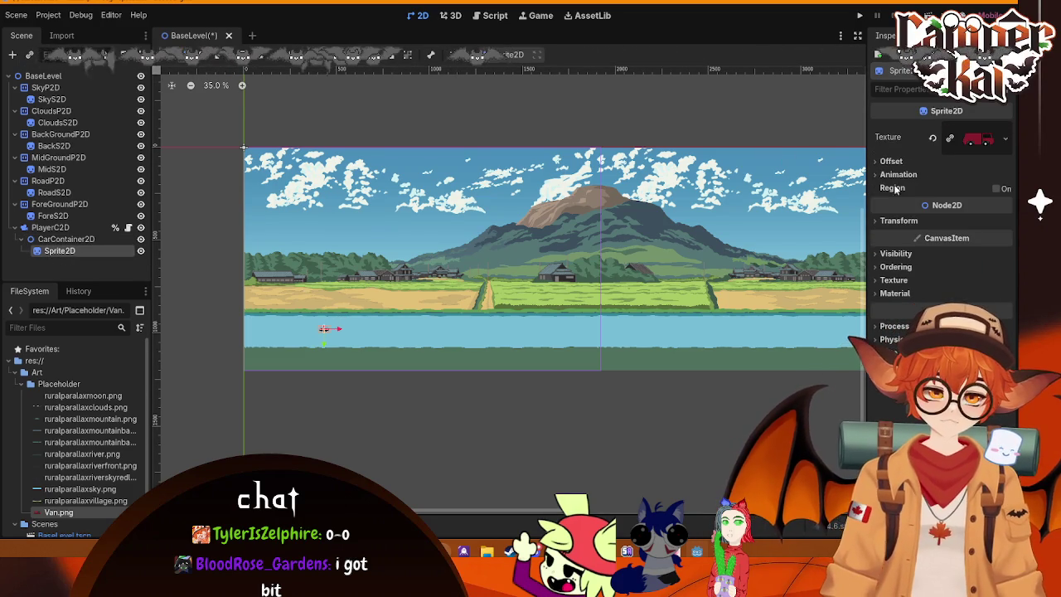
Set the van sprite's scale to 10 and raise it to about y −80.
click(891, 220)
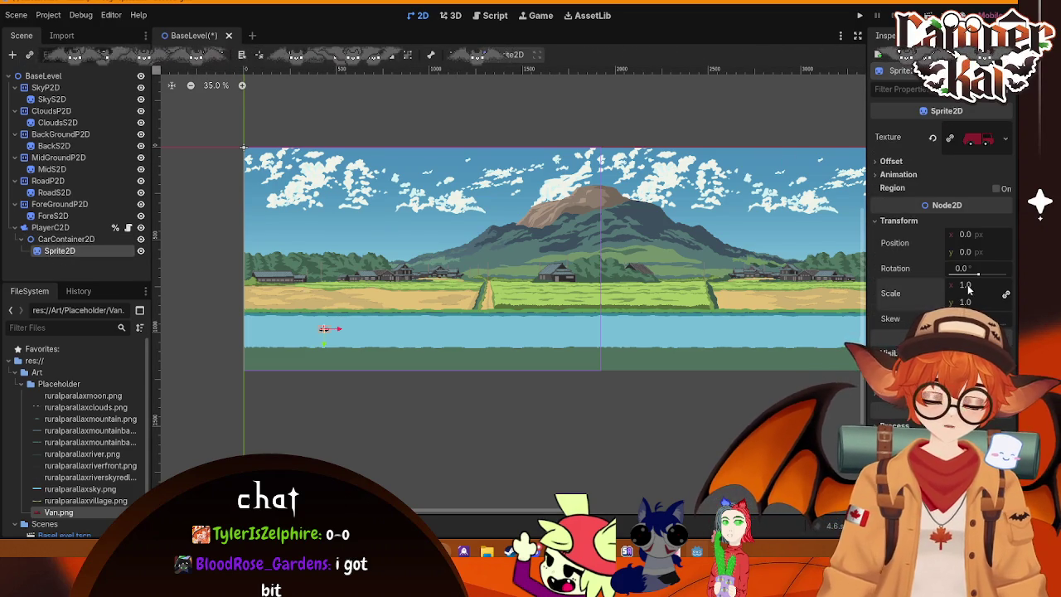
text(0)
key(Return)
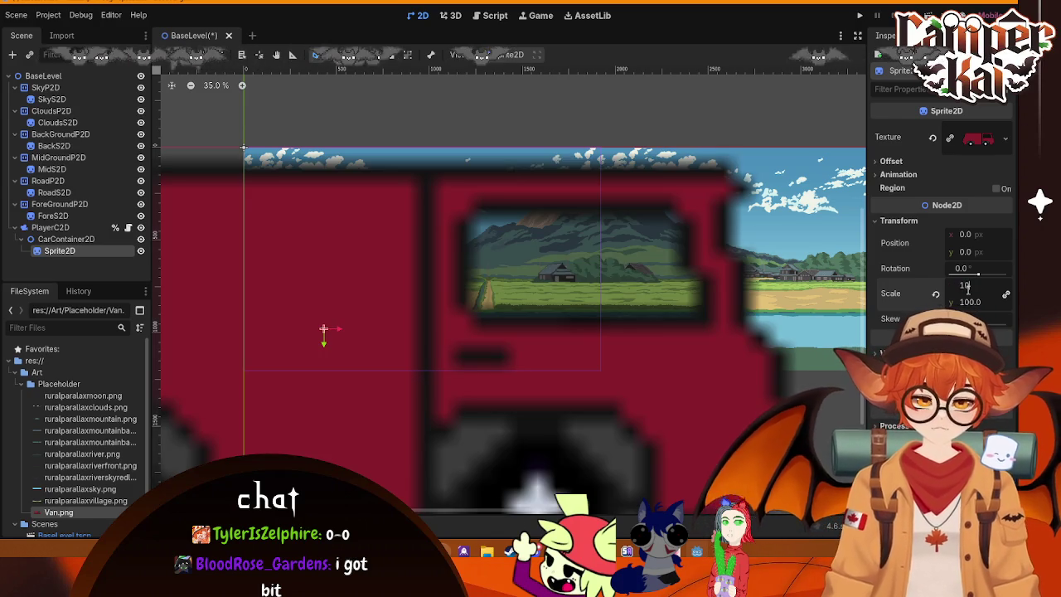
key(Return)
drag(322, 343, 323, 328)
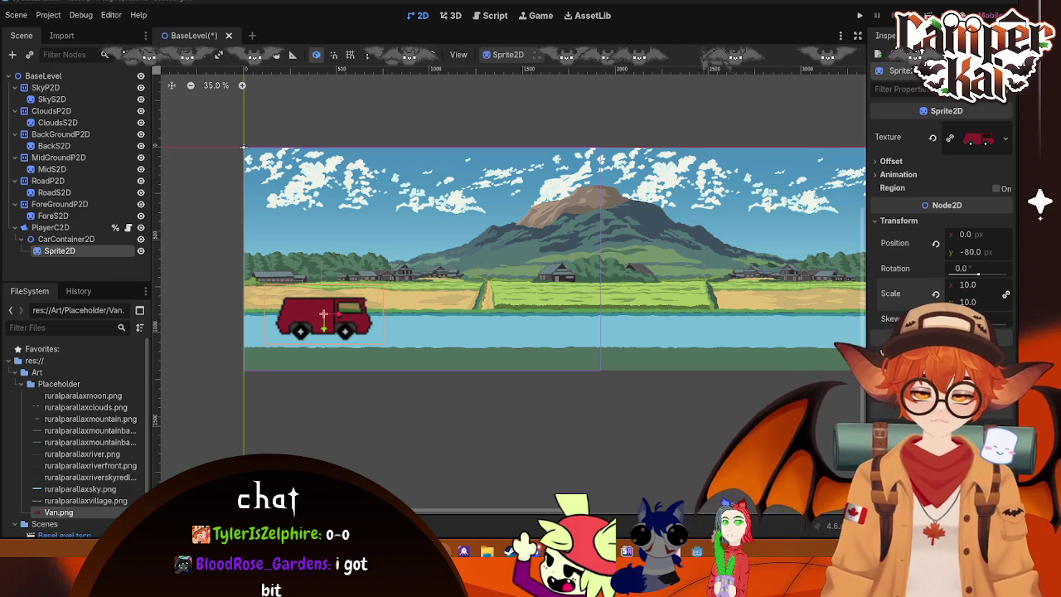
Find and open Project Settings from the Project menu.
click(16, 15)
click(455, 229)
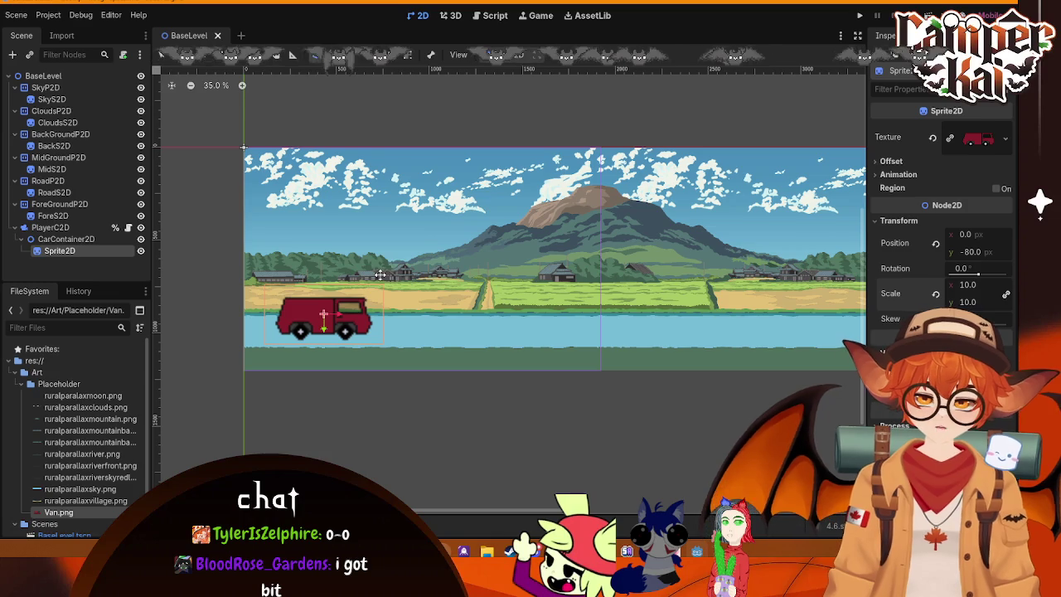
click(48, 14)
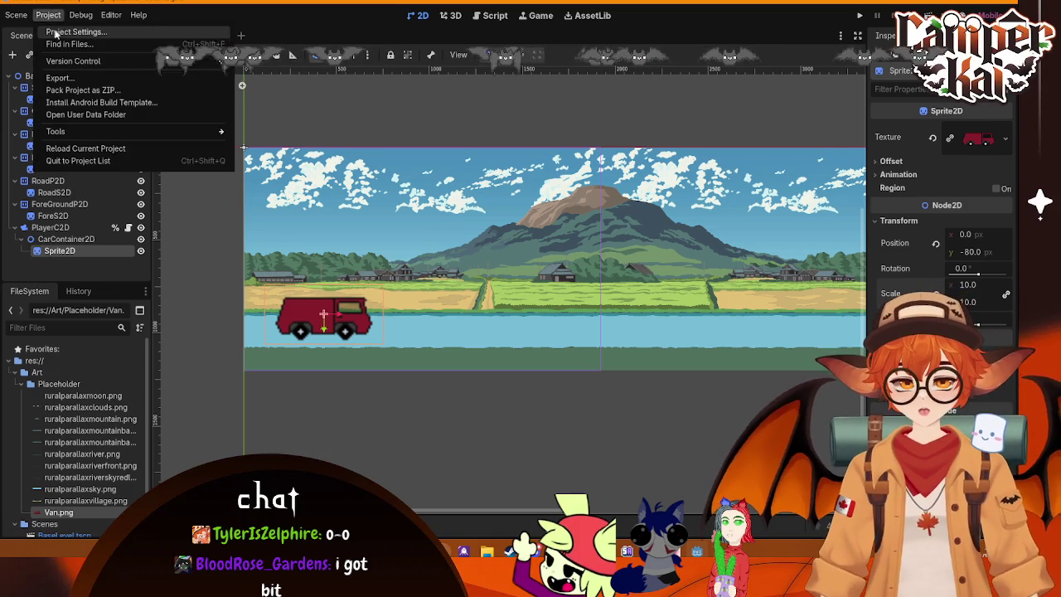
With advanced settings shown, set Rendering > Textures Default Texture Filter to Nearest and close.
click(52, 31)
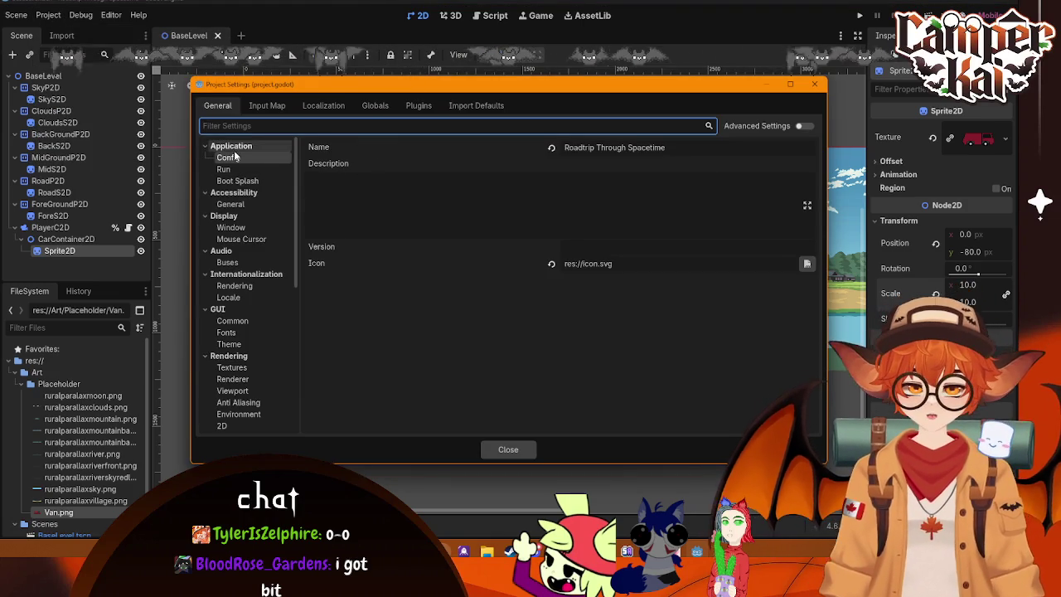
click(243, 129)
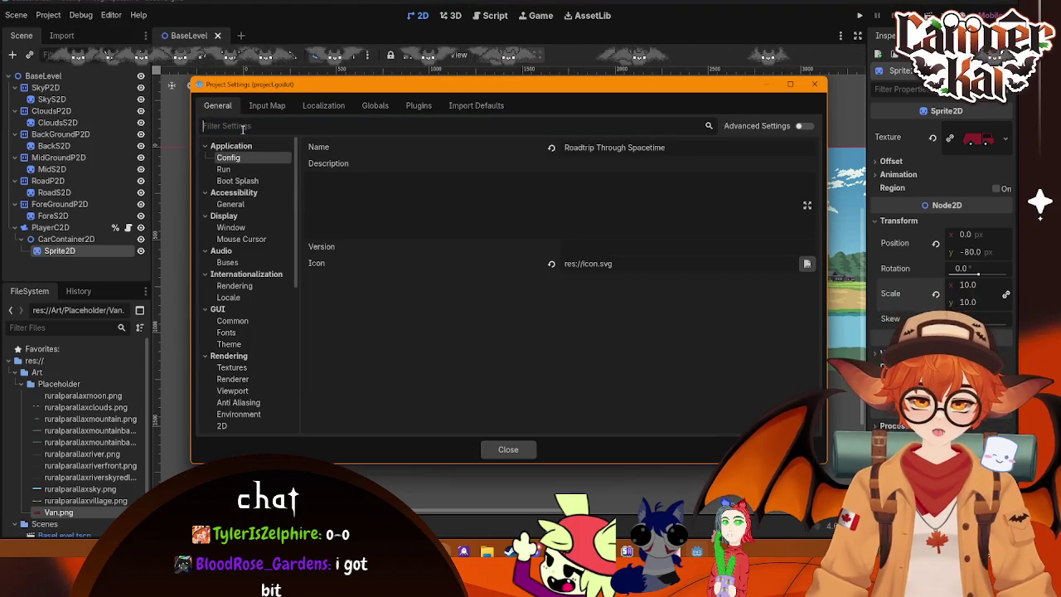
click(801, 127)
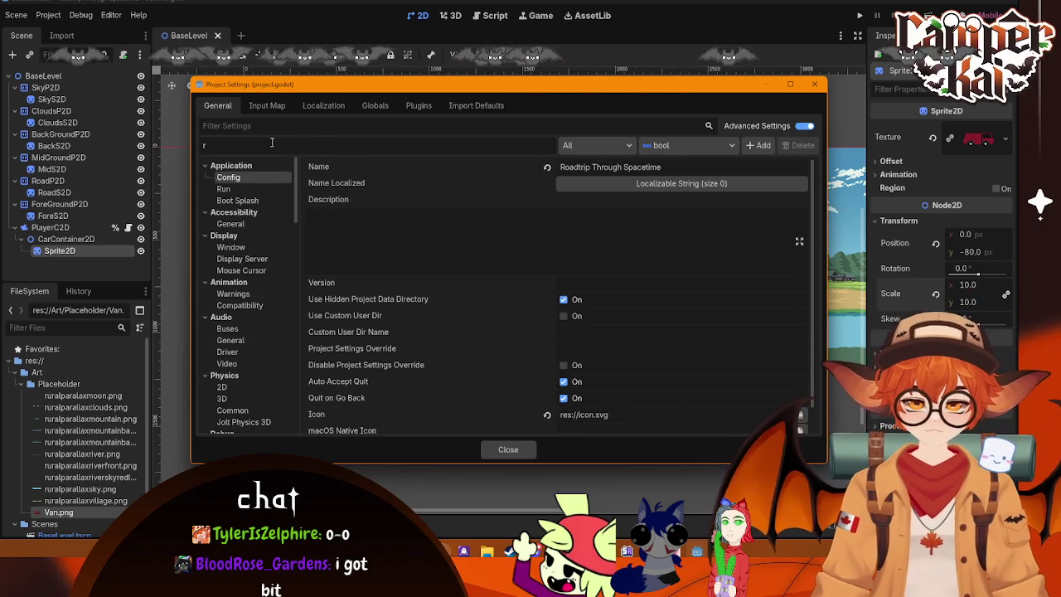
key(BackSpace)
click(284, 124)
text(render)
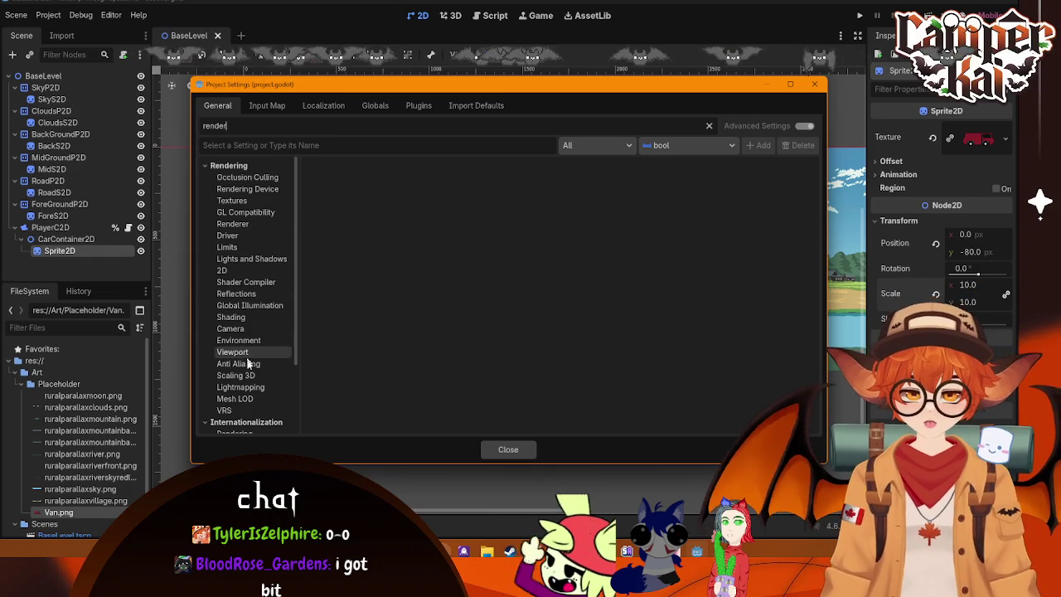
click(241, 202)
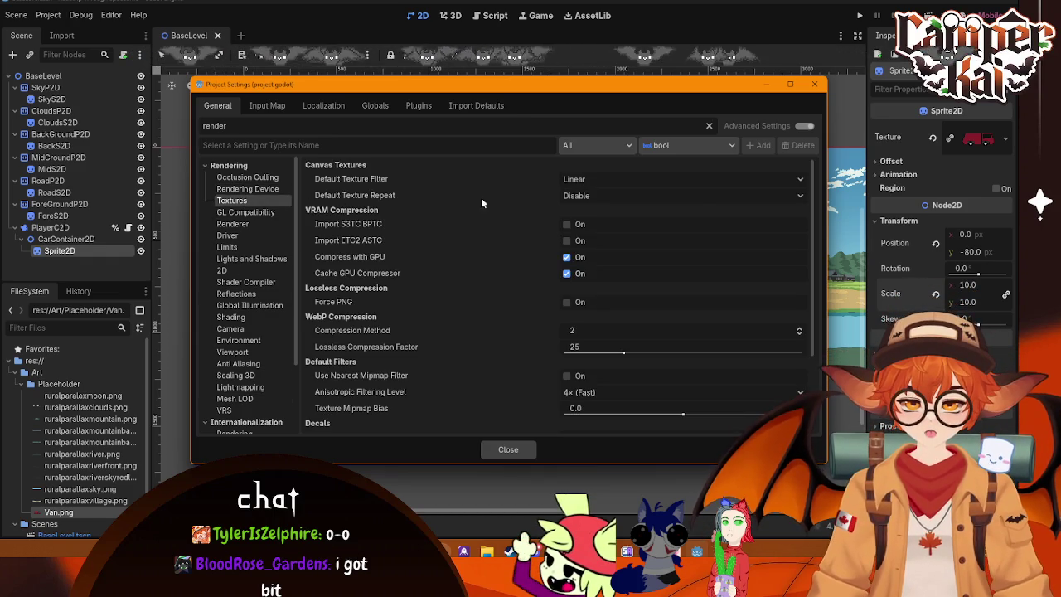
click(662, 179)
click(618, 197)
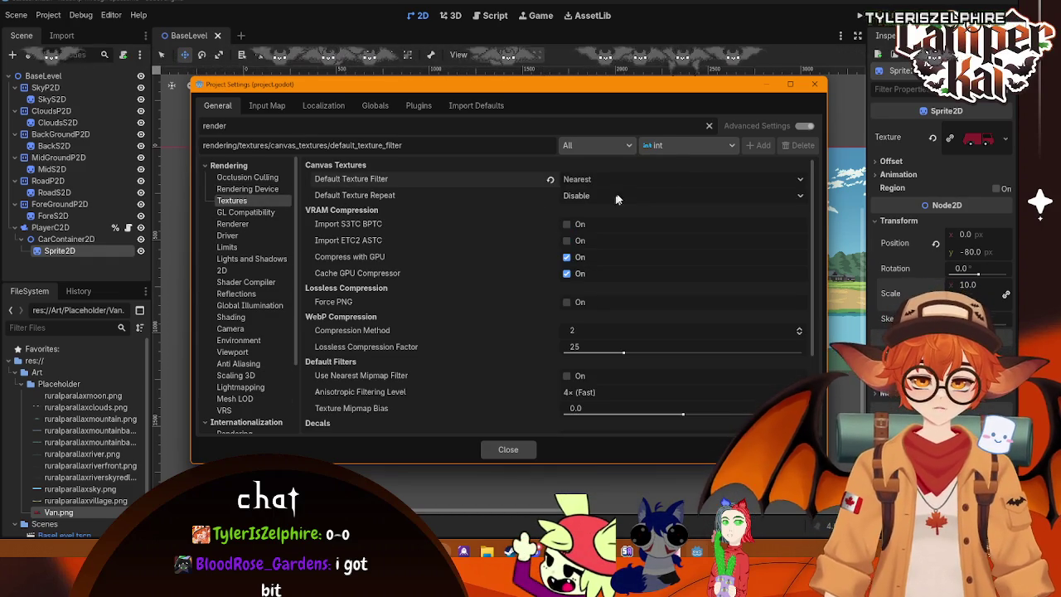
click(508, 449)
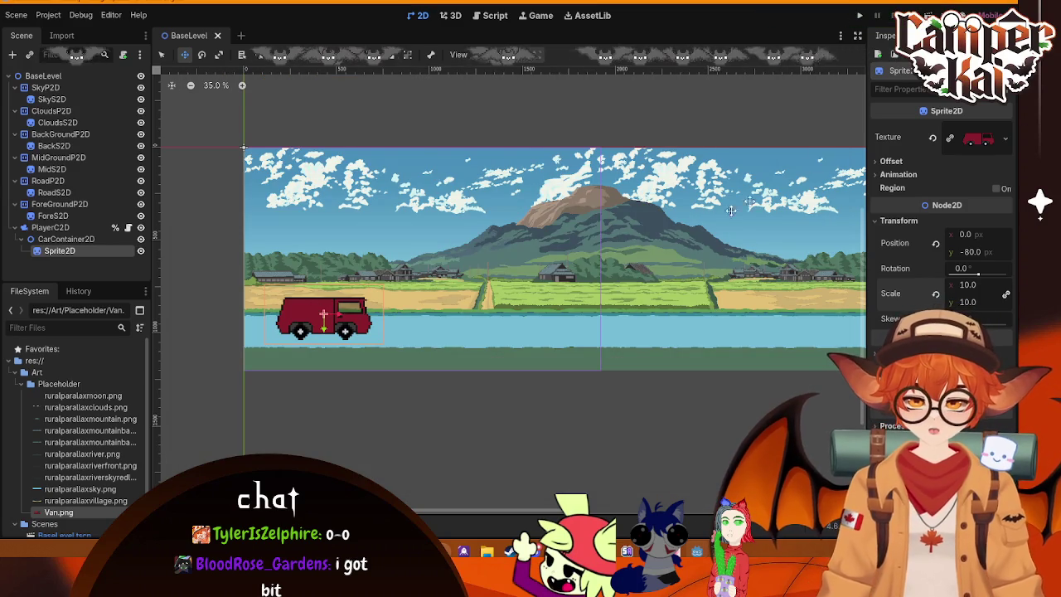
Run the project to watch the crisp red pixel van on the scrolling road, then stop it.
click(859, 17)
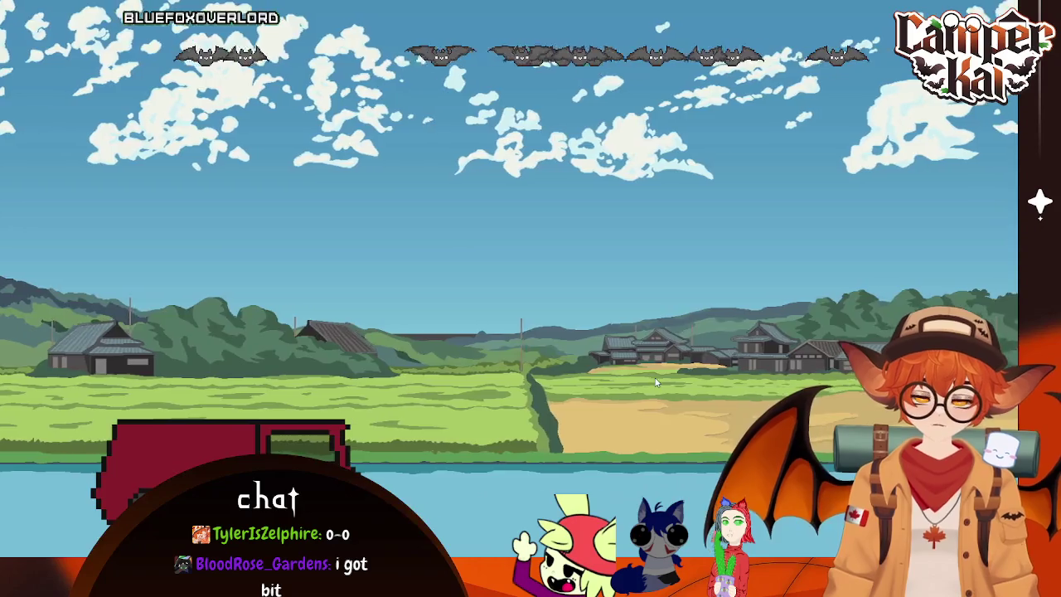
key(Escape)
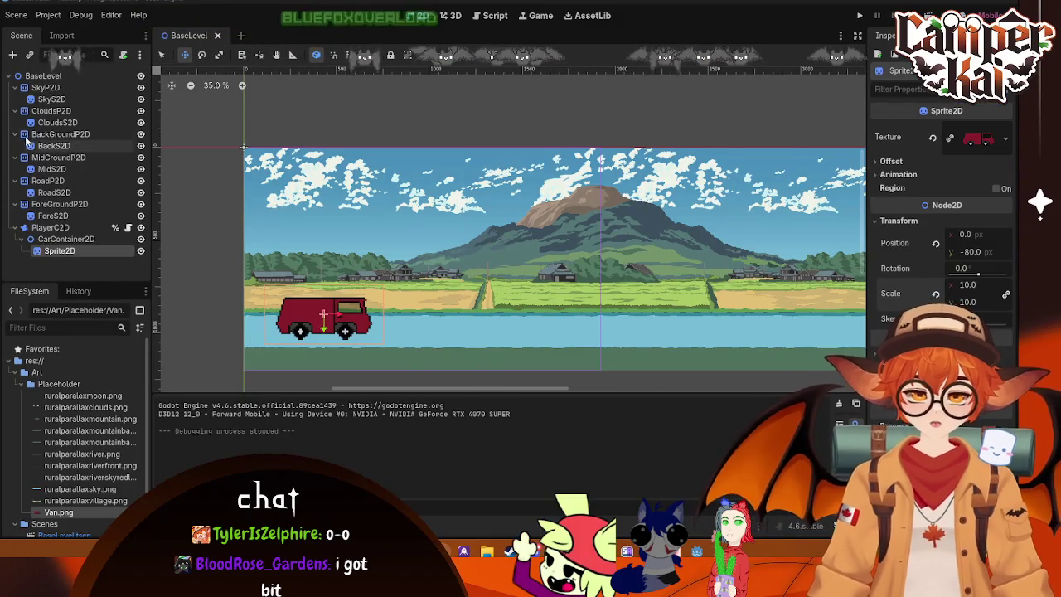
Inspect CloudsS2D, MidGroundP2D, BackGroundP2D, BackS2D and CarContainer2D, then run the level again.
click(57, 122)
click(69, 157)
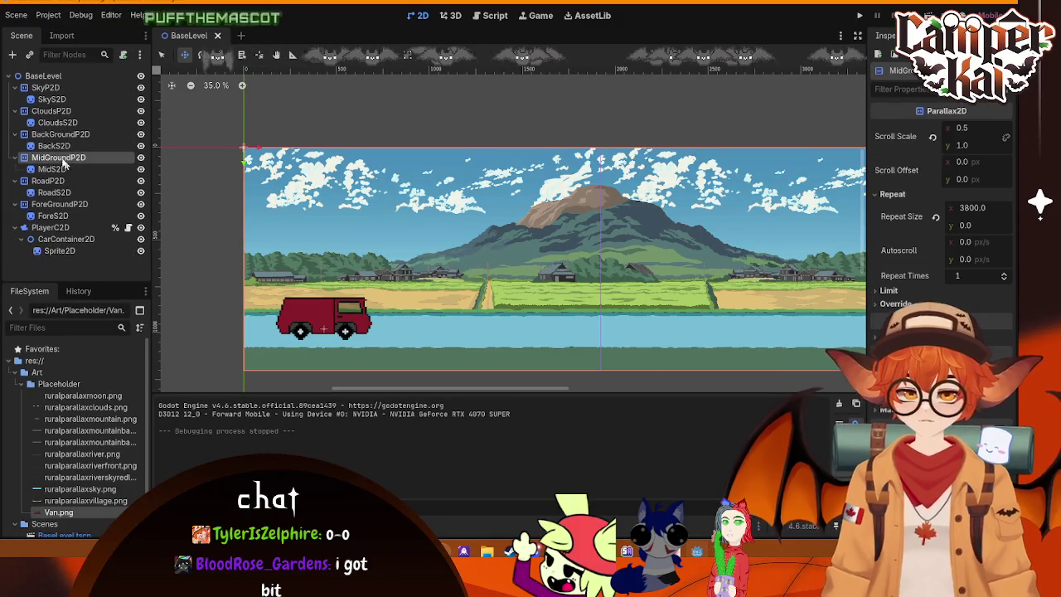
click(63, 134)
click(108, 146)
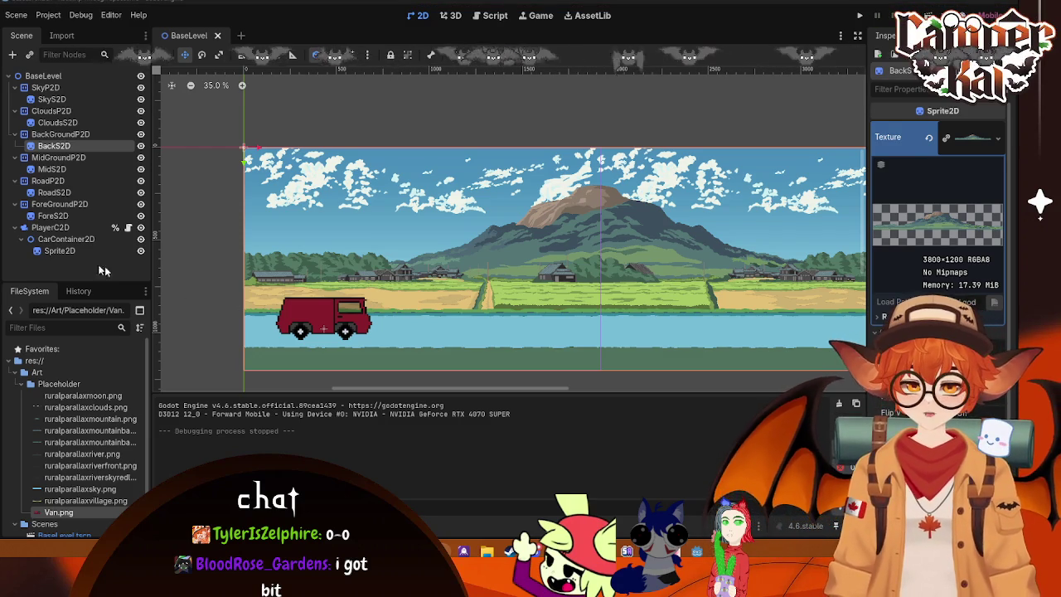
click(83, 239)
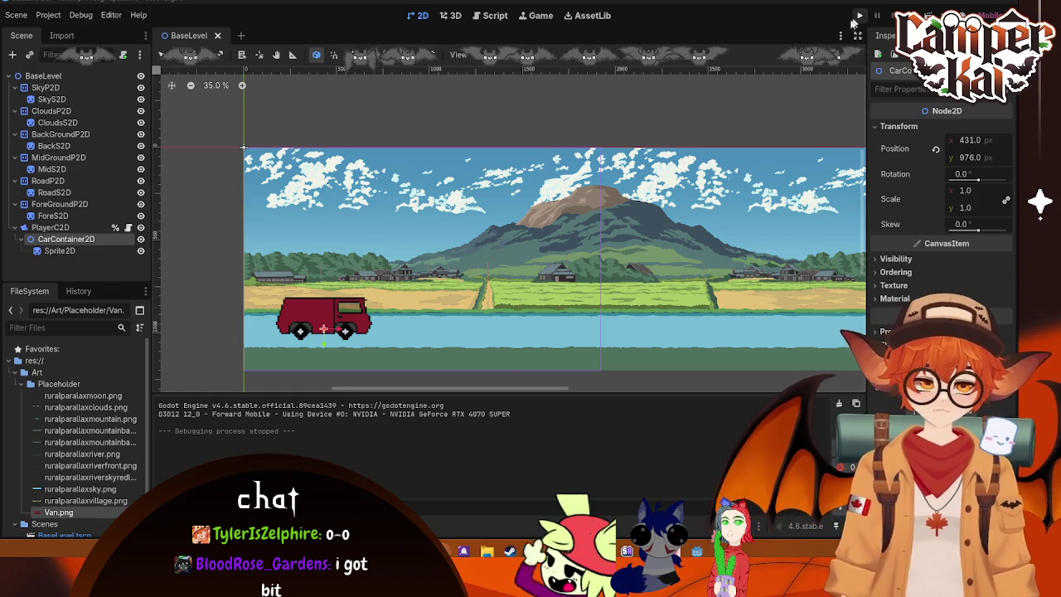
click(861, 17)
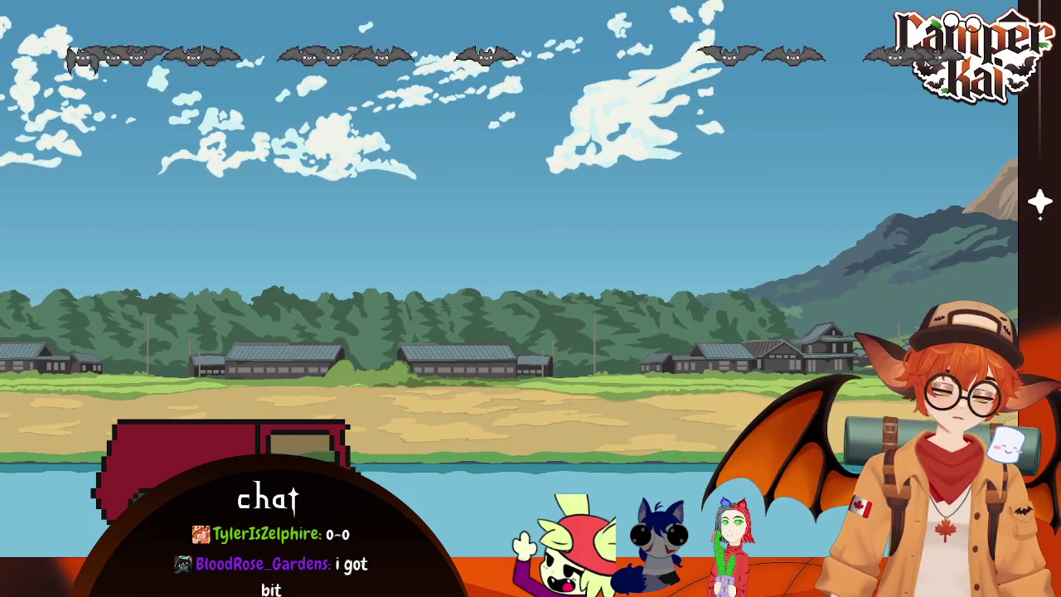
Stop the running game with F8 to return to the editor.
key(F8)
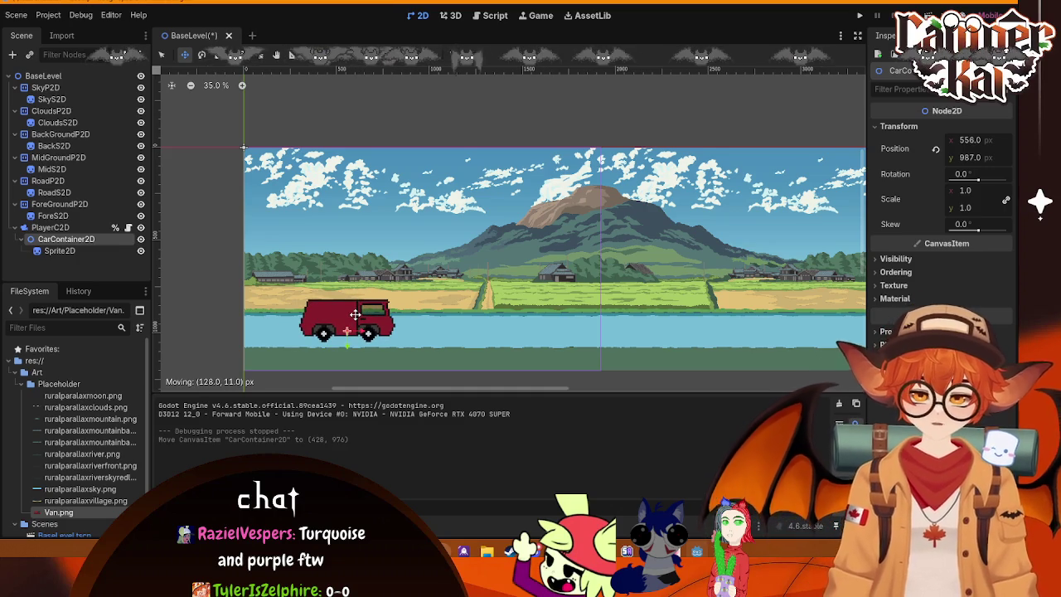
Drop the van at x 554, y 987, then test-run the level and stop it.
drag(355, 314, 354, 314)
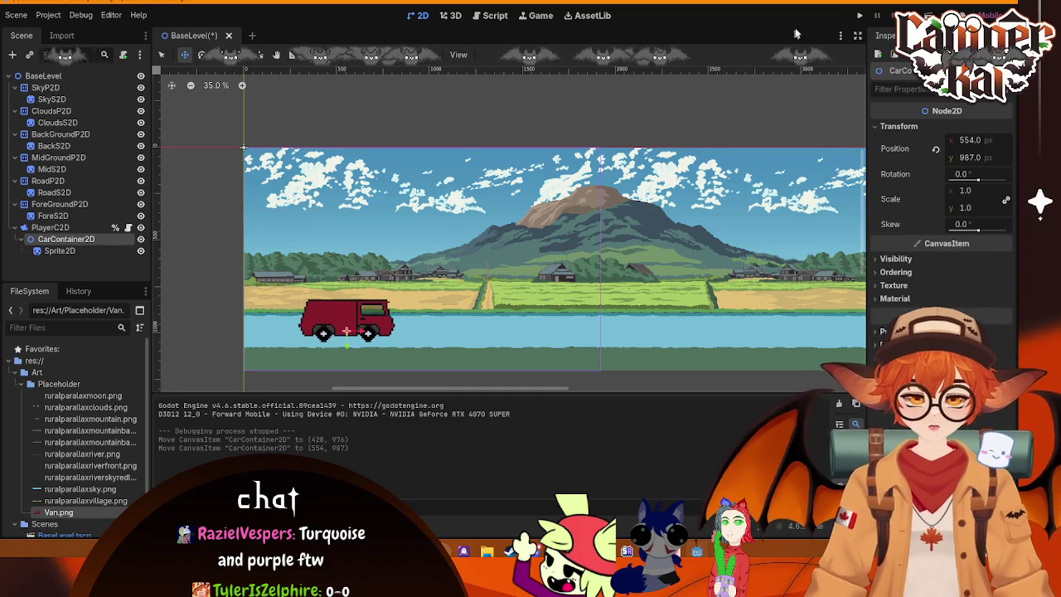
key(F5)
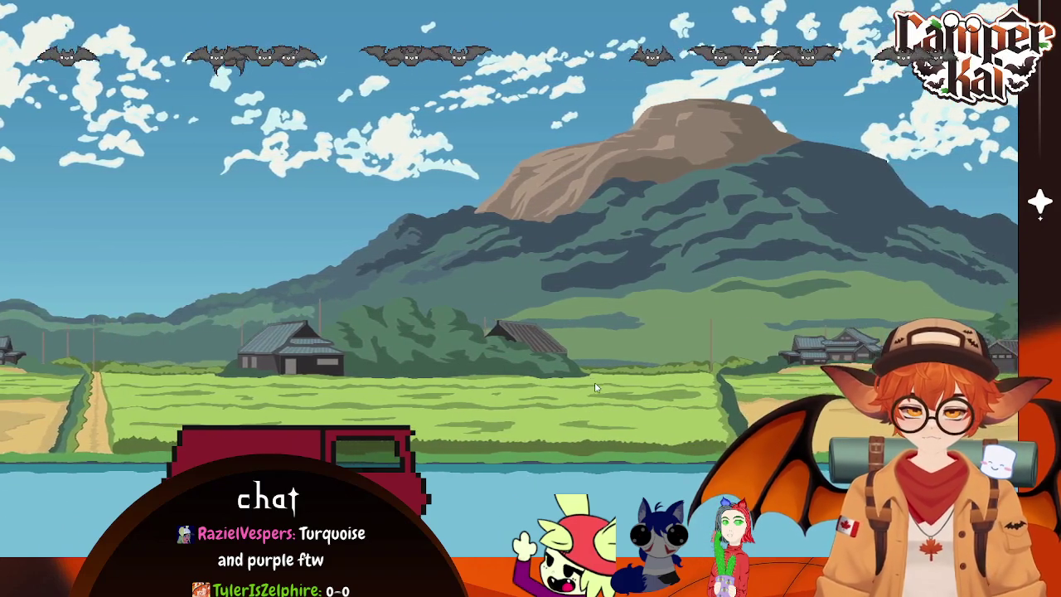
key(F8)
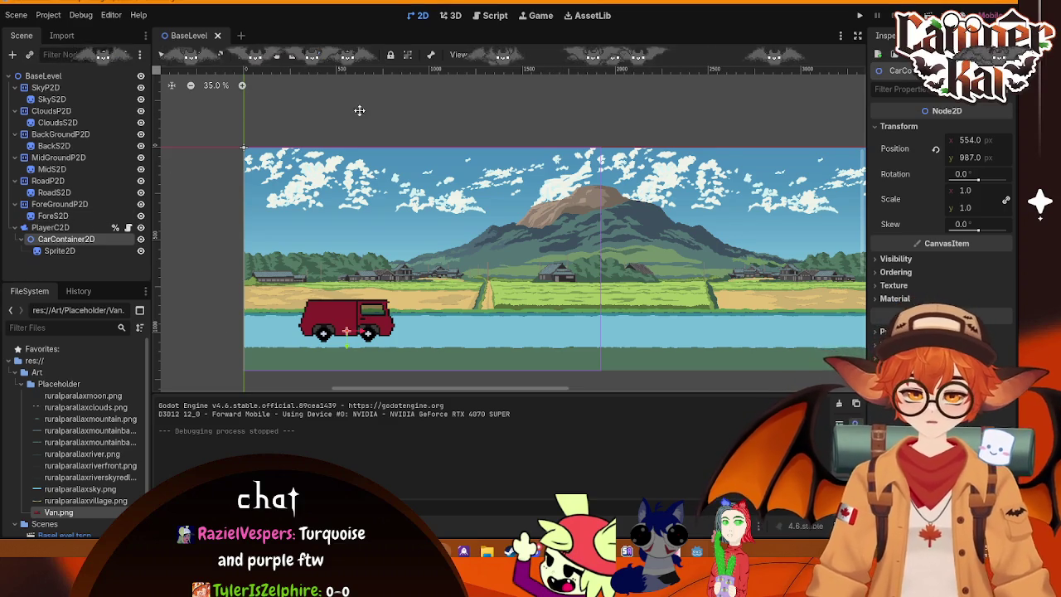
Save the scene from the Scene menu and close the Godot editor.
click(16, 15)
key(Escape)
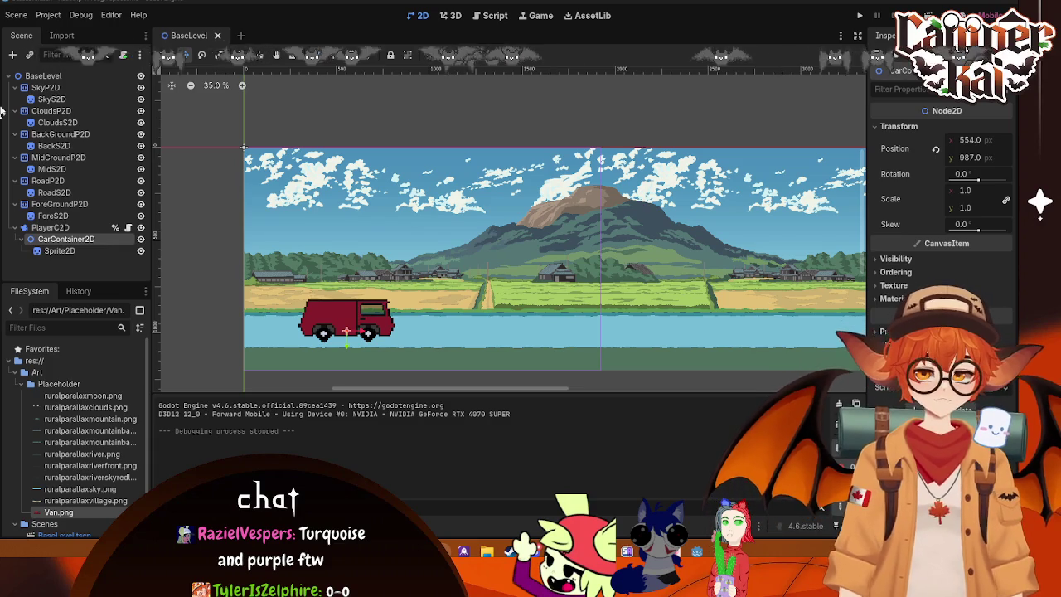
click(21, 14)
click(33, 100)
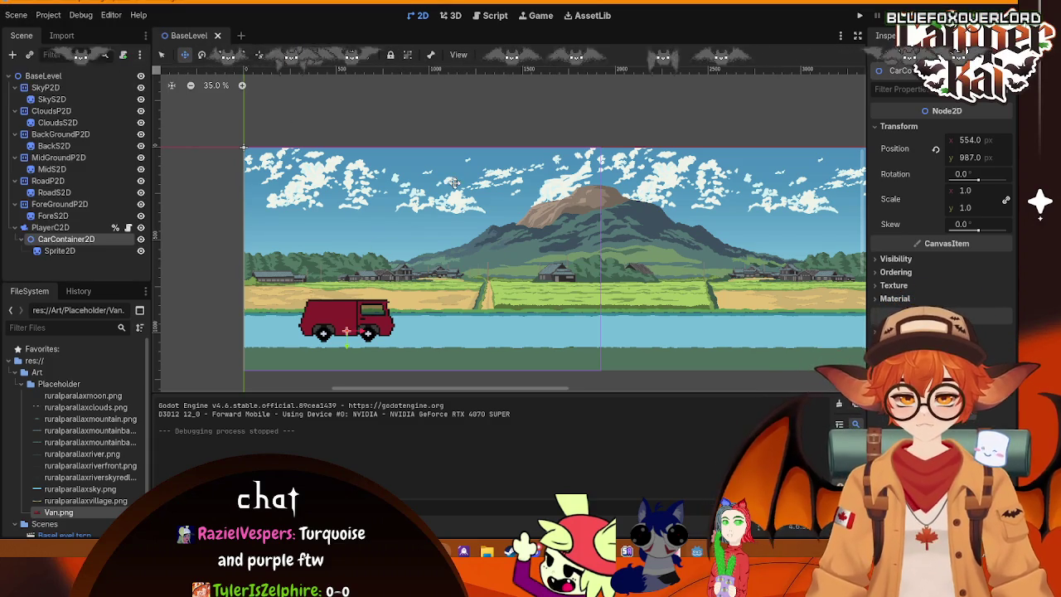
click(1007, 3)
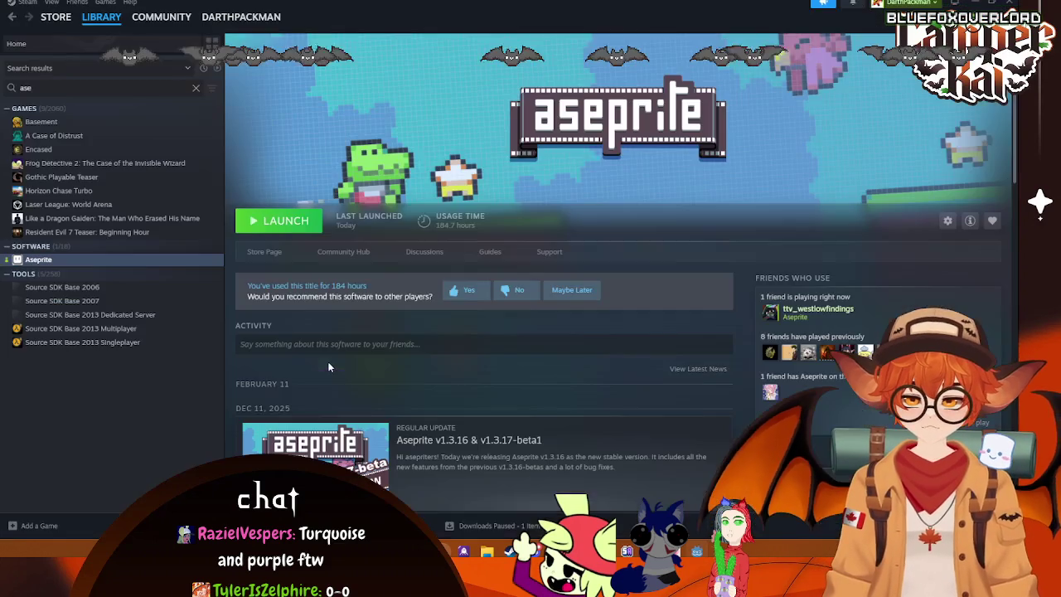
Close Steam and launch GitHub Desktop via a Windows search for 'github'.
click(1010, 6)
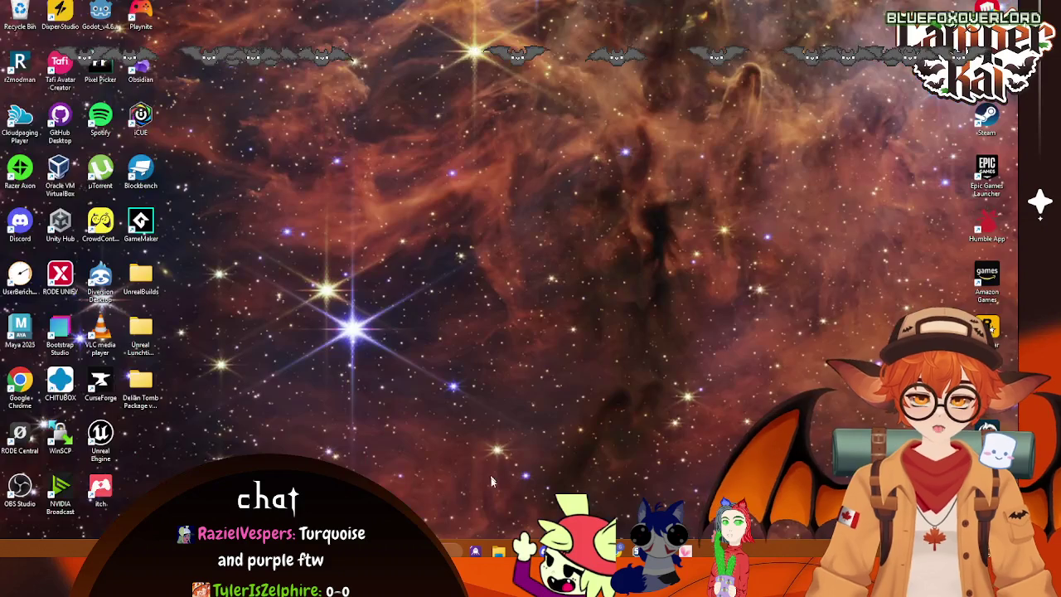
key(super+s)
text(github)
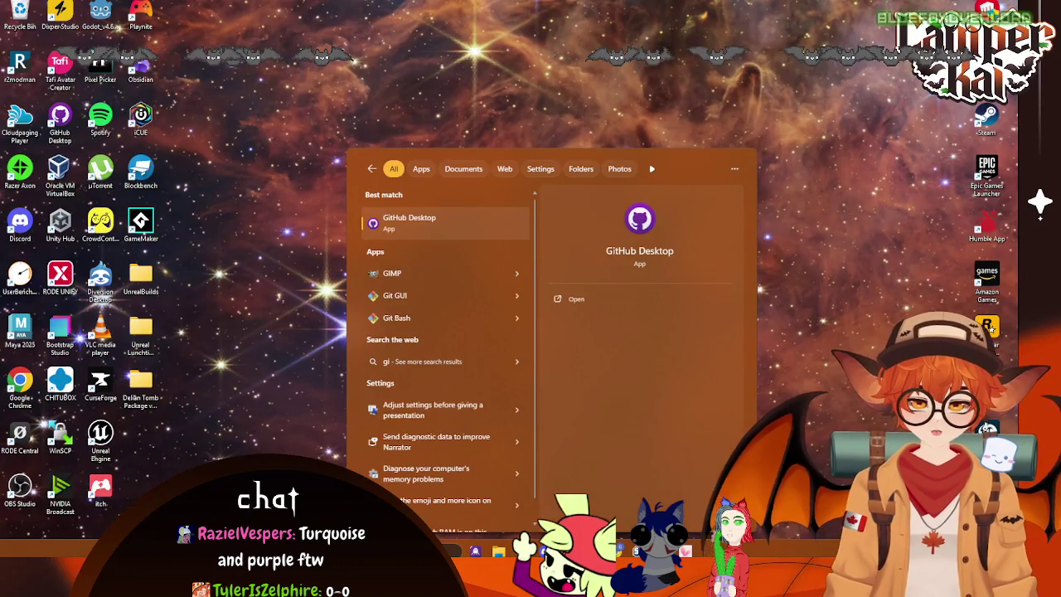
click(413, 230)
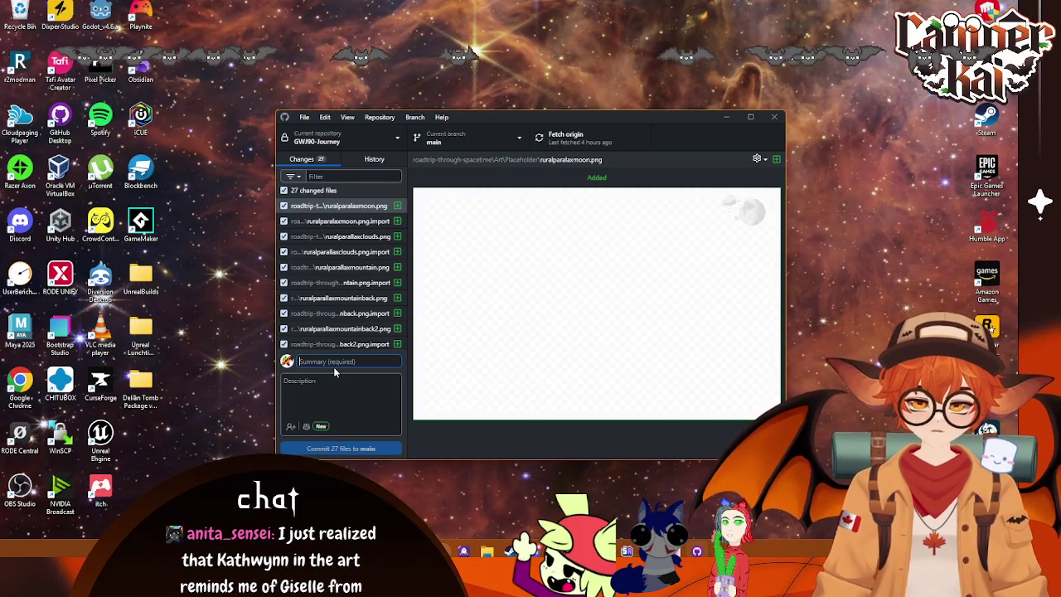
Commit the 27 changed files to main as 'Template level' and push to origin.
text(Templ)
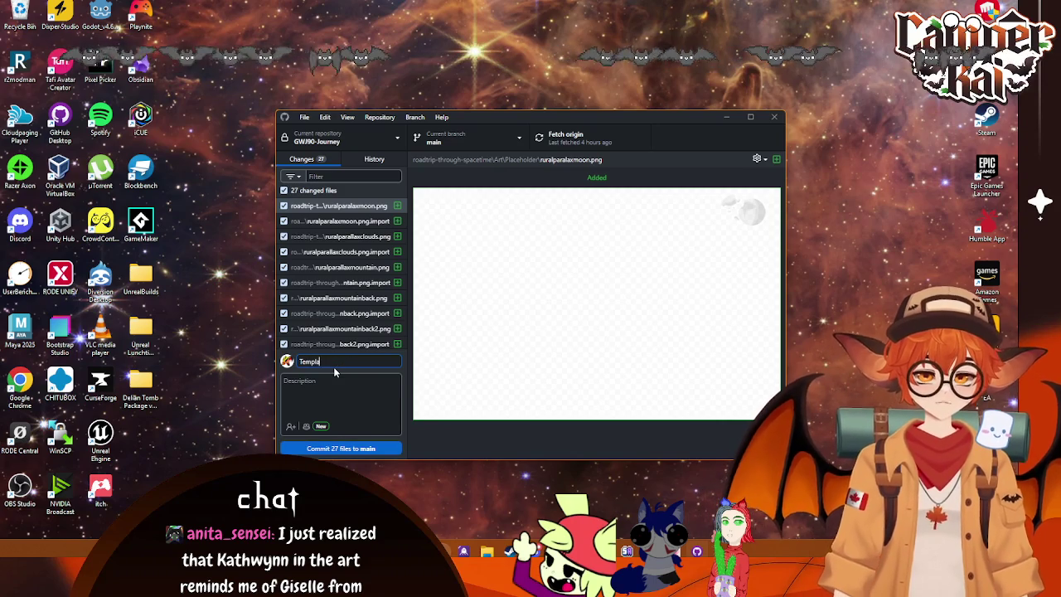
text(ate level)
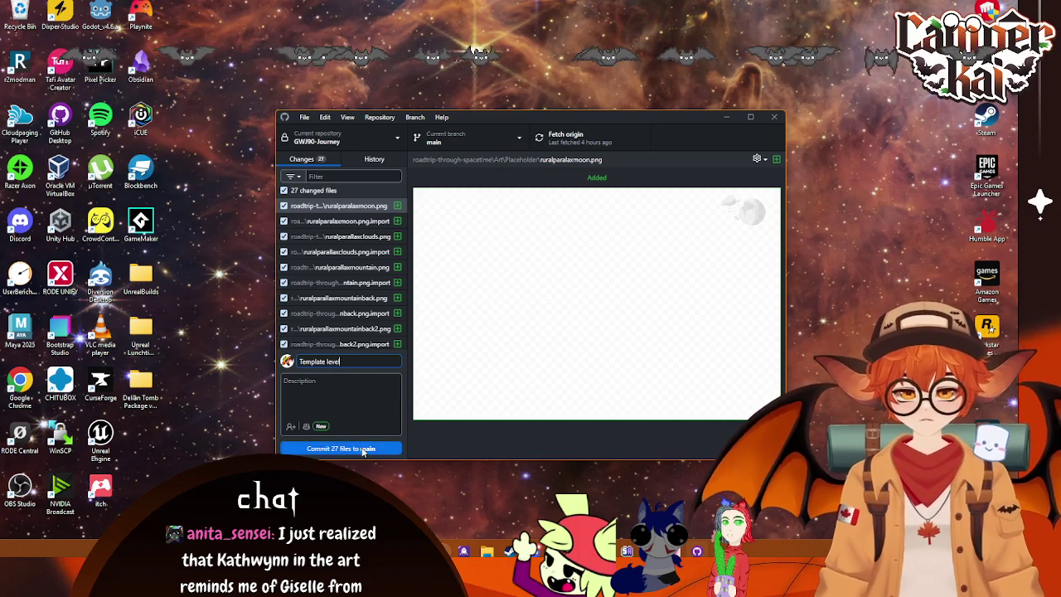
click(362, 448)
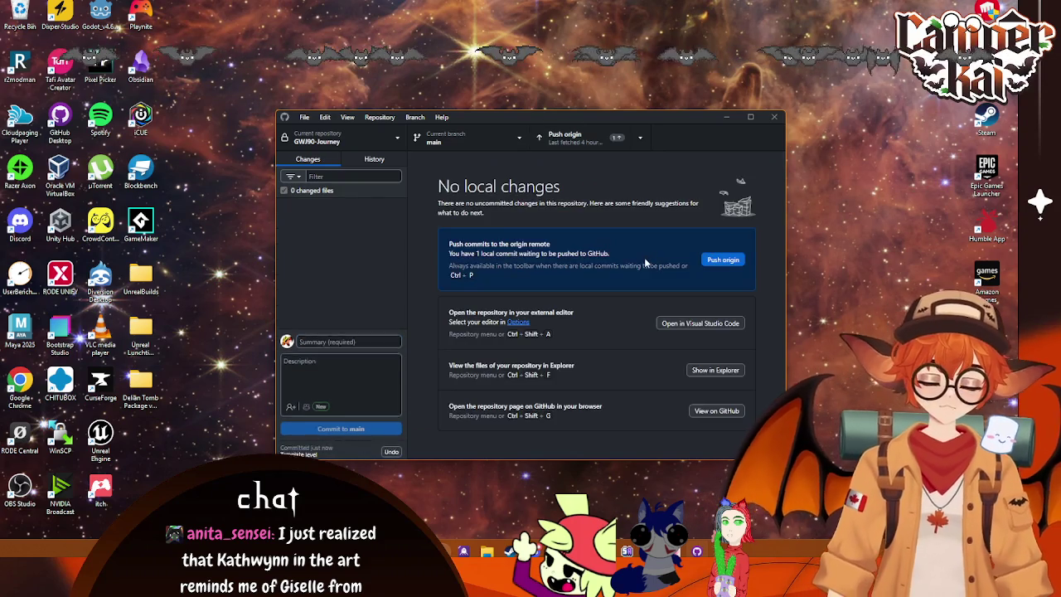
click(722, 262)
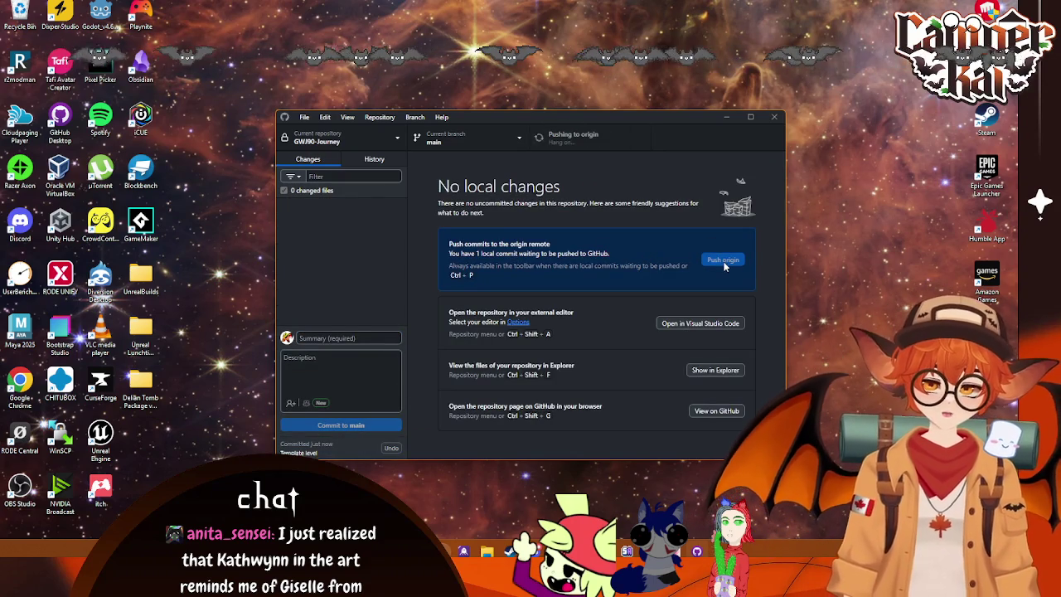